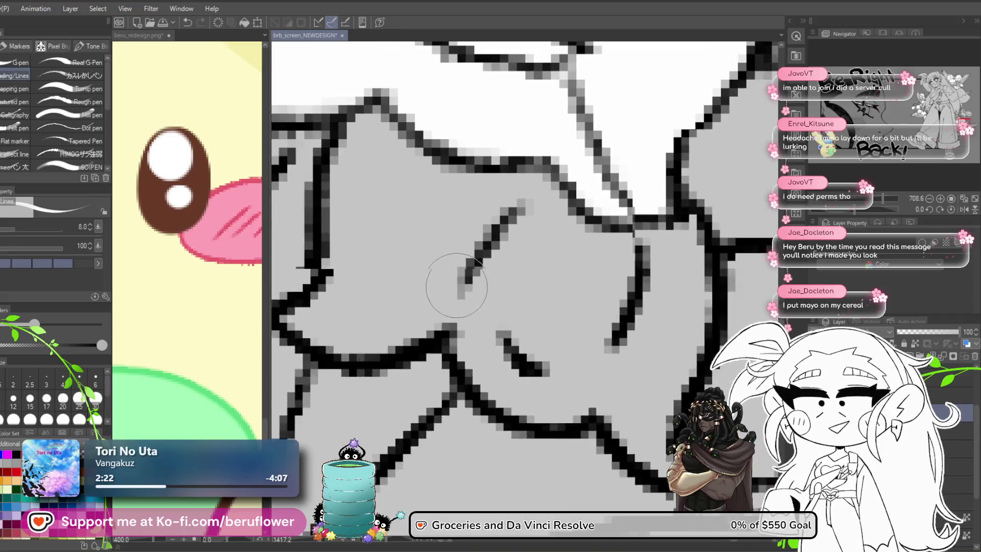
Undo the last stroke and paint white over grey gaps in the lower bells
scroll(457, 287, "up", 4)
scroll(456, 287, "down", 6)
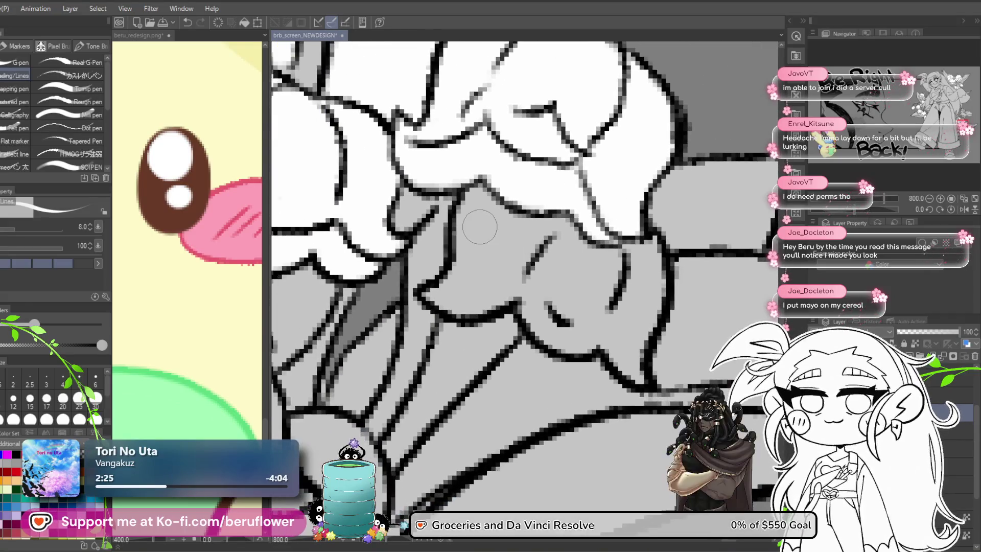
scroll(479, 227, "up", 3)
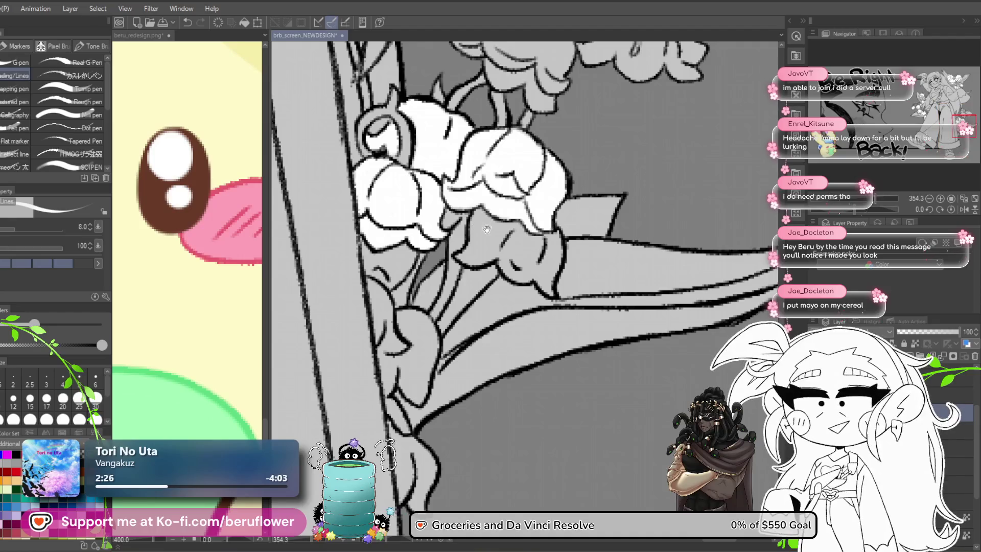
scroll(486, 229, "up", 3)
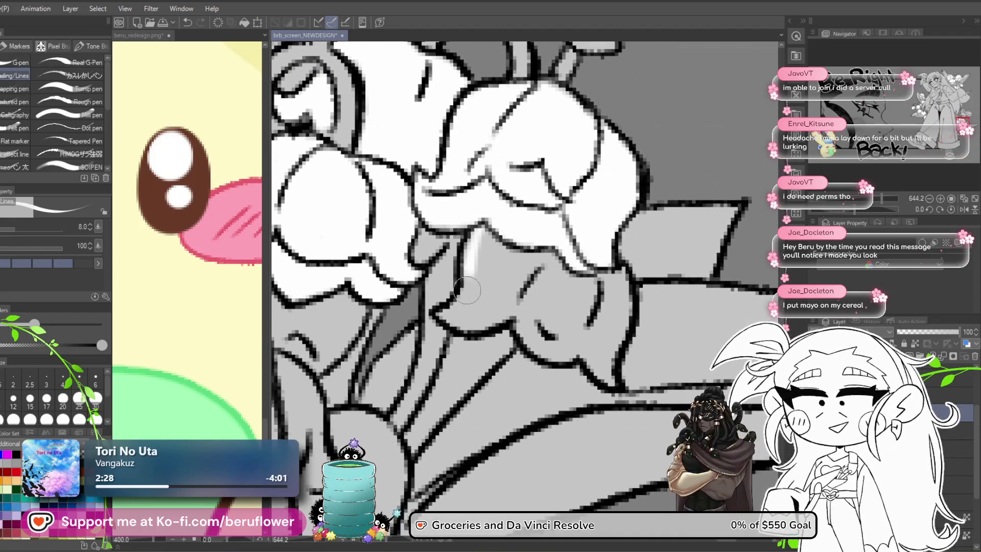
key("ctrl+z")
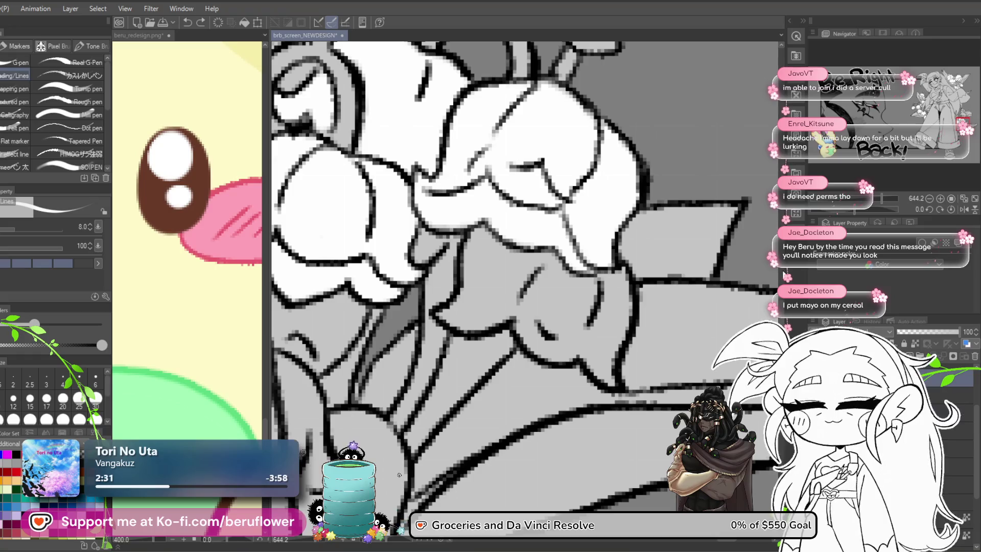
left_click_drag(444, 247, 444, 250)
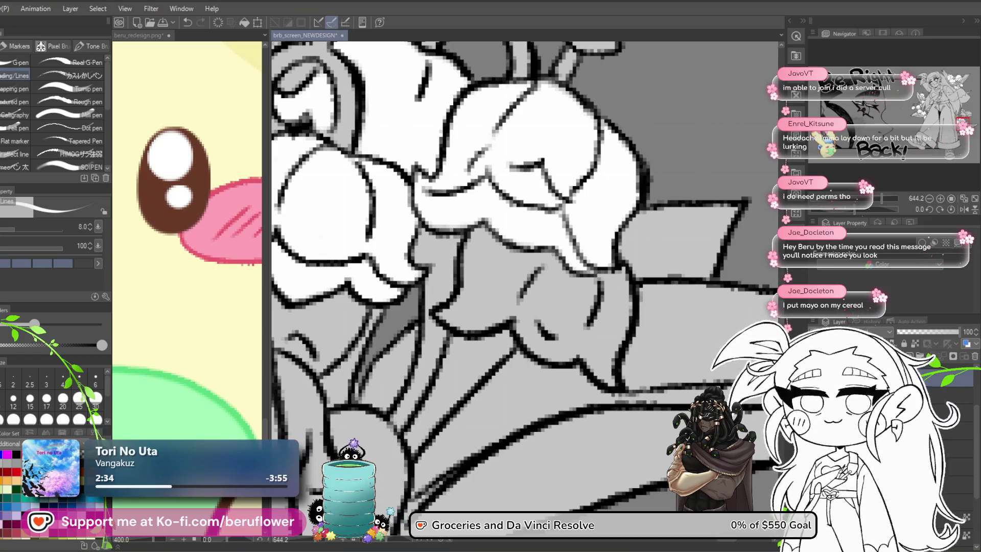
left_click_drag(560, 213, 517, 234)
mouse_move(567, 294)
left_mouse_down()
mouse_move(573, 342)
mouse_move(562, 310)
mouse_move(526, 337)
mouse_move(493, 286)
mouse_move(503, 296)
mouse_move(439, 315)
mouse_move(434, 250)
mouse_move(419, 307)
mouse_move(437, 322)
left_mouse_up()
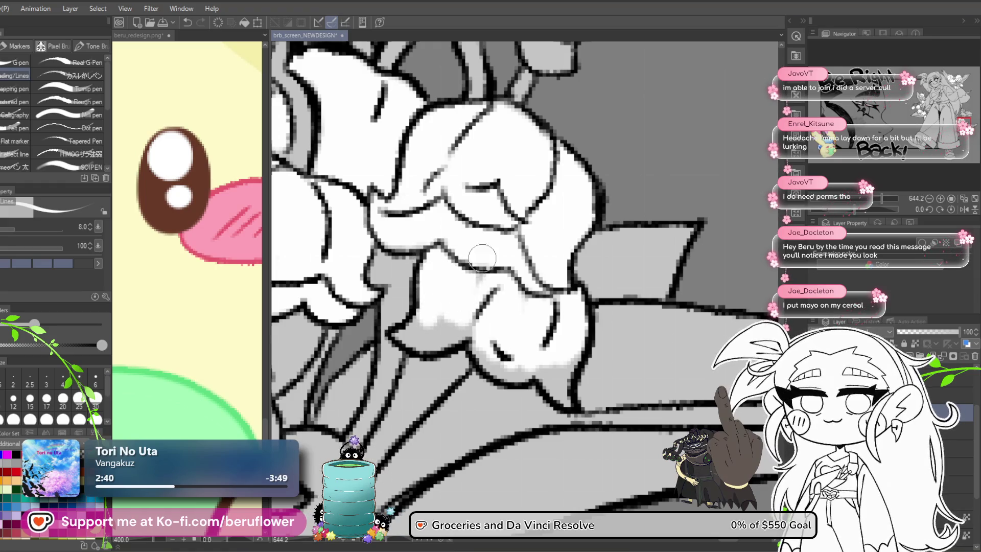
Cover the remaining grey areas beside and along the bell edges with white
left_click_drag(529, 355, 479, 270)
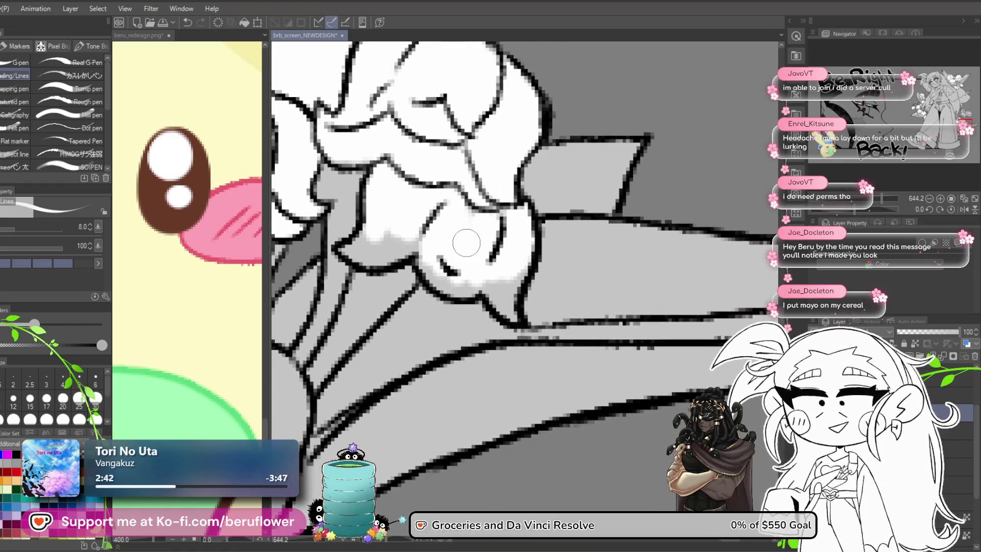
mouse_move(415, 262)
left_mouse_down()
mouse_move(460, 282)
mouse_move(396, 254)
mouse_move(353, 251)
mouse_move(375, 239)
mouse_move(368, 262)
left_mouse_up()
mouse_move(483, 281)
left_mouse_down()
mouse_move(460, 279)
mouse_move(480, 302)
mouse_move(506, 261)
left_mouse_up()
scroll(483, 262, "down", 6)
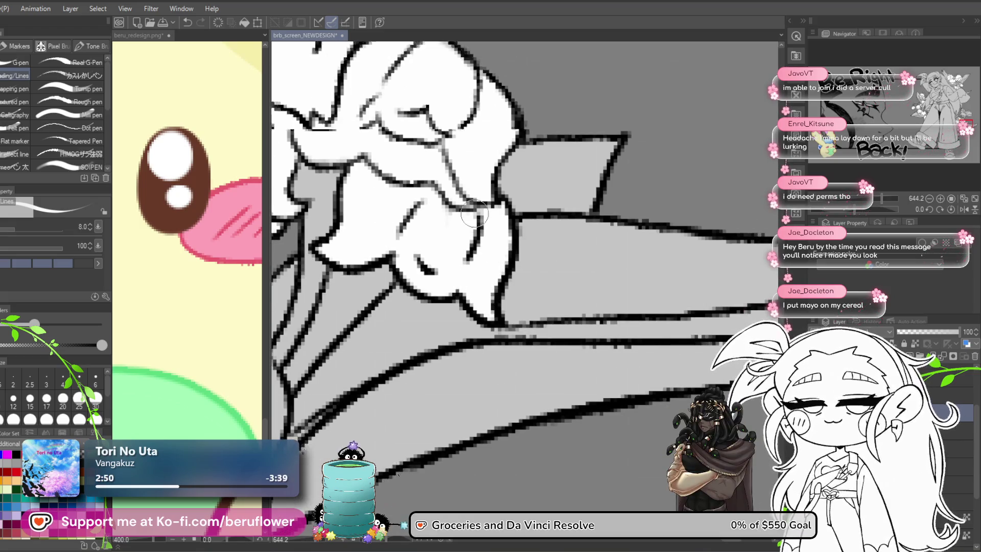
scroll(485, 304, "up", 5)
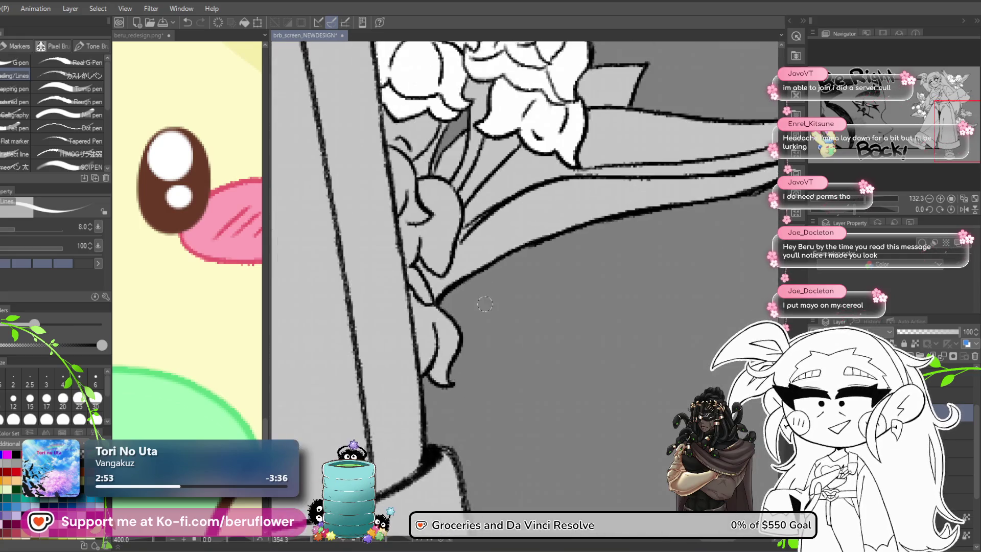
left_click_drag(434, 249, 453, 343)
Move down to the bottom of the bouquet and paint the lower petal white
scroll(453, 343, "down", 5)
scroll(475, 265, "up", 4)
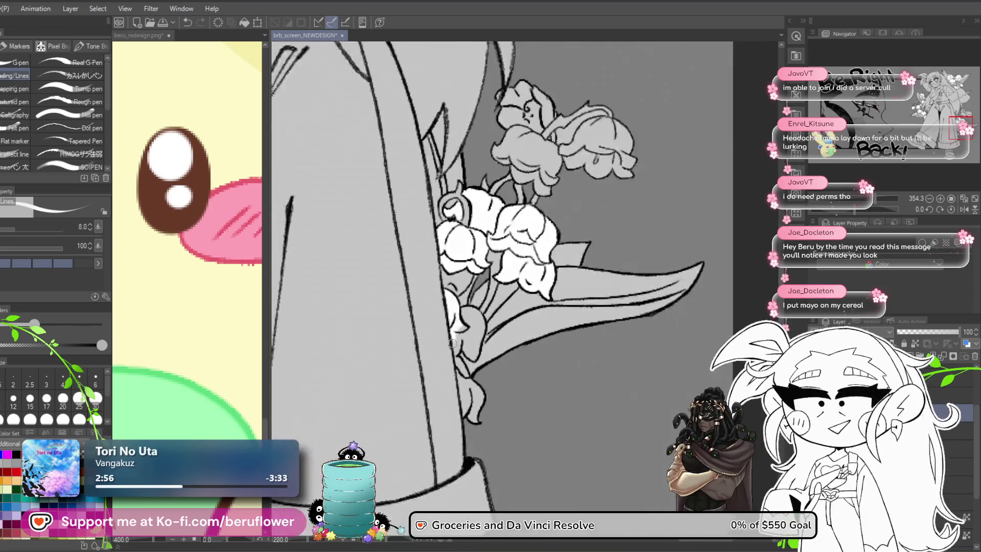
scroll(475, 265, "up", 3)
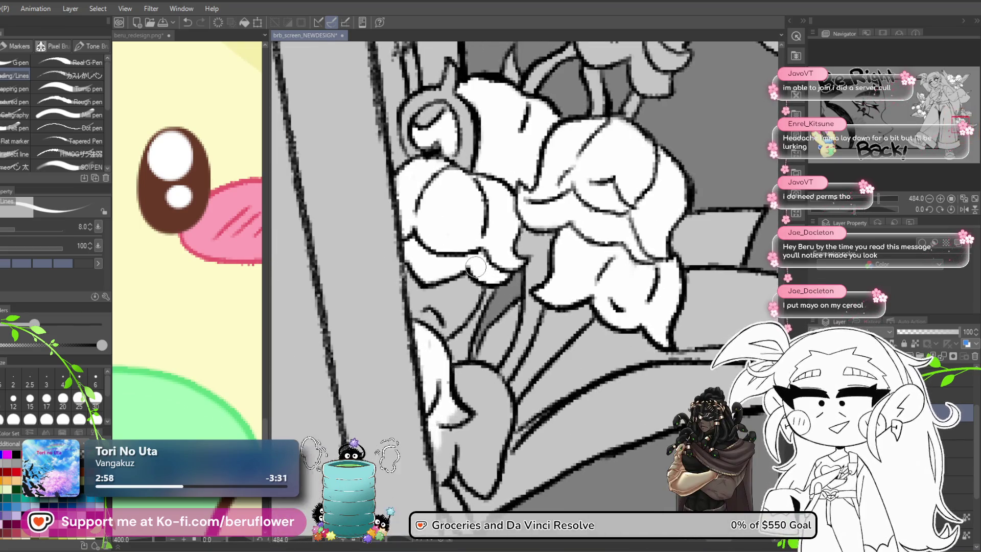
left_click_drag(510, 368, 509, 301)
scroll(424, 432, "down", 4)
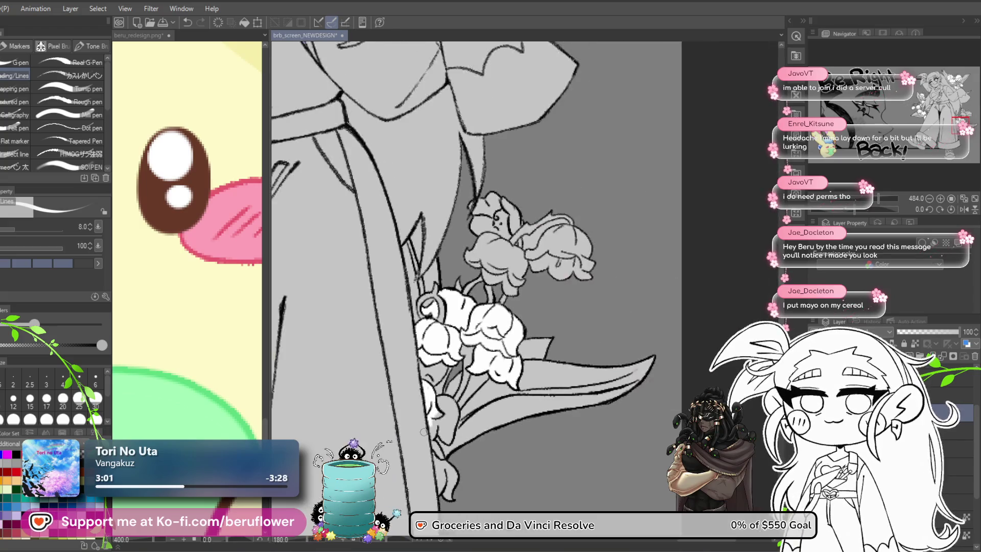
scroll(424, 432, "up", 4)
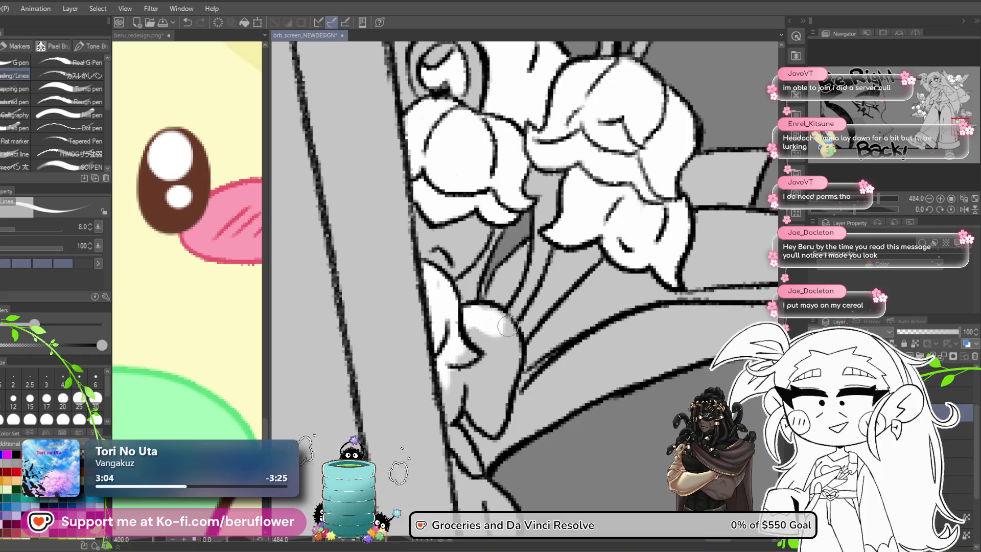
left_click_drag(506, 327, 548, 436)
scroll(547, 436, "down", 4)
scroll(548, 436, "up", 2)
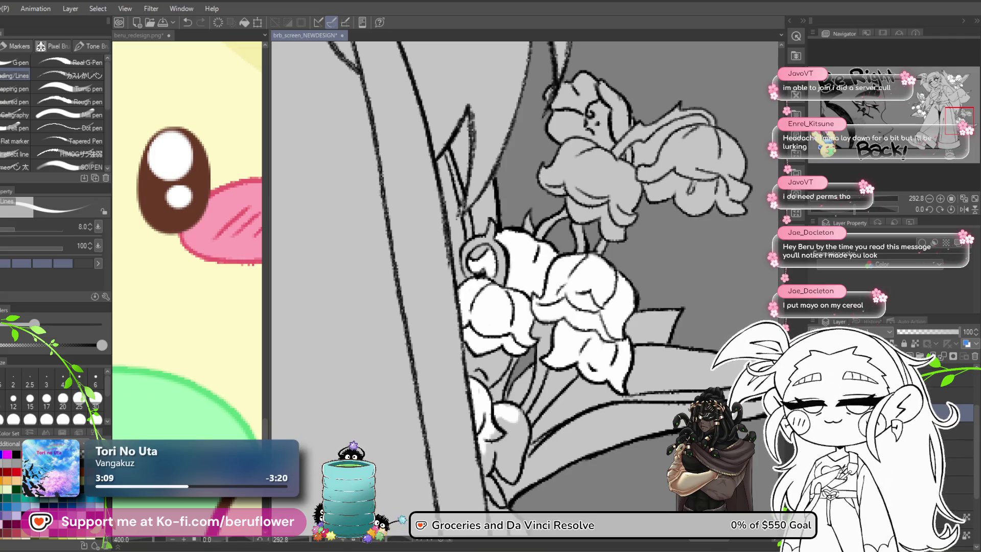
scroll(619, 437, "up", 2)
left_click_drag(514, 408, 543, 351)
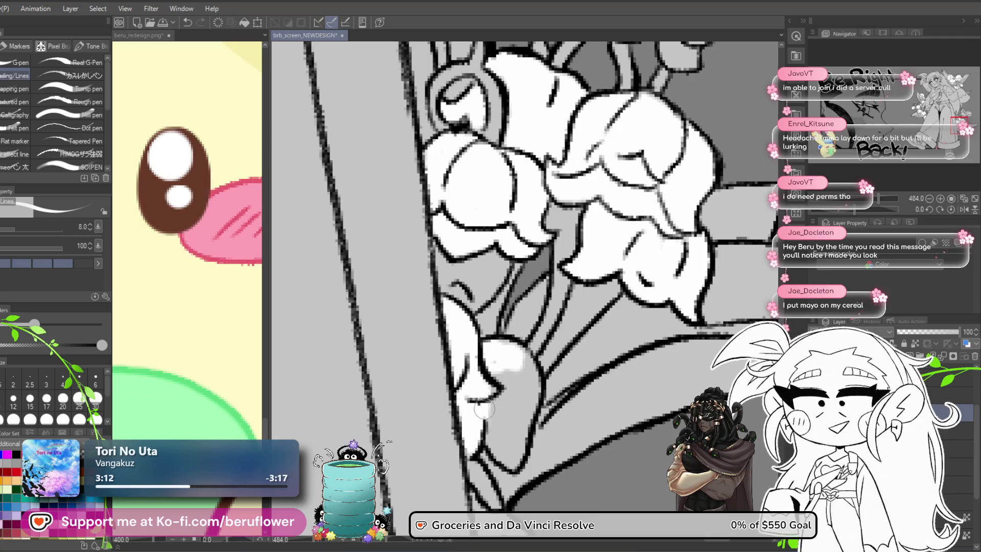
mouse_move(528, 383)
left_mouse_down()
mouse_move(511, 401)
mouse_move(491, 342)
left_mouse_up()
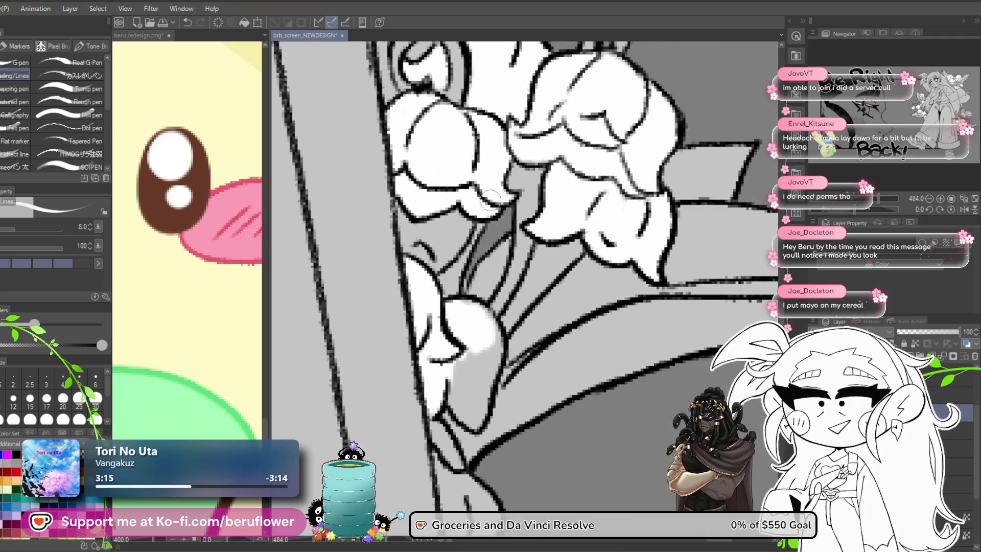
mouse_move(446, 307)
left_mouse_down()
mouse_move(488, 332)
mouse_move(493, 368)
mouse_move(493, 297)
mouse_move(479, 350)
mouse_move(452, 299)
mouse_move(486, 269)
mouse_move(476, 333)
left_mouse_up()
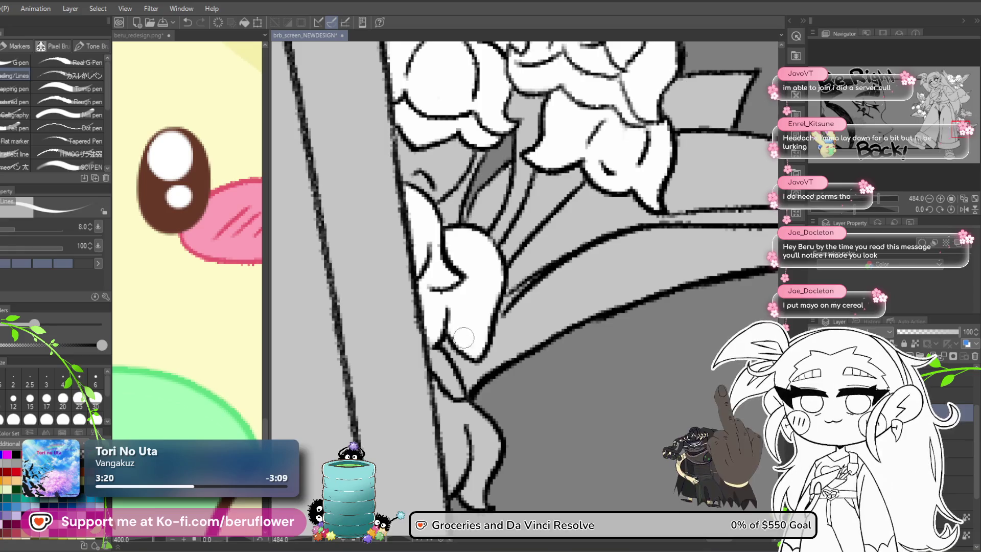
mouse_move(501, 408)
left_mouse_down()
mouse_move(490, 271)
mouse_move(434, 250)
mouse_move(473, 275)
mouse_move(488, 301)
mouse_move(475, 360)
mouse_move(467, 307)
mouse_move(448, 278)
mouse_move(460, 353)
mouse_move(475, 353)
left_mouse_up()
Enlarge the brush to size 12 and paint a white highlight on an upper grey bell
key("ctrl+0")
scroll(544, 361, "up", 3)
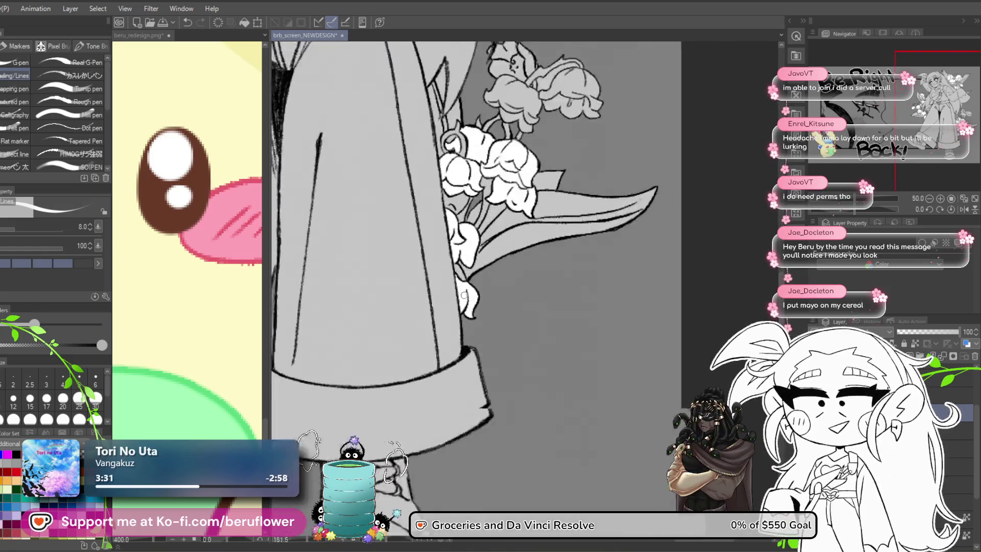
scroll(463, 275, "up", 5)
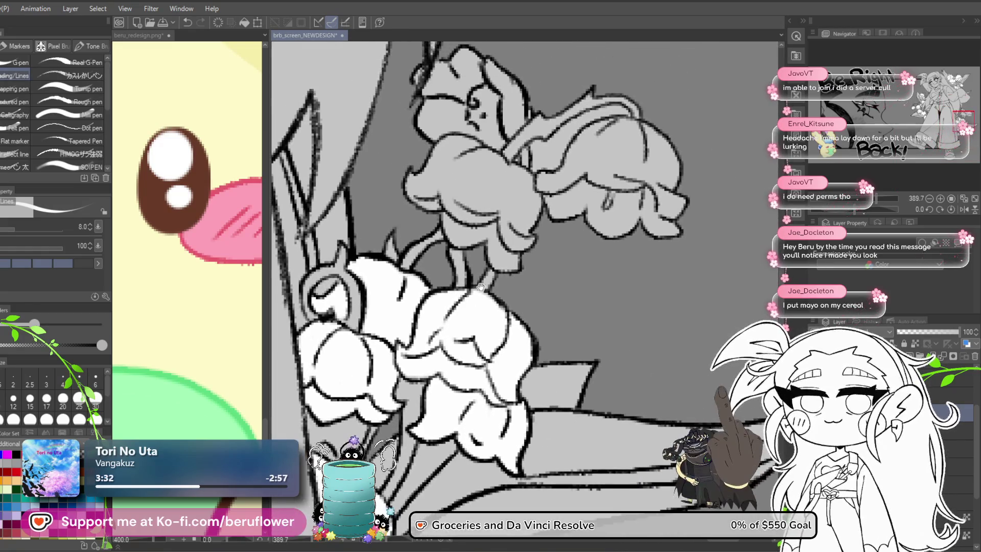
key("bracketright")
key("bracketright")
mouse_move(434, 204)
left_mouse_down()
mouse_move(426, 261)
mouse_move(410, 238)
left_mouse_up()
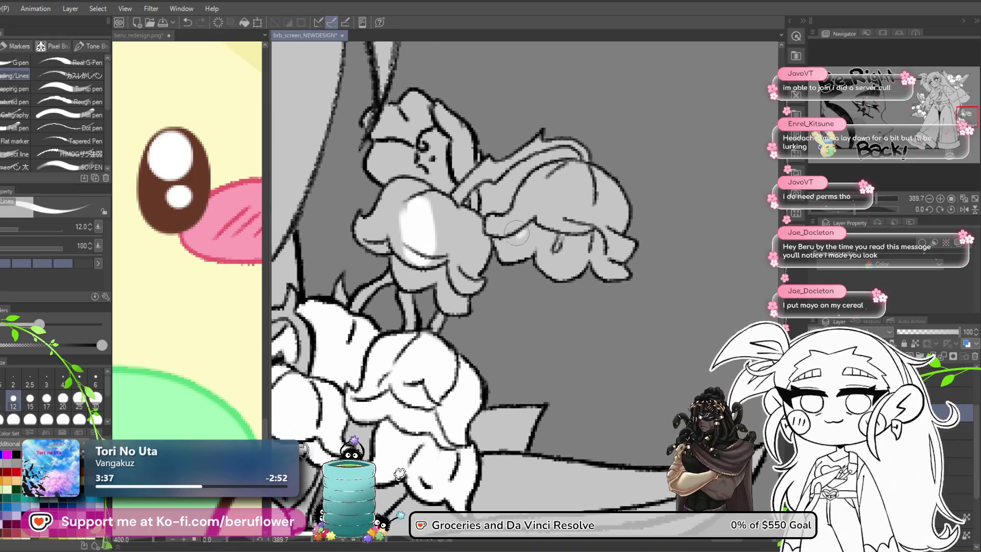
Auto-select a connected area among the upper bells
left_click_drag(642, 186, 594, 210)
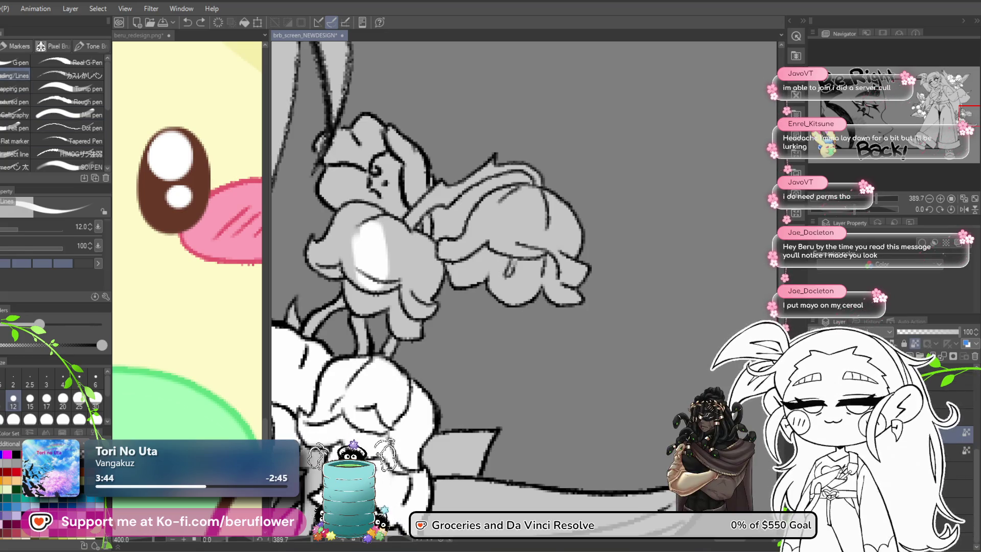
key("w")
left_click(467, 233)
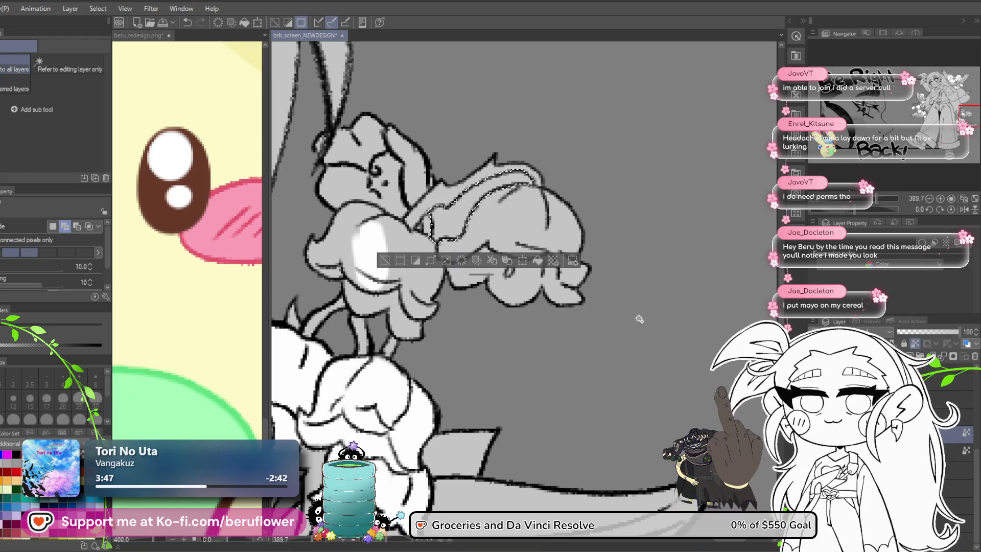
Clear the selection and auto-select an area among the lower white bells
key("ctrl+d")
mouse_move(557, 367)
left_mouse_down()
mouse_move(623, 247)
mouse_move(587, 220)
mouse_move(623, 245)
left_mouse_up()
left_click(424, 291)
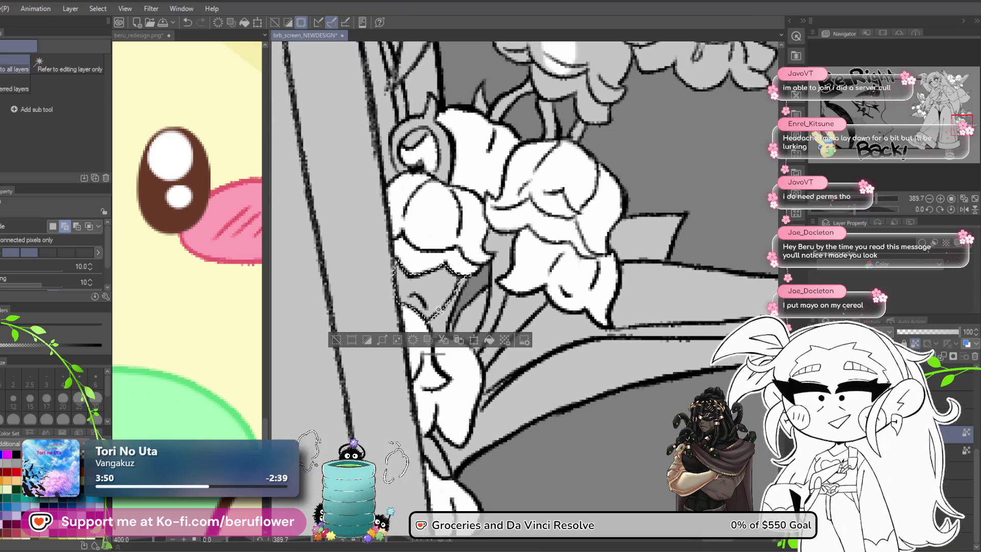
key("ctrl+d")
scroll(434, 348, "down", 5)
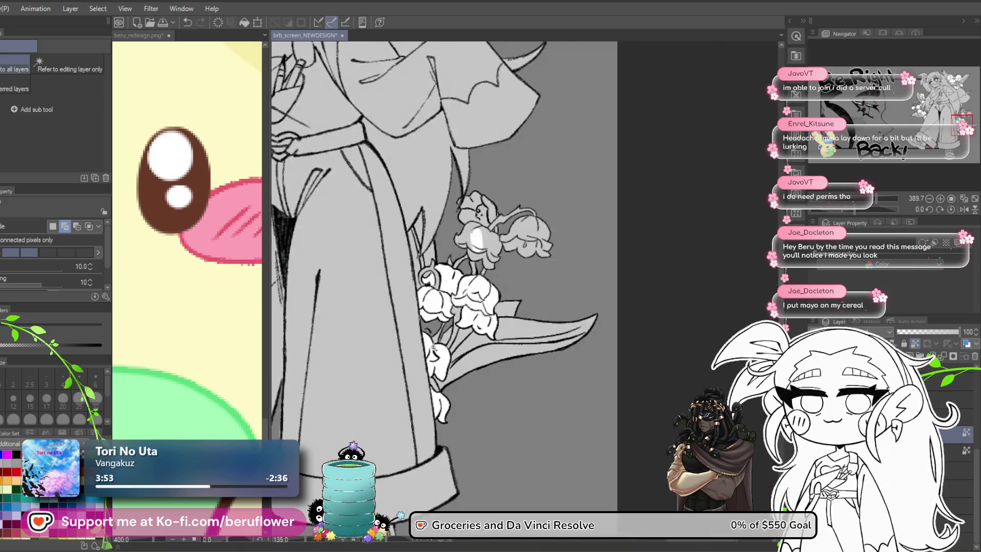
scroll(433, 348, "up", 3)
Fill a selected area near the bells, then move up a layer to the pen
left_click(434, 349)
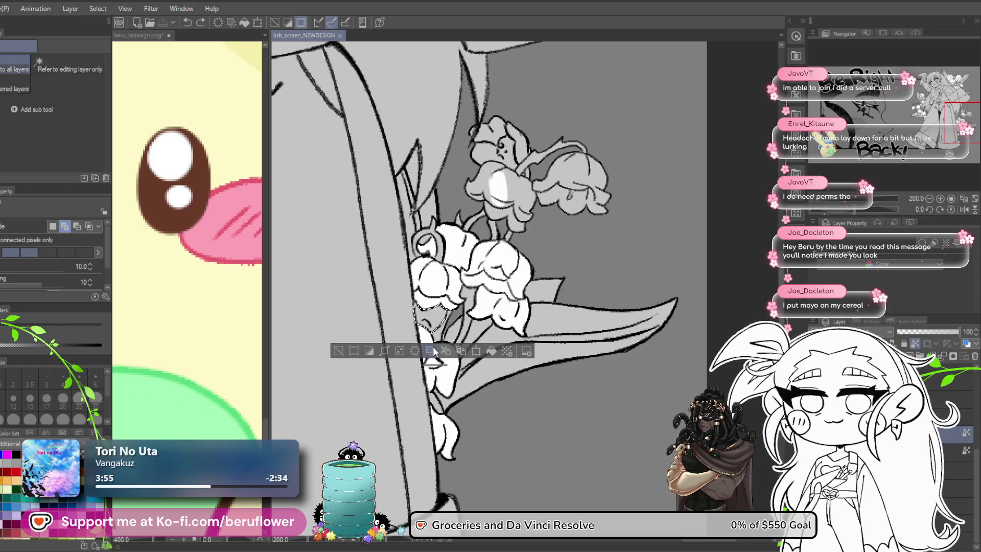
left_click(433, 350)
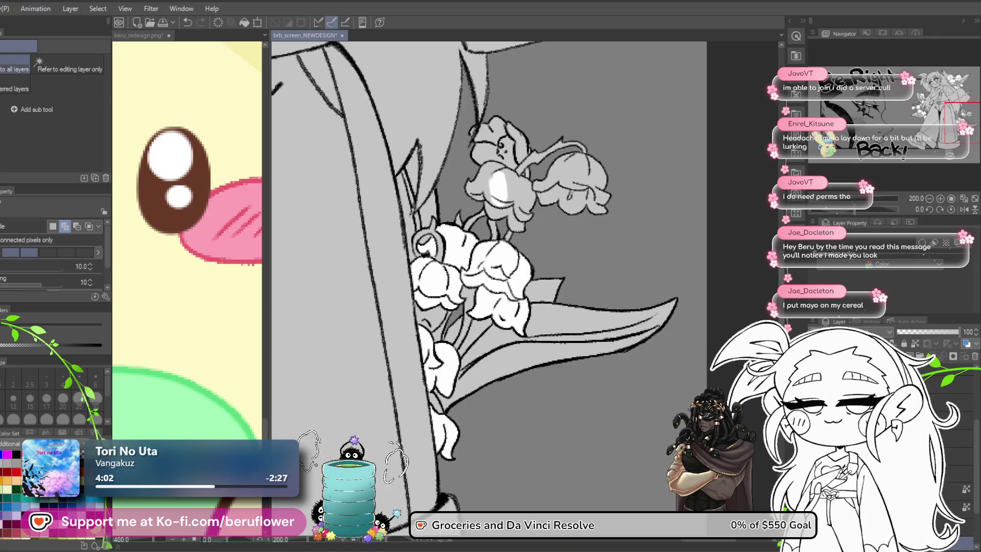
key("alt+bracketright")
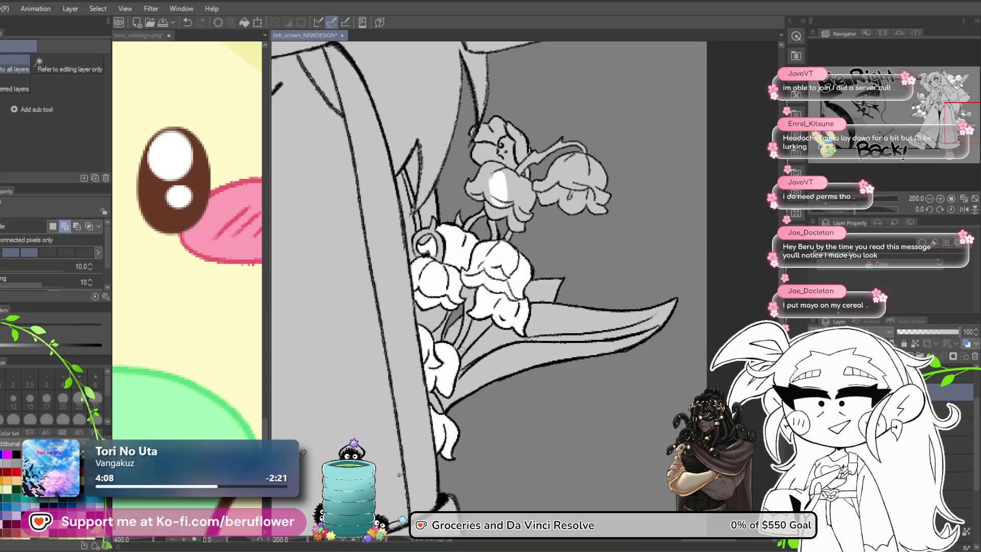
key("p")
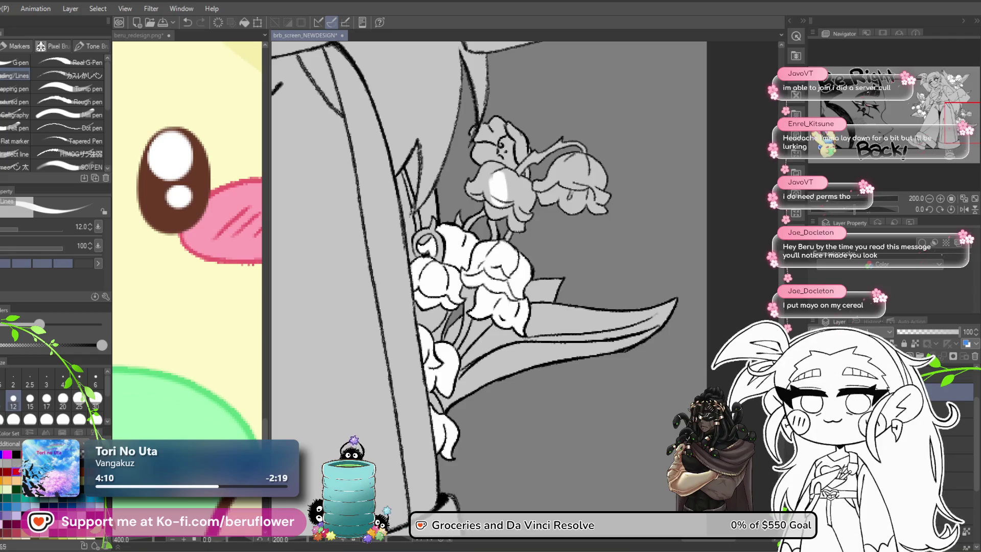
With a textured pen, add a short darker grey vertical stroke between the lily bells
left_click(77, 75)
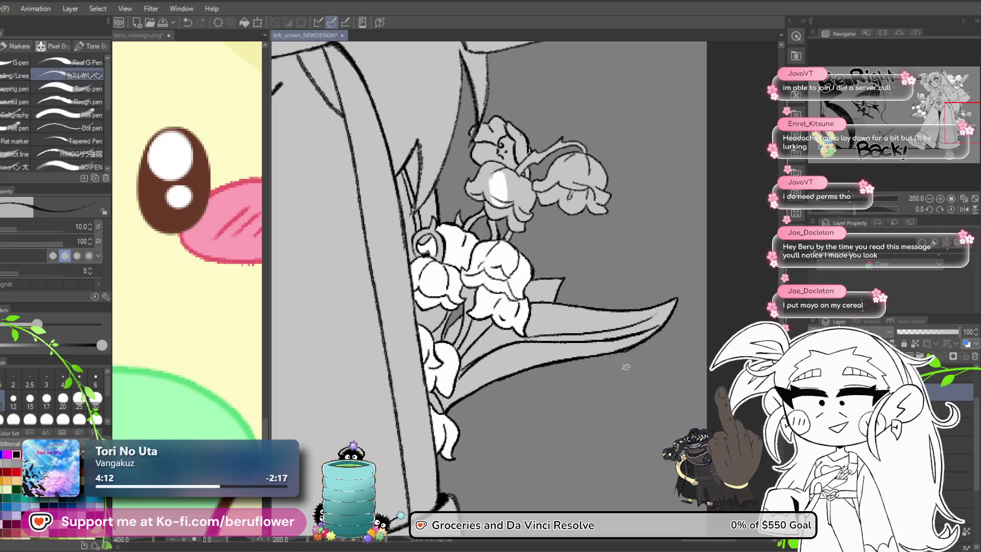
scroll(425, 321, "up", 5)
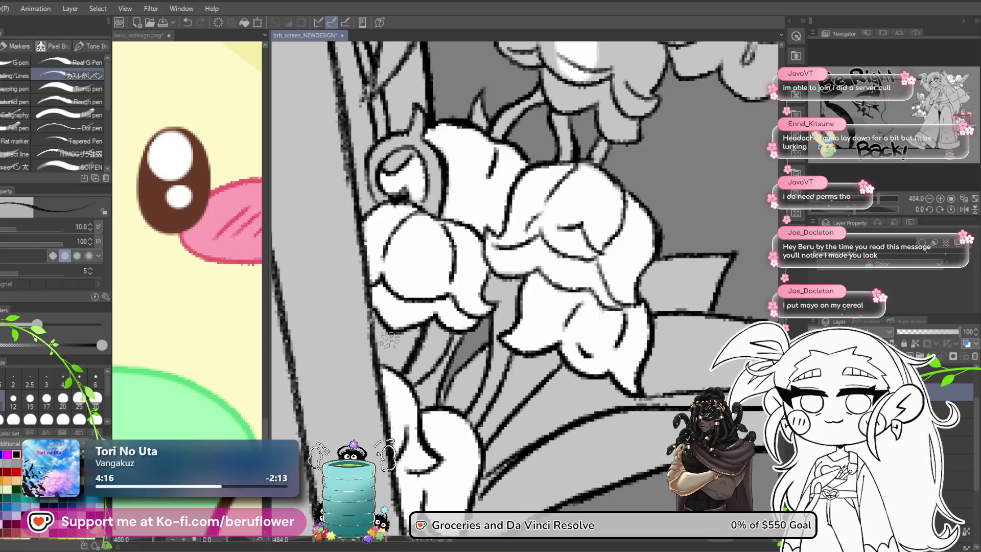
scroll(392, 163, "down", 1)
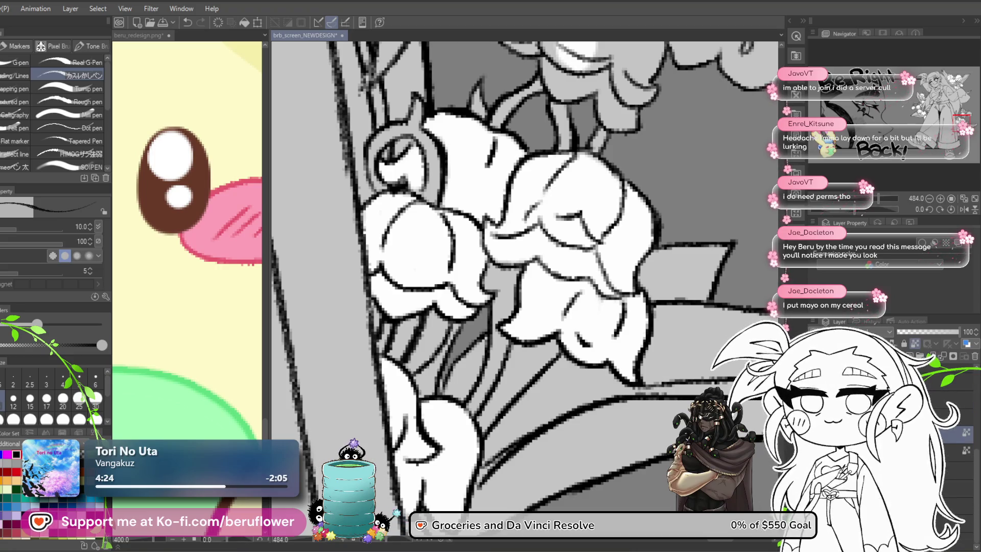
mouse_move(431, 315)
left_mouse_down()
mouse_move(441, 327)
mouse_move(431, 350)
mouse_move(431, 334)
left_mouse_up()
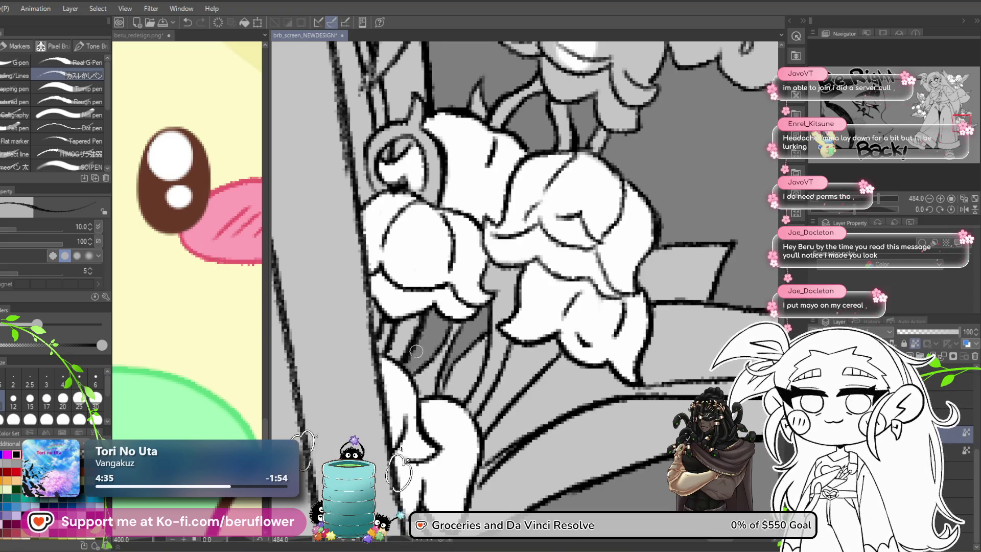
scroll(427, 323, "down", 5)
scroll(478, 386, "up", 3)
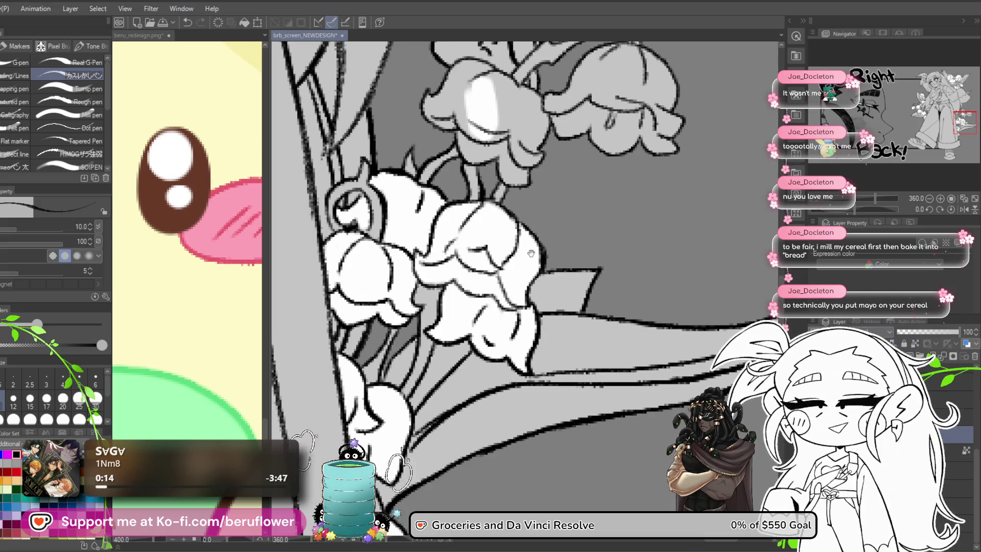
Paint grey shading along a bell's petal edge, undoing the stray stroke
left_click_drag(450, 351, 467, 318)
scroll(467, 291, "up", 5)
mouse_move(424, 255)
left_mouse_down()
mouse_move(418, 278)
mouse_move(439, 281)
mouse_move(425, 251)
mouse_move(414, 281)
left_mouse_up()
key("ctrl+z")
key("ctrl+z")
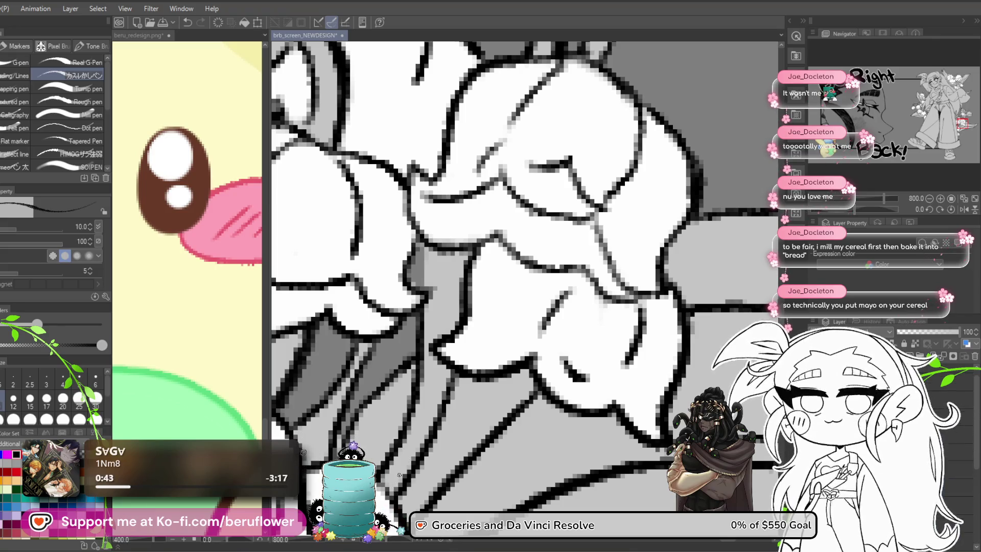
left_click_drag(422, 239, 444, 235)
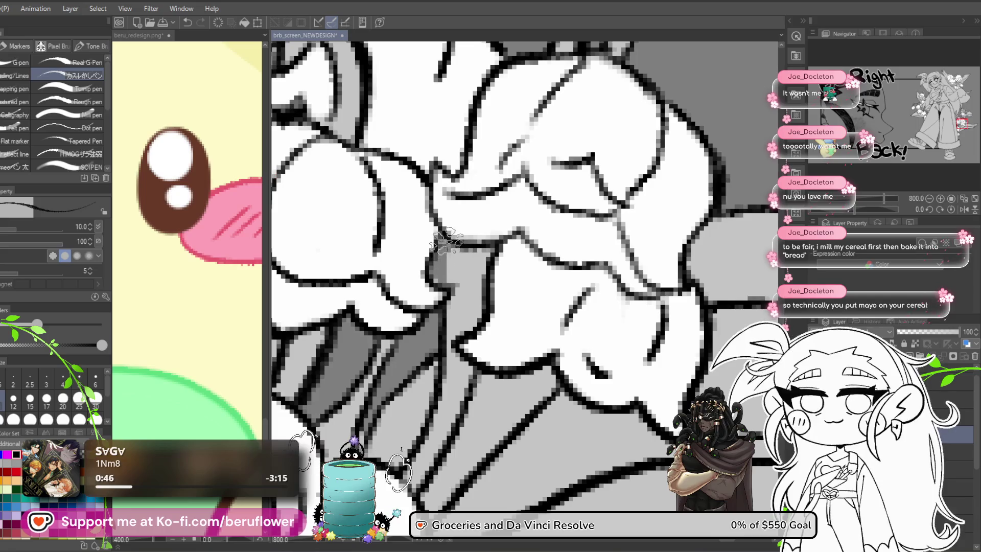
scroll(444, 235, "down", 6)
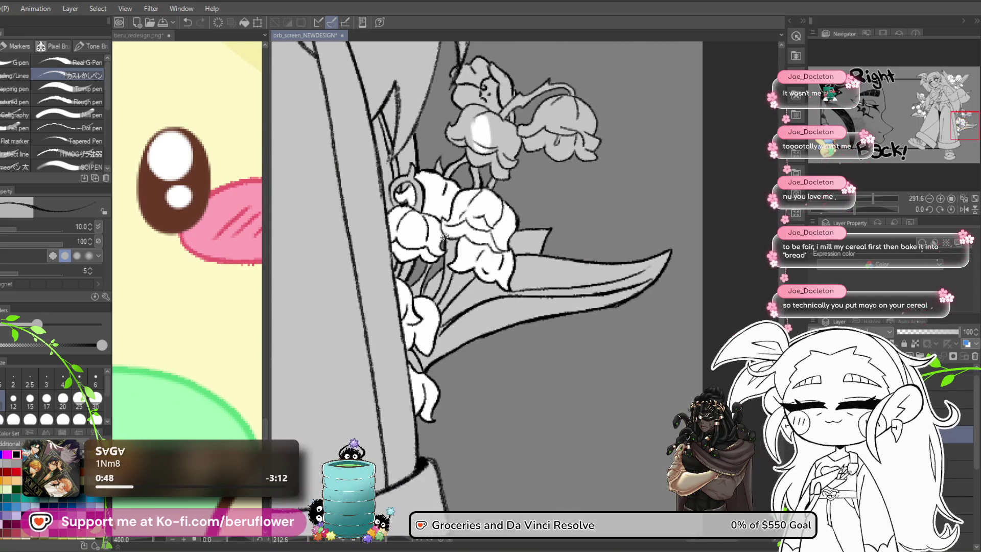
scroll(444, 235, "up", 3)
left_click_drag(531, 353, 547, 391)
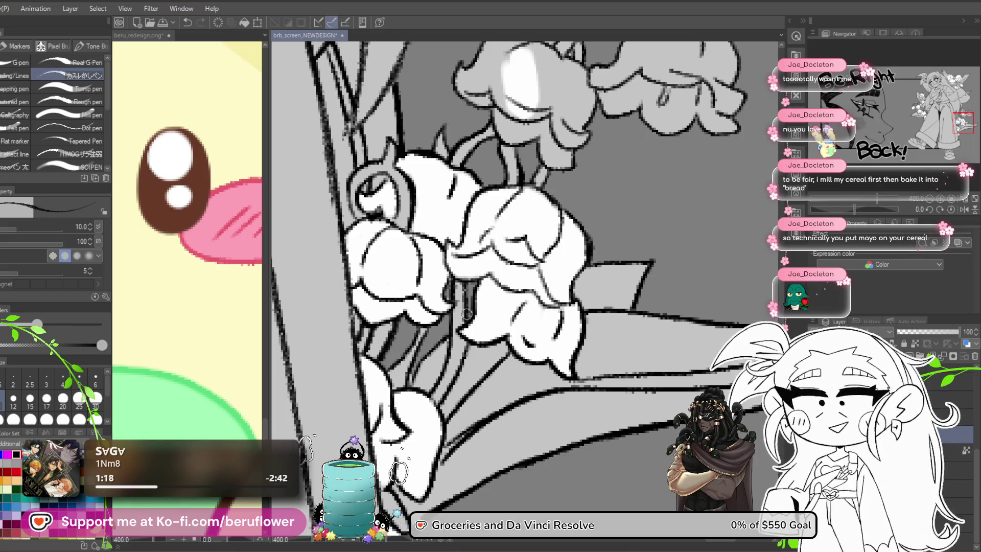
On the layer below, brush white highlights across the upper grey bell with the Lines brush
mouse_move(645, 198)
left_mouse_down()
mouse_move(587, 250)
mouse_move(602, 295)
left_mouse_up()
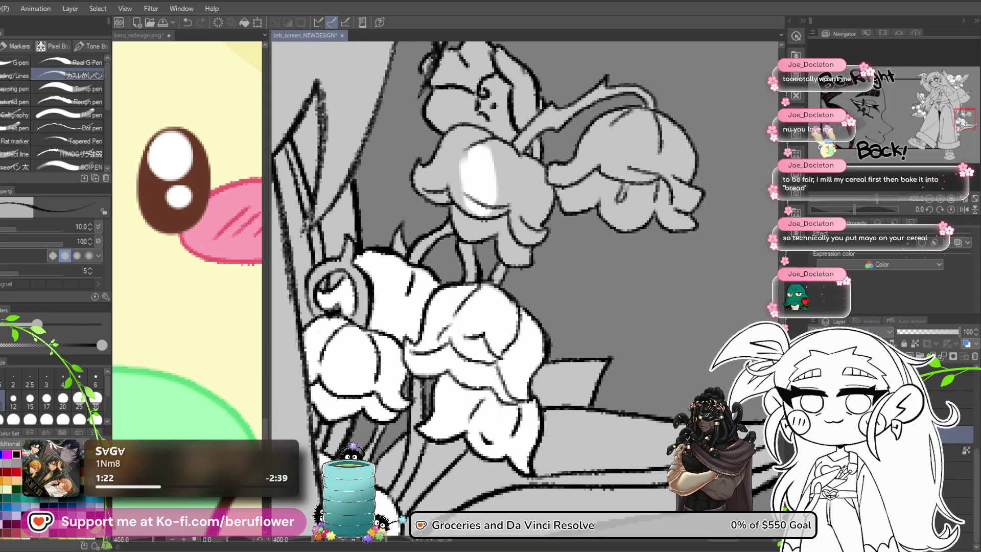
key("alt+bracketleft")
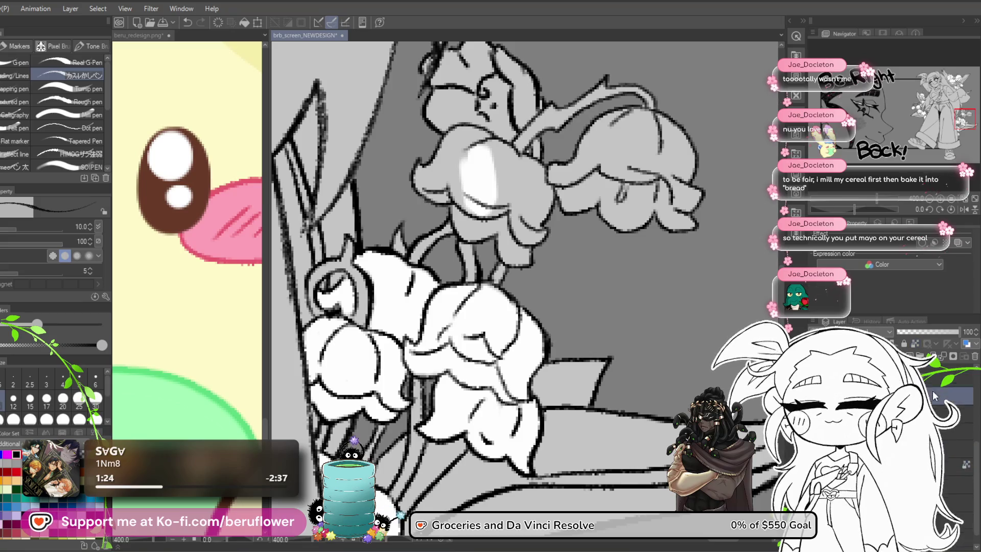
scroll(678, 342, "up", 2)
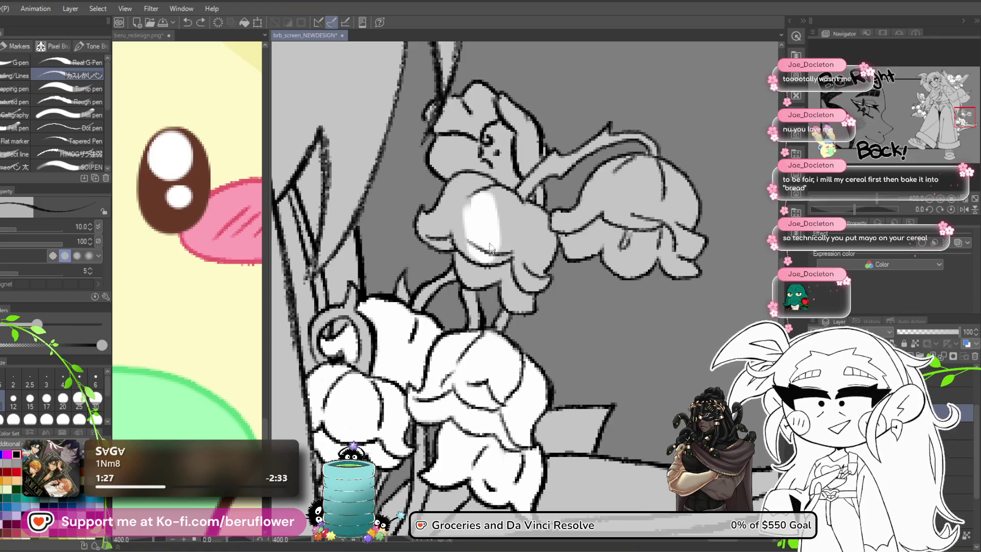
left_click(15, 75)
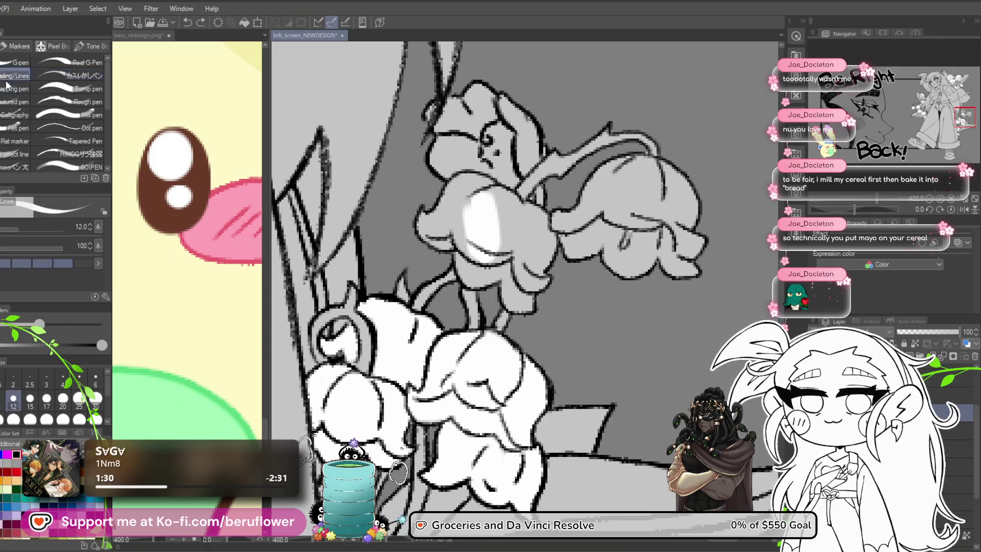
mouse_move(508, 254)
left_mouse_down()
mouse_move(498, 235)
mouse_move(513, 266)
mouse_move(508, 254)
mouse_move(465, 245)
mouse_move(448, 194)
left_mouse_up()
scroll(449, 194, "up", 3)
mouse_move(511, 194)
left_mouse_down()
mouse_move(501, 184)
mouse_move(522, 189)
mouse_move(562, 240)
left_mouse_up()
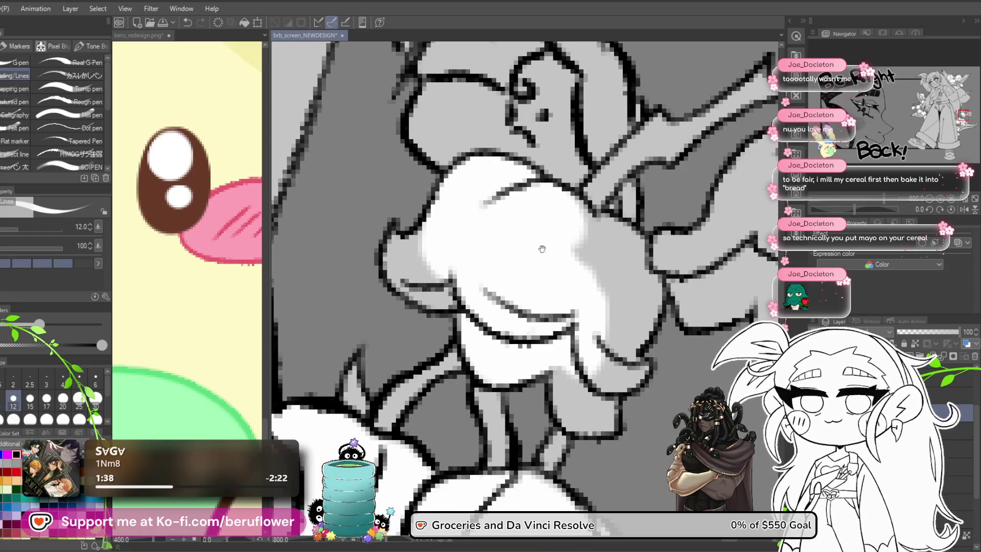
mouse_move(455, 235)
left_mouse_down()
mouse_move(414, 240)
mouse_move(445, 281)
mouse_move(487, 265)
mouse_move(401, 243)
left_mouse_up()
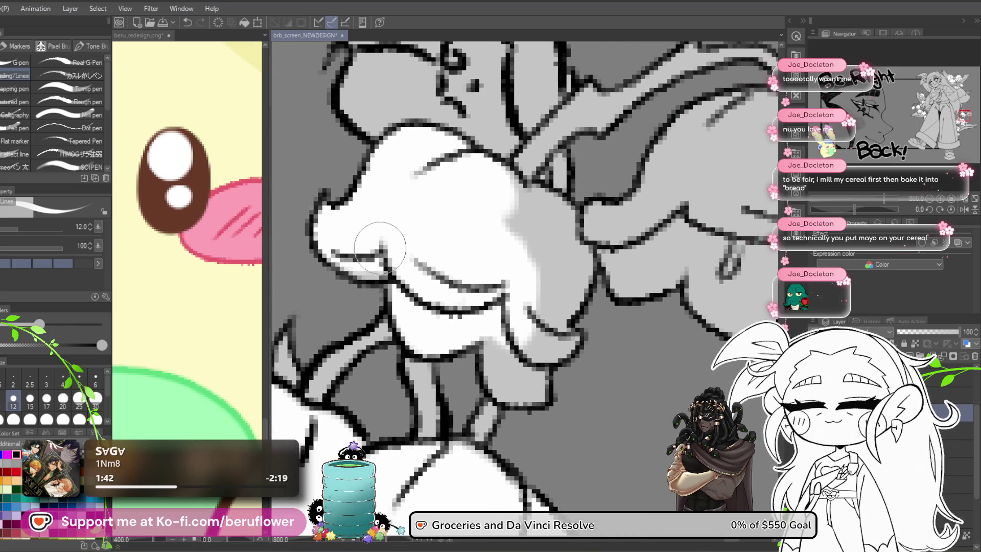
left_click_drag(580, 287, 547, 289)
mouse_move(459, 205)
left_mouse_down()
mouse_move(470, 214)
mouse_move(450, 212)
mouse_move(481, 240)
mouse_move(477, 259)
mouse_move(394, 208)
left_mouse_up()
mouse_move(483, 311)
left_mouse_down()
mouse_move(459, 312)
mouse_move(450, 295)
left_mouse_up()
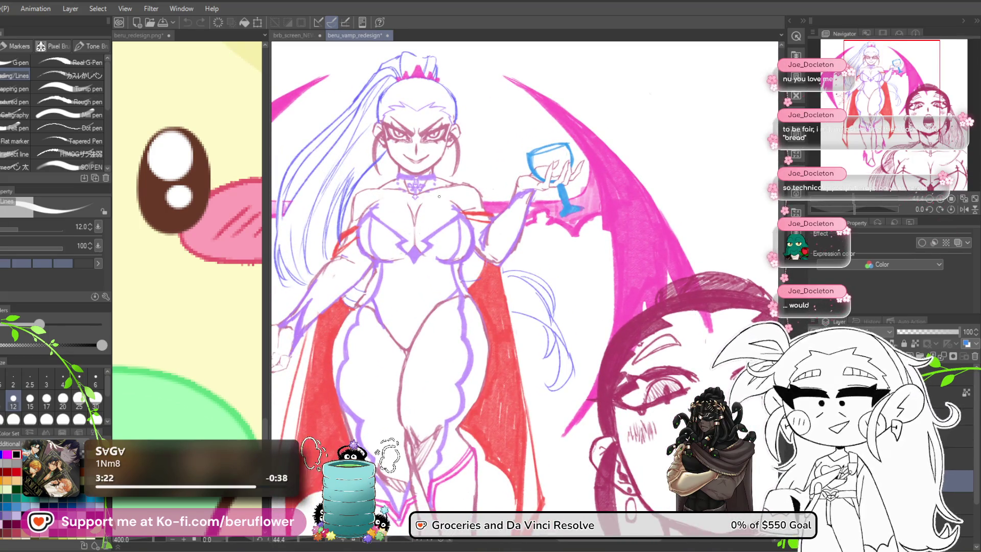
Look over the beru_vamp_redesign sketch, then close it and choose Save
scroll(439, 197, "down", 1)
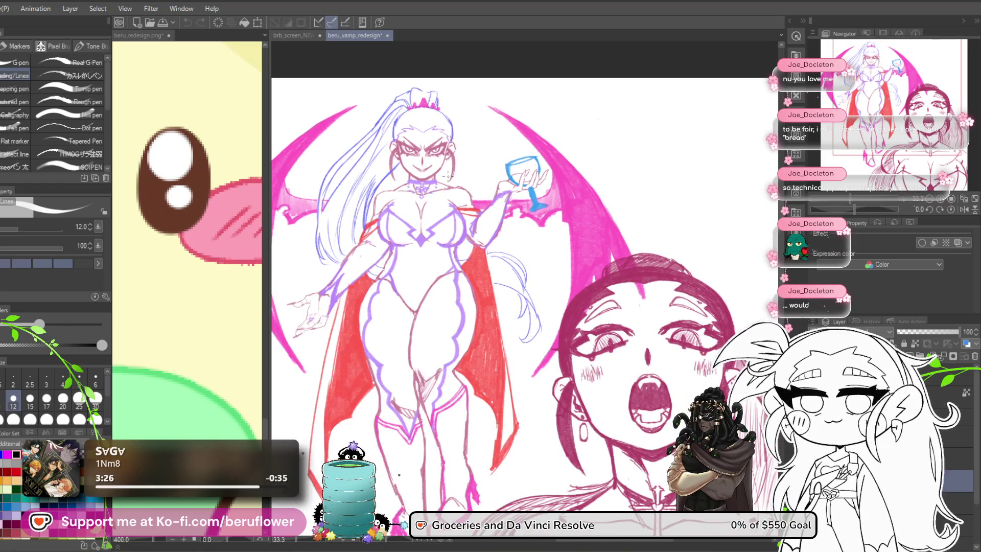
scroll(448, 176, "up", 1)
scroll(448, 176, "up", 2)
left_click_drag(448, 176, 560, 156)
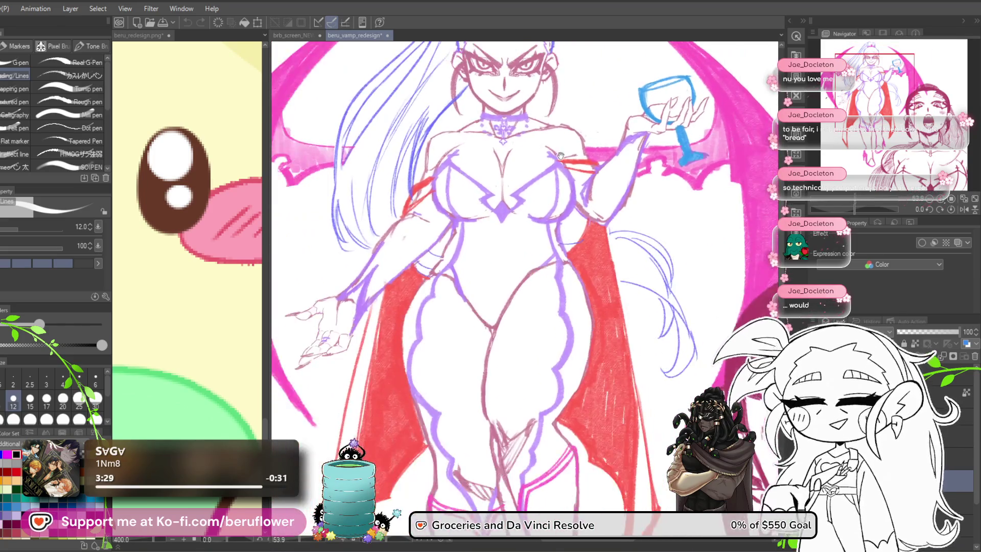
scroll(554, 211, "up", 3)
scroll(504, 231, "down", 5)
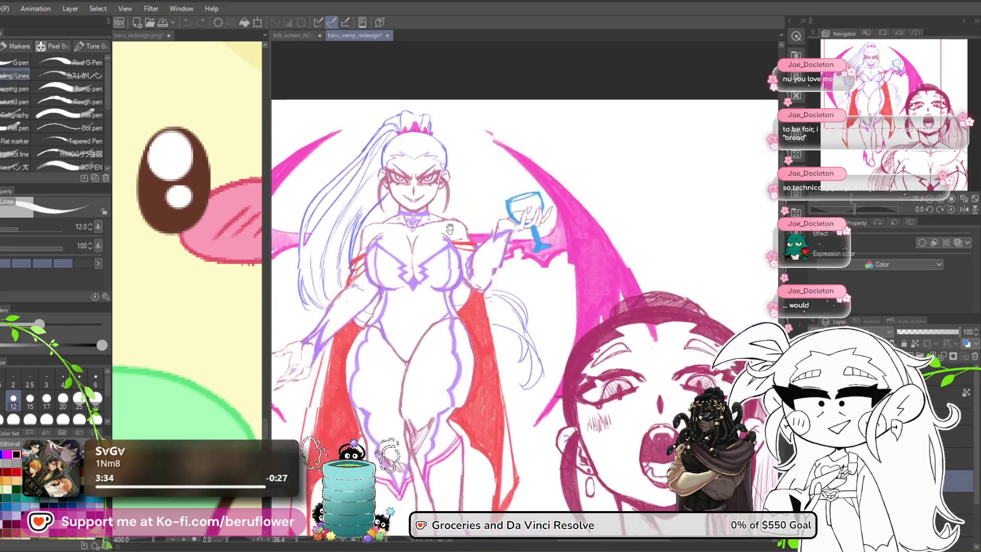
scroll(450, 228, "down", 3)
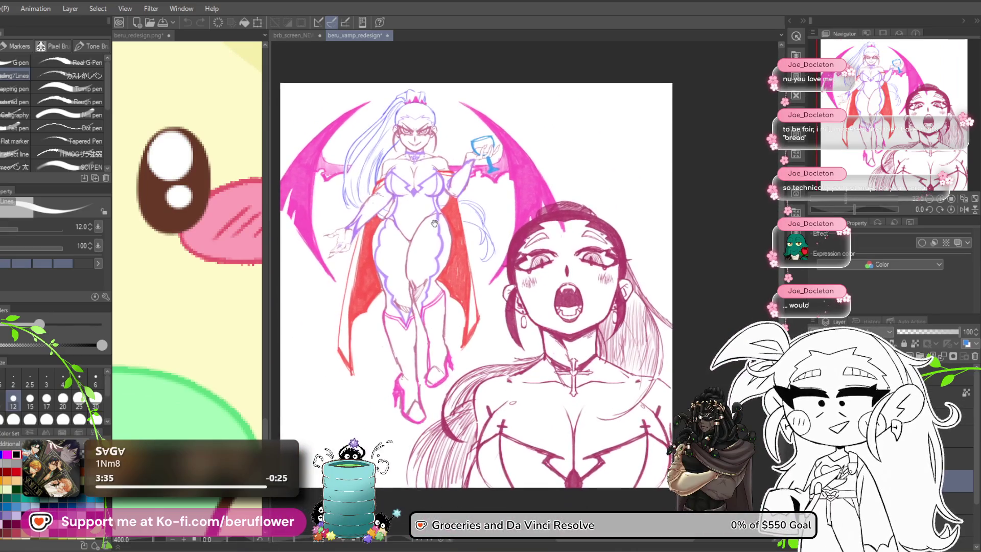
left_click_drag(434, 224, 436, 222)
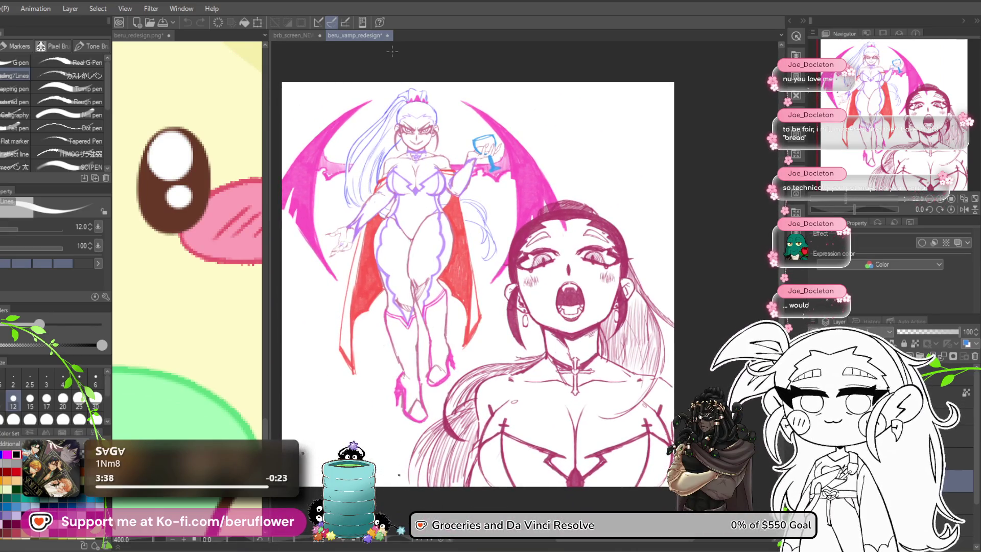
left_click(388, 36)
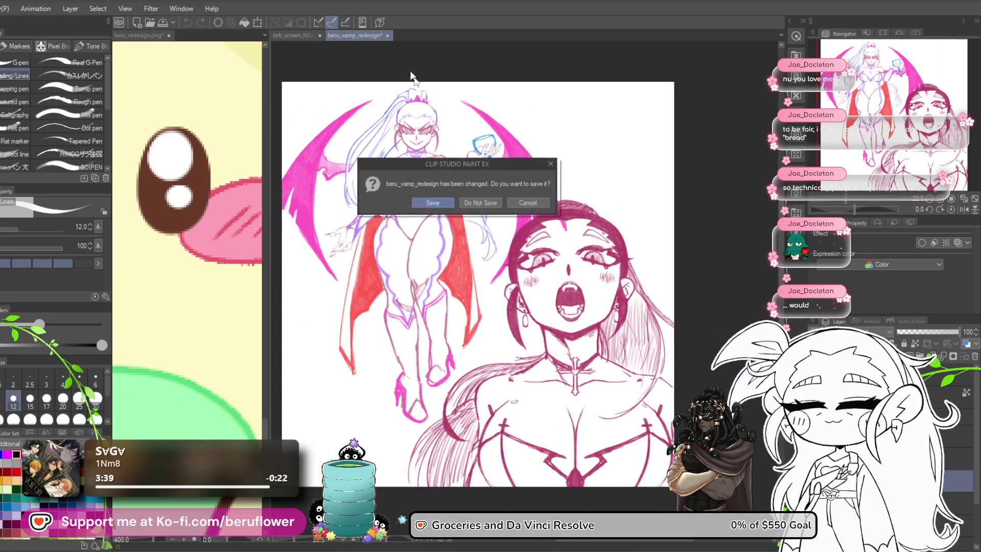
left_click(433, 205)
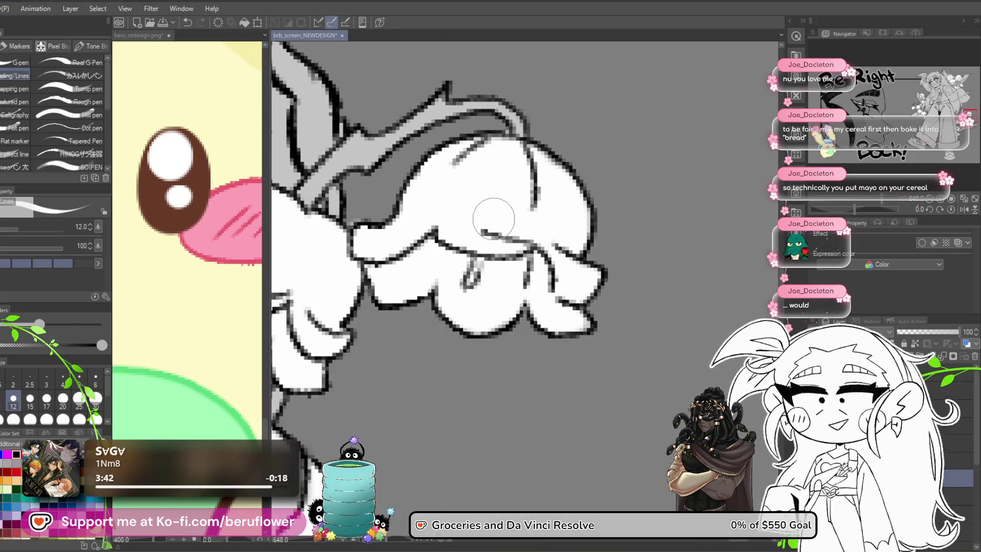
Paint the right bouquet's grey upper bell white, then review the whole figure
scroll(493, 219, "down", 5)
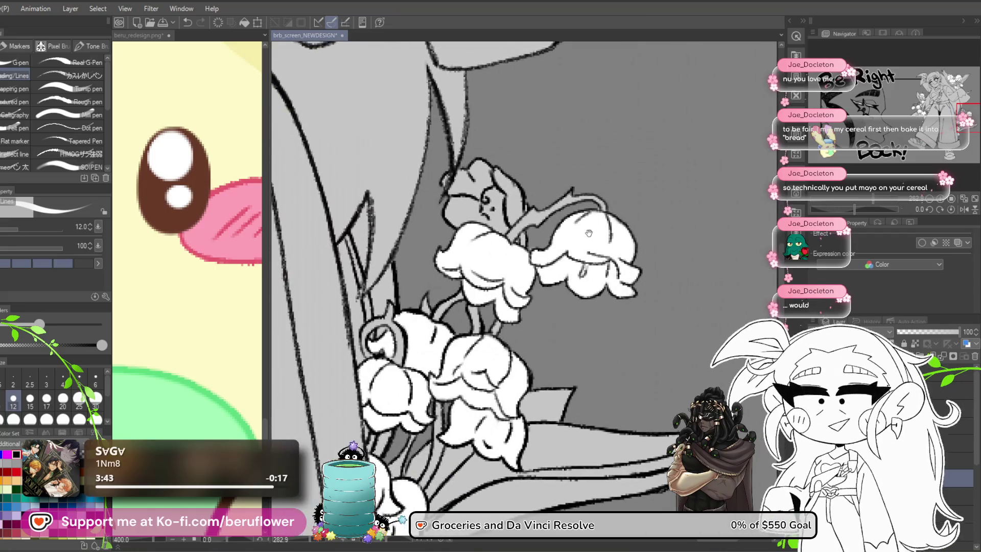
scroll(589, 233, "up", 4)
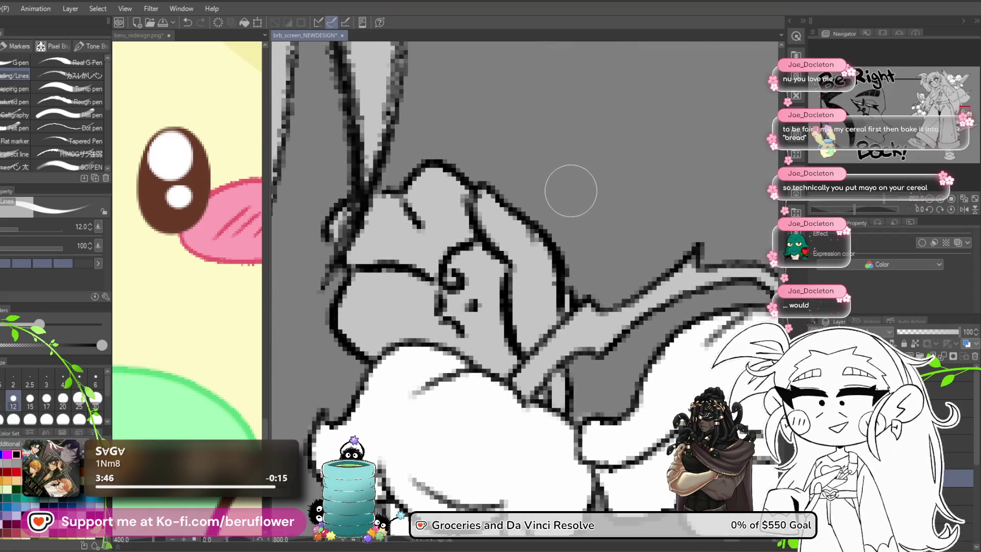
mouse_move(450, 225)
left_mouse_down()
mouse_move(460, 296)
mouse_move(490, 332)
mouse_move(511, 317)
left_mouse_up()
mouse_move(519, 311)
left_mouse_down()
mouse_move(511, 281)
mouse_move(490, 327)
mouse_move(398, 306)
mouse_move(390, 269)
mouse_move(408, 202)
mouse_move(430, 185)
mouse_move(409, 163)
mouse_move(444, 153)
mouse_move(470, 194)
mouse_move(511, 215)
mouse_move(532, 255)
mouse_move(523, 285)
mouse_move(531, 273)
mouse_move(434, 246)
mouse_move(378, 266)
mouse_move(370, 244)
mouse_move(351, 276)
mouse_move(361, 301)
mouse_move(416, 286)
left_mouse_up()
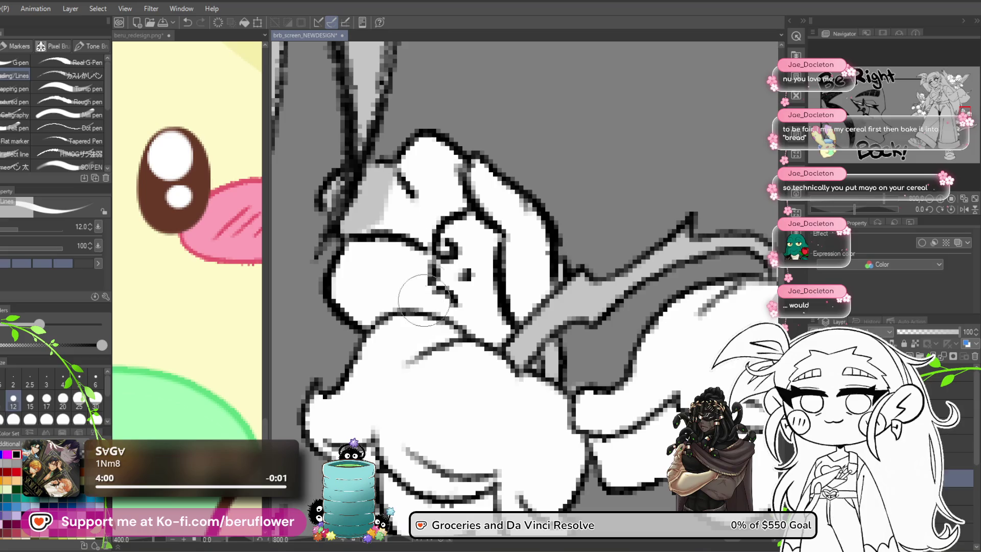
left_click_drag(407, 198, 363, 216)
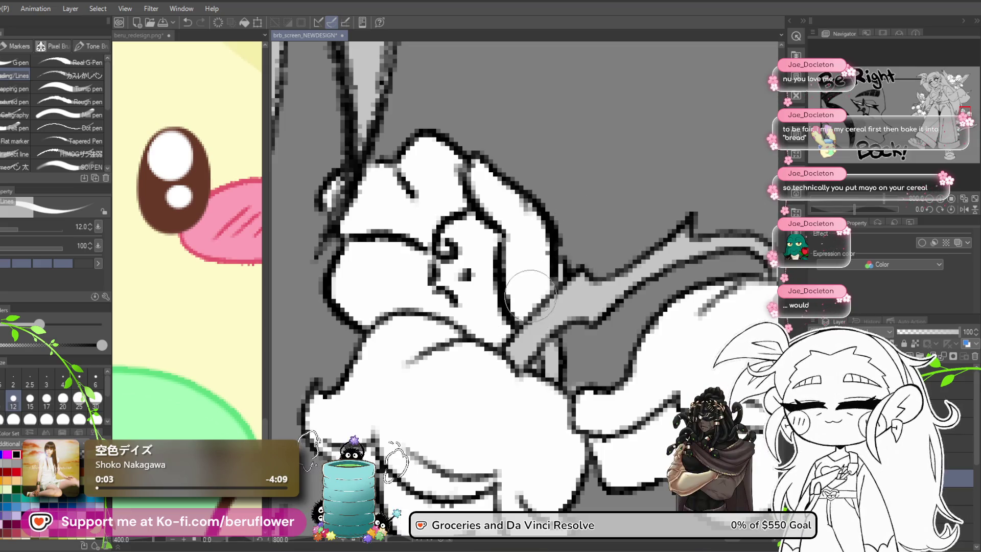
scroll(497, 243, "down", 10)
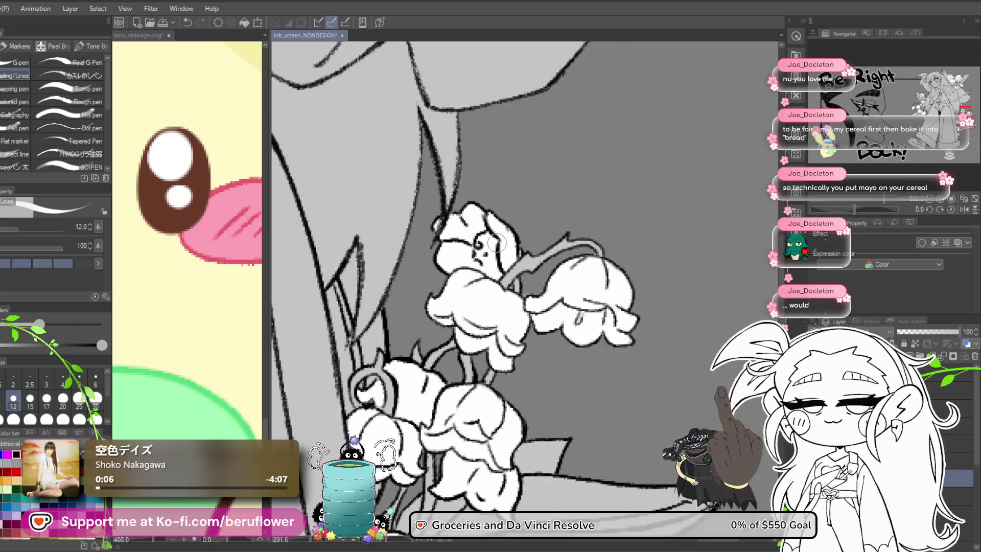
mouse_move(496, 243)
left_mouse_down()
mouse_move(591, 216)
mouse_move(645, 139)
left_mouse_up()
mouse_move(452, 160)
left_mouse_down()
mouse_move(365, 358)
mouse_move(380, 415)
left_mouse_up()
mouse_move(399, 474)
left_mouse_down()
mouse_move(366, 399)
mouse_move(345, 437)
mouse_move(327, 383)
mouse_move(364, 383)
mouse_move(335, 430)
left_mouse_up()
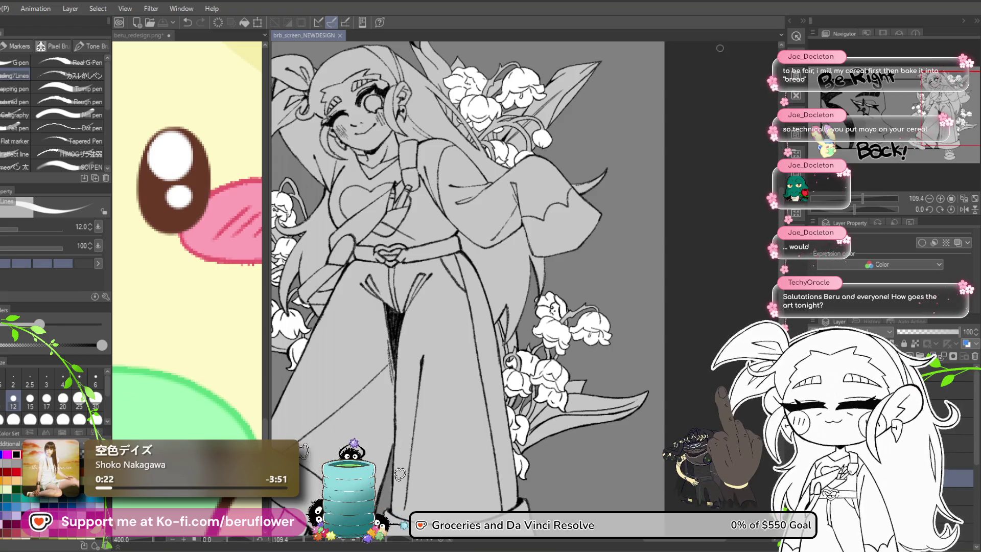
mouse_move(552, 414)
left_mouse_down()
mouse_move(573, 448)
mouse_move(603, 459)
left_mouse_up()
left_click_drag(563, 409, 610, 377)
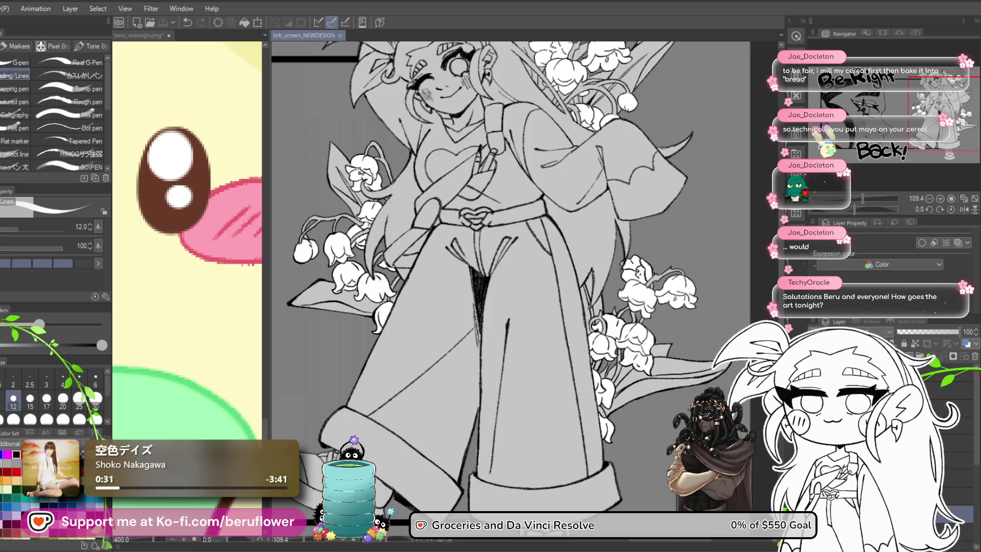
mouse_move(470, 219)
left_mouse_down()
mouse_move(493, 208)
mouse_move(471, 241)
mouse_move(475, 213)
mouse_move(458, 195)
mouse_move(506, 117)
left_mouse_up()
left_click_drag(669, 426, 668, 421)
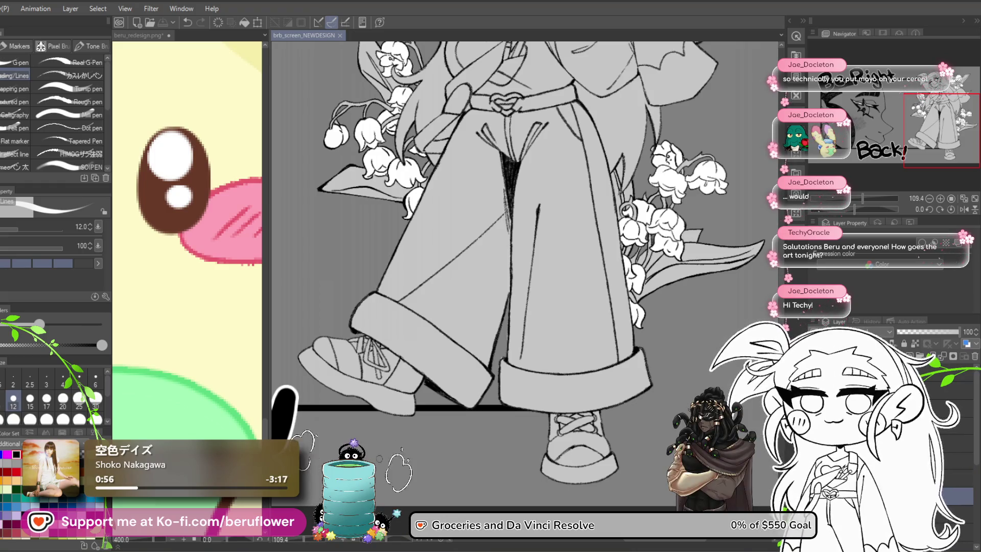
mouse_move(607, 185)
left_mouse_down()
mouse_move(598, 225)
mouse_move(506, 271)
left_mouse_up()
left_click(199, 439)
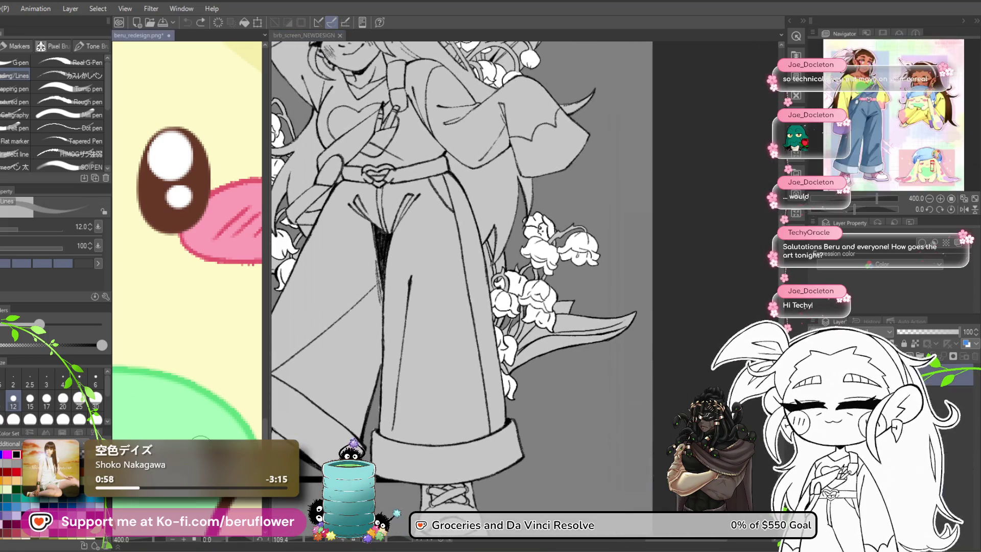
left_click(304, 35)
scroll(535, 336, "up", 5)
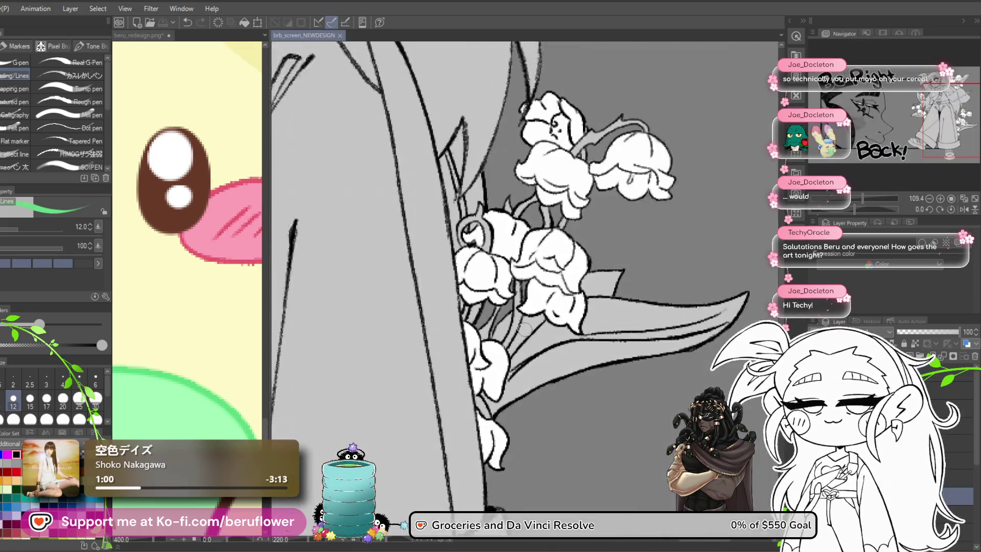
Paint the lower flower stems green, redoing the first stroke
left_click_drag(520, 276, 515, 309)
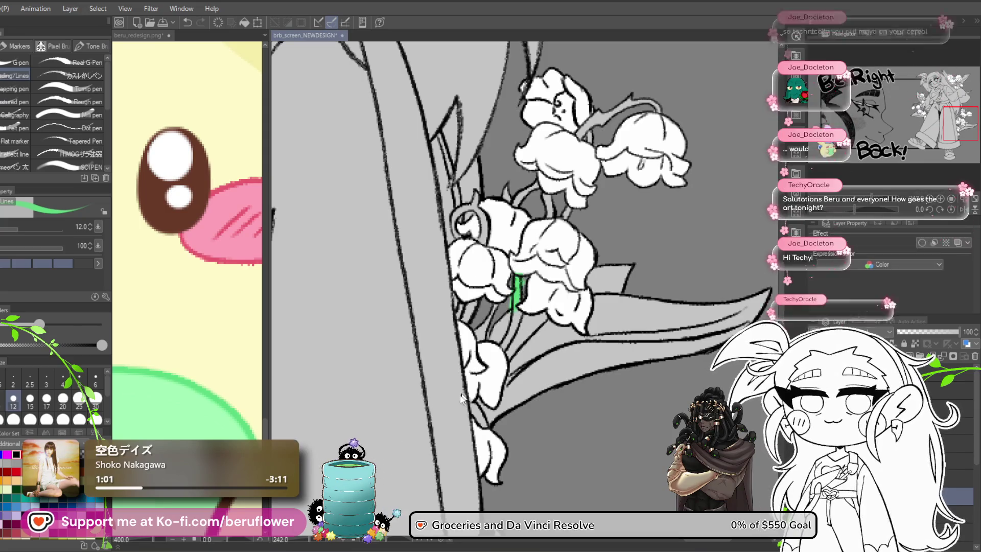
key("ctrl+z")
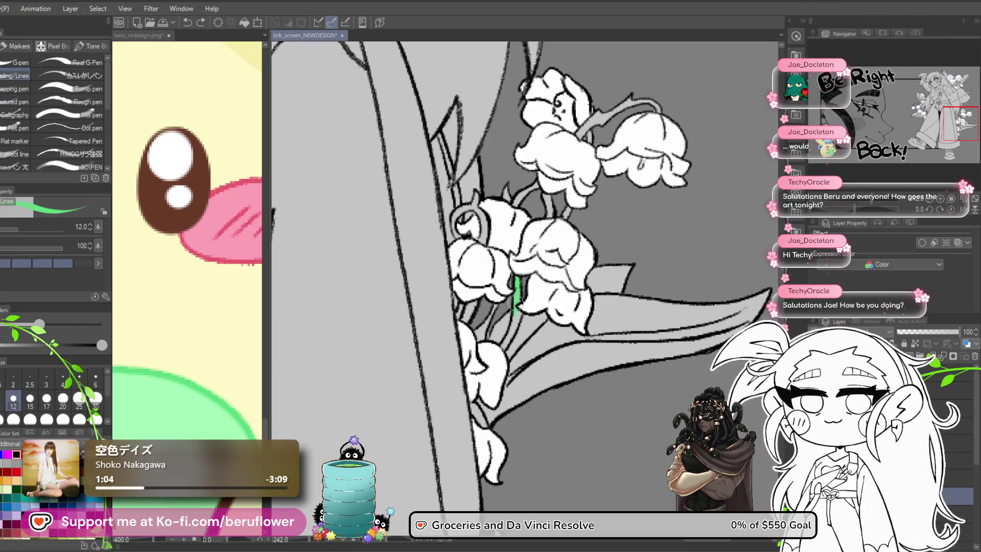
left_click_drag(518, 278, 502, 348)
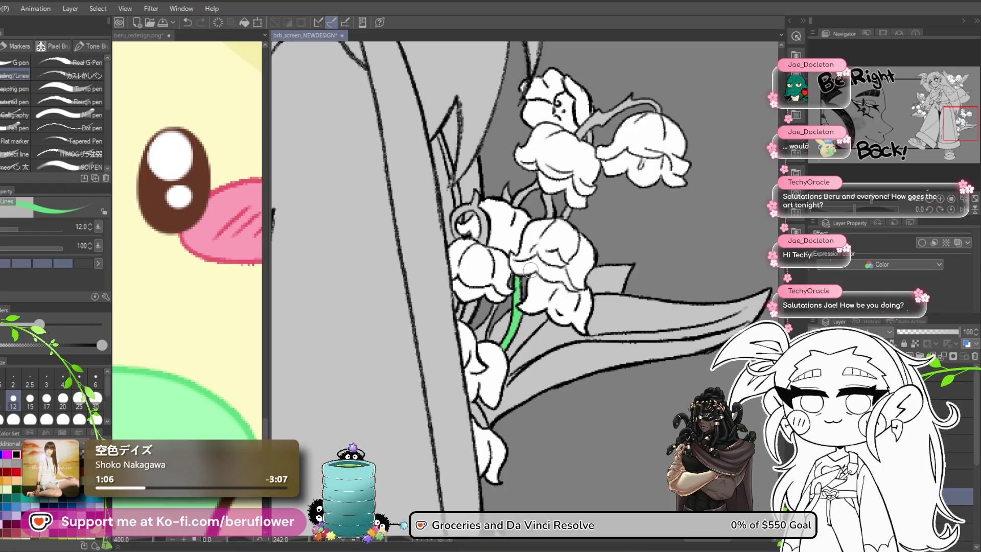
left_click_drag(515, 287, 519, 298)
scroll(492, 356, "up", 5)
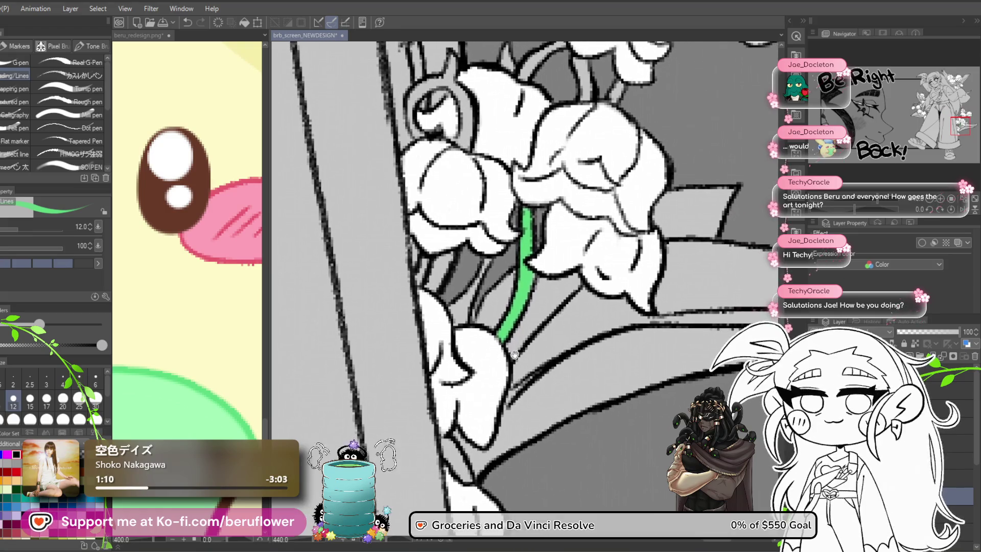
left_click_drag(509, 348, 506, 356)
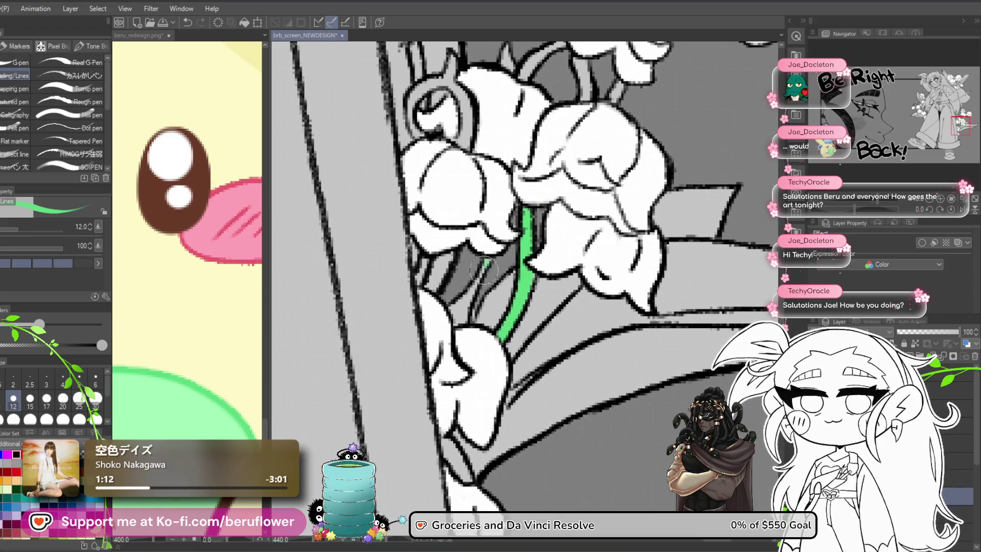
left_click_drag(463, 303, 463, 320)
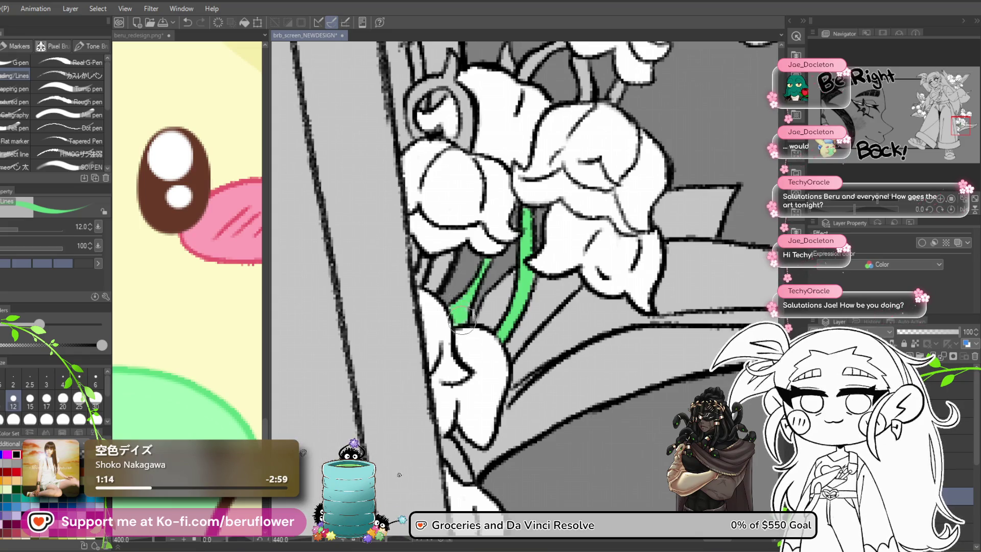
scroll(511, 266, "down", 4)
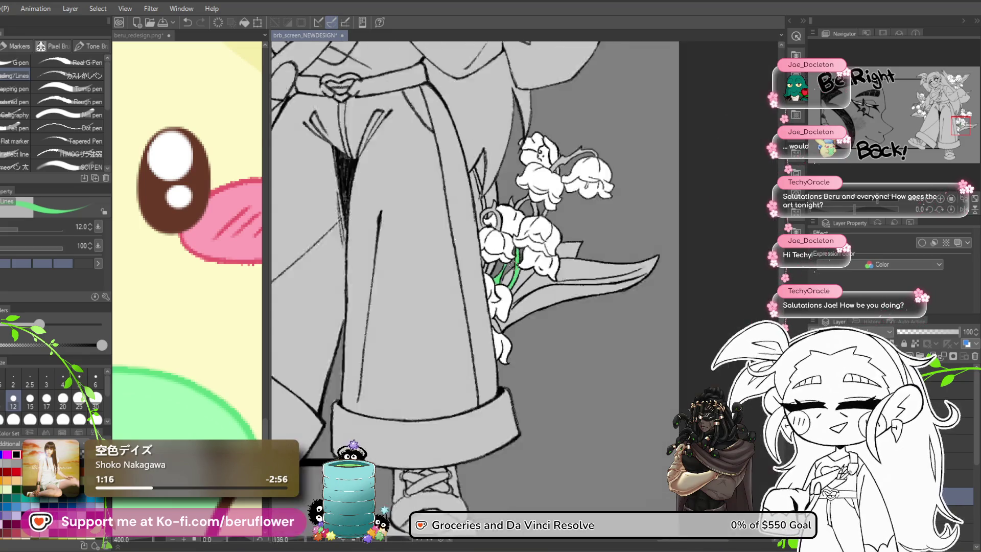
scroll(511, 266, "up", 1)
scroll(511, 266, "up", 2)
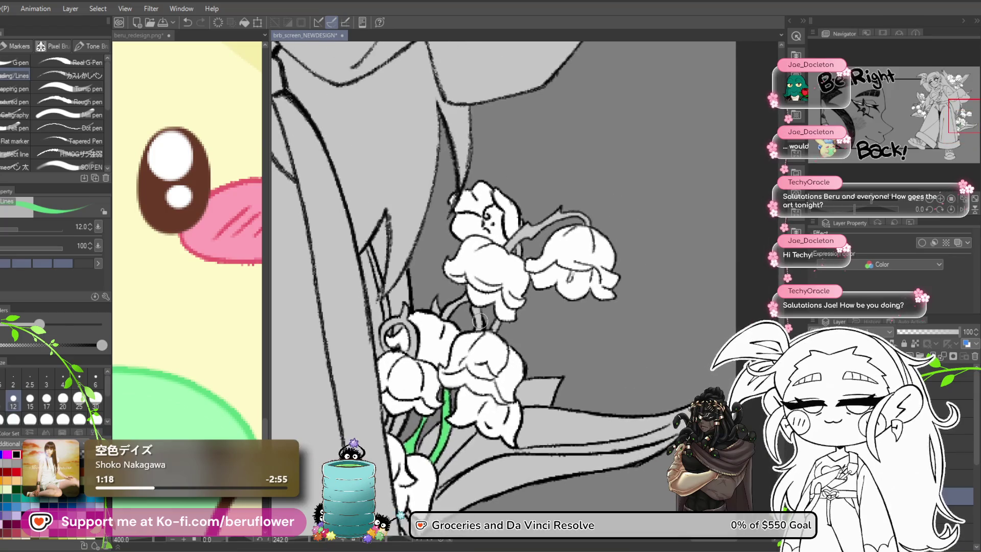
scroll(479, 320, "up", 3)
mouse_move(464, 286)
left_mouse_down()
mouse_move(477, 348)
mouse_move(562, 368)
left_mouse_up()
left_click_drag(526, 276, 468, 327)
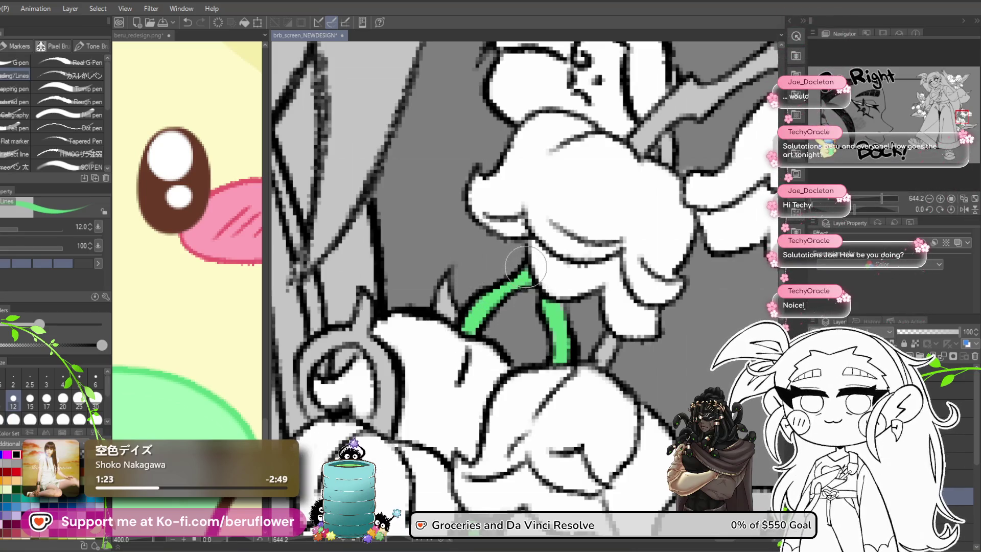
Colour the arching stem over the top bells green down to the hanging bell
left_click_drag(565, 341, 470, 313)
left_click_drag(537, 370, 505, 326)
mouse_move(518, 277)
left_mouse_down()
mouse_move(517, 291)
mouse_move(488, 306)
mouse_move(495, 284)
mouse_move(488, 332)
mouse_move(505, 430)
left_mouse_up()
mouse_move(542, 266)
left_mouse_down()
mouse_move(552, 306)
mouse_move(570, 298)
mouse_move(576, 238)
mouse_move(565, 252)
left_mouse_up()
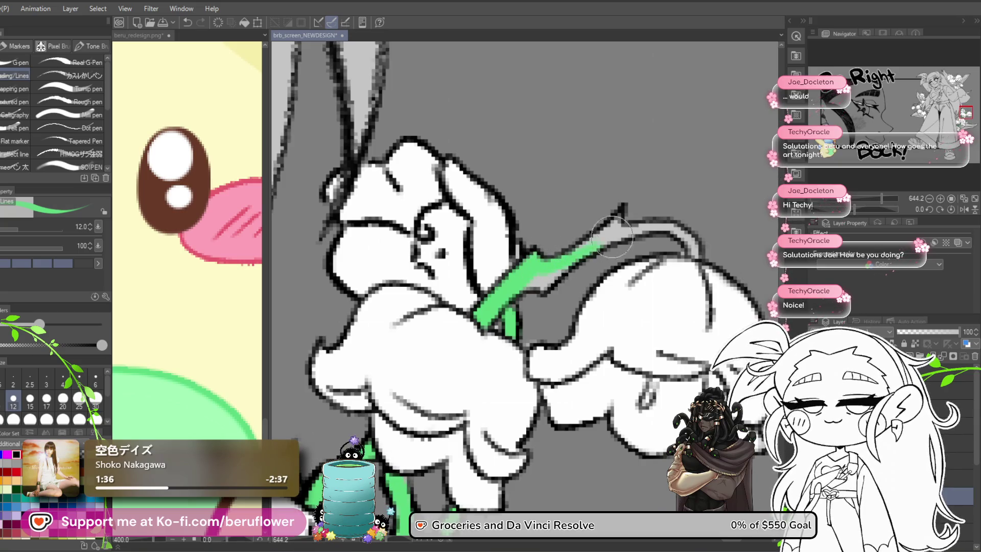
left_click_drag(607, 229, 664, 228)
left_click_drag(663, 286, 578, 294)
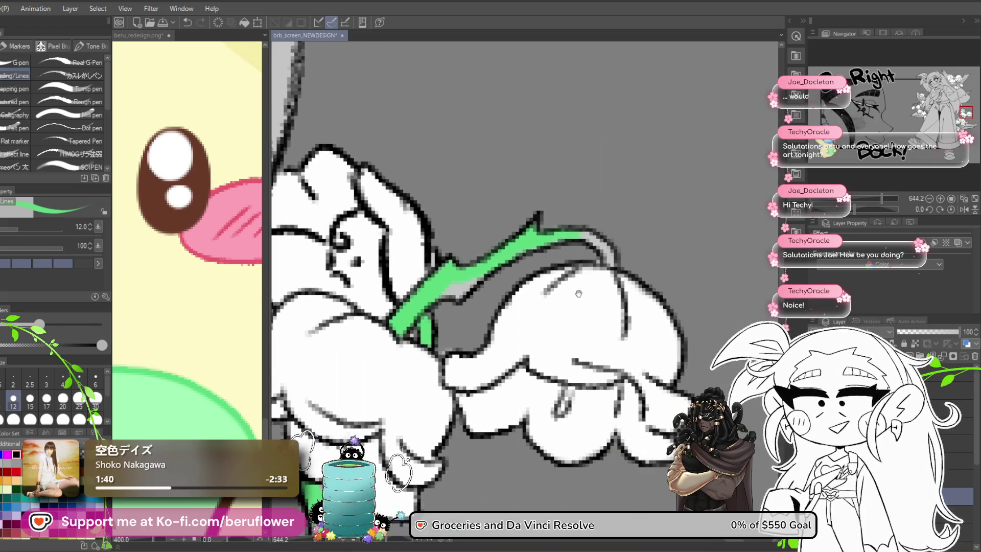
left_click_drag(587, 248, 612, 254)
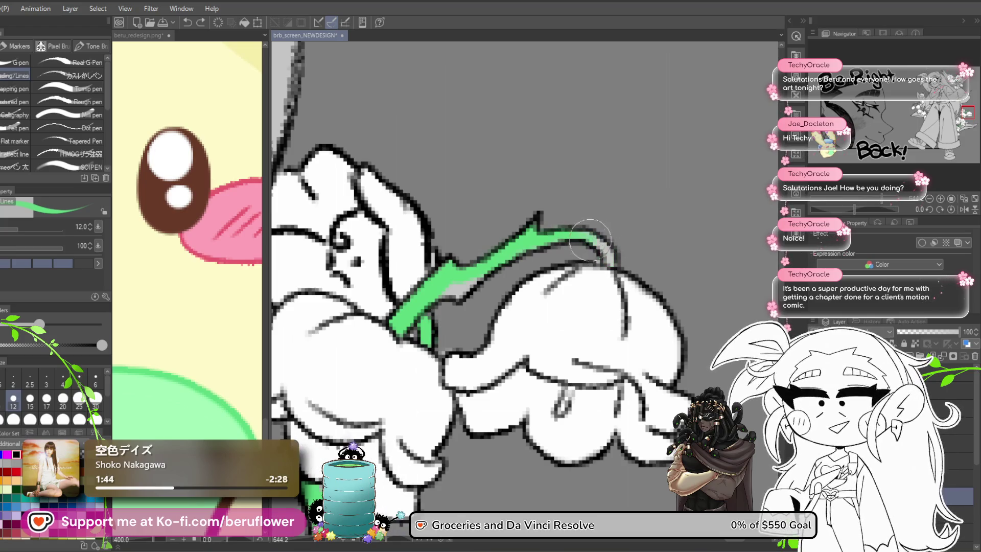
mouse_move(482, 317)
left_mouse_down()
mouse_move(590, 318)
mouse_move(566, 286)
mouse_move(518, 290)
left_mouse_up()
left_click_drag(453, 425, 537, 289)
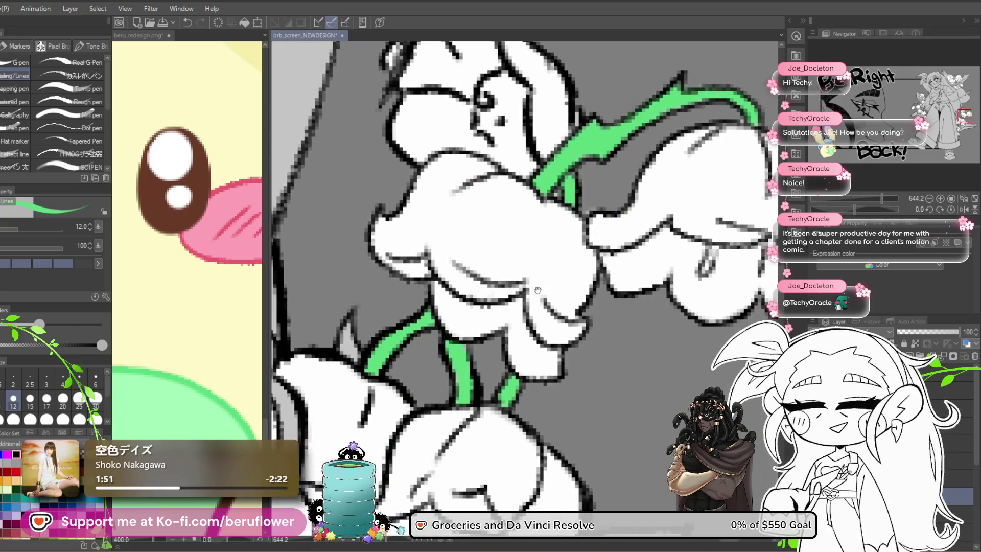
scroll(507, 280, "down", 1)
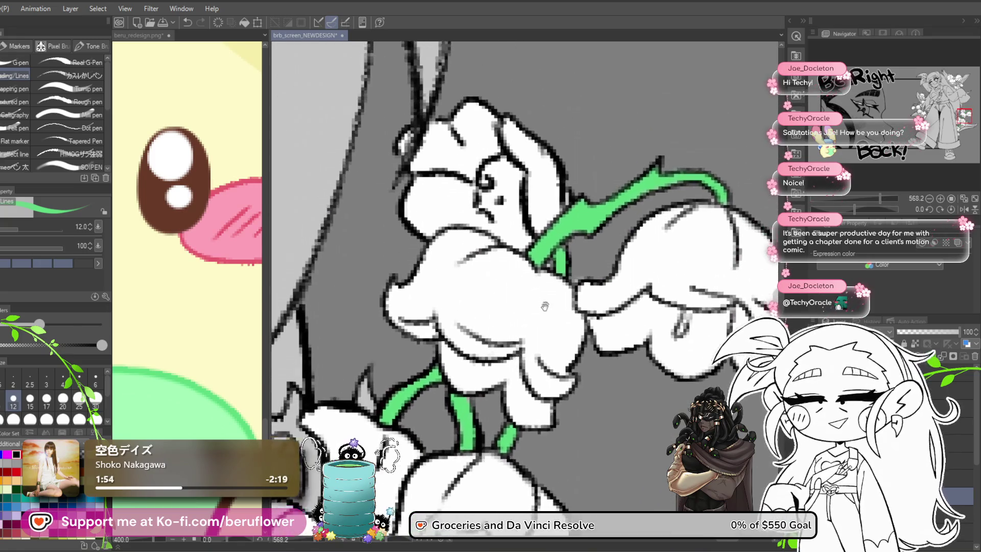
scroll(565, 201, "down", 3)
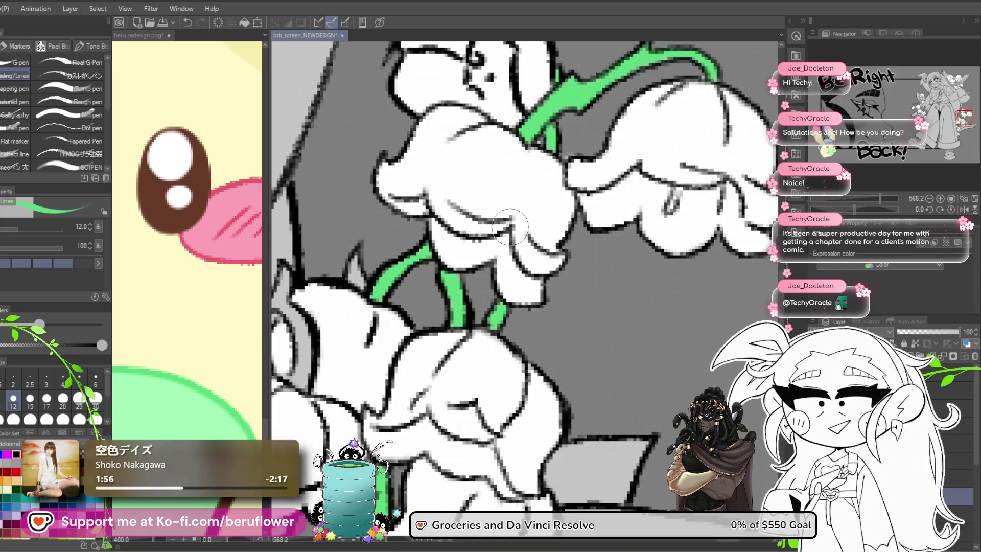
scroll(509, 226, "up", 2)
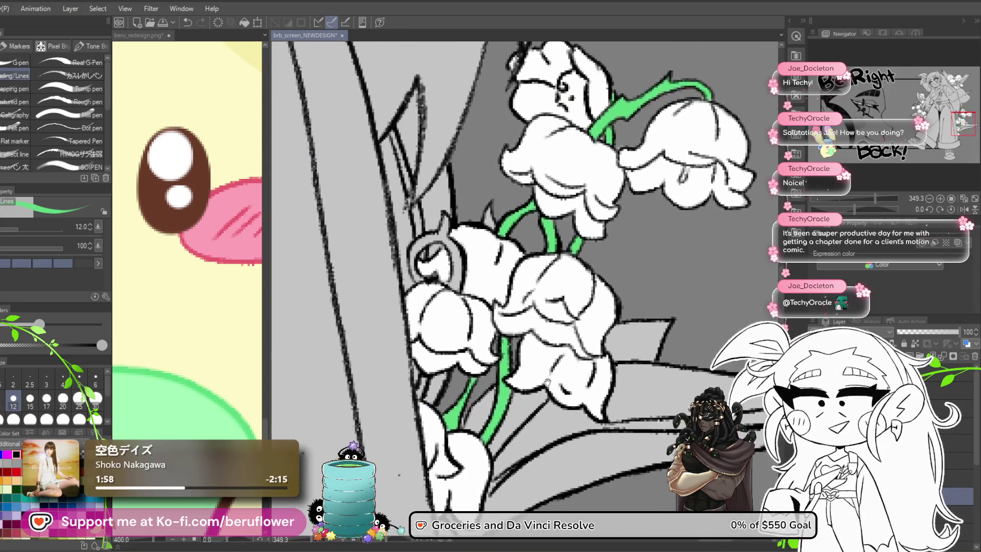
scroll(511, 250, "up", 4)
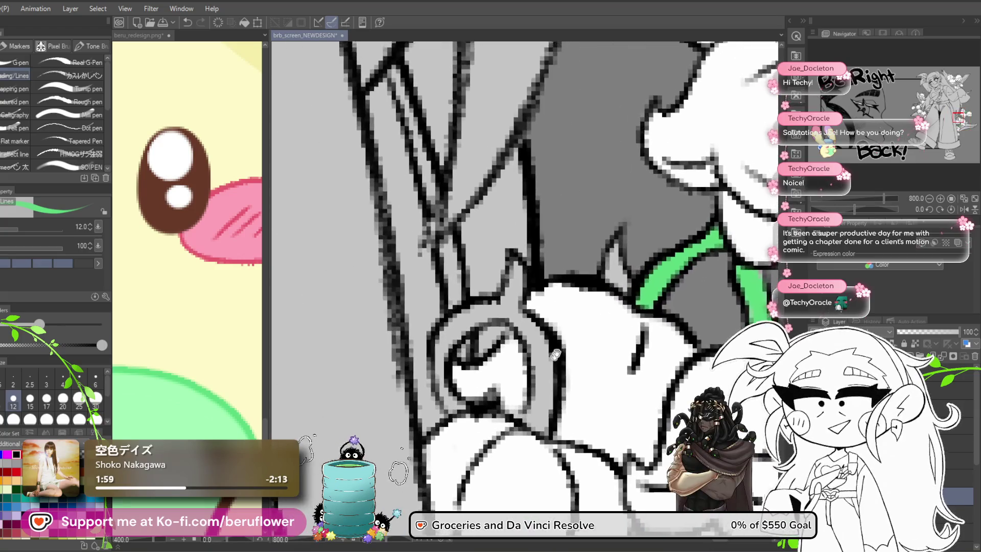
Paint the curled stem loop and the gap between stem lines green
mouse_move(485, 258)
left_mouse_down()
mouse_move(478, 294)
mouse_move(409, 347)
mouse_move(455, 424)
left_mouse_up()
mouse_move(565, 397)
left_mouse_down()
mouse_move(509, 351)
mouse_move(503, 316)
mouse_move(490, 349)
left_mouse_up()
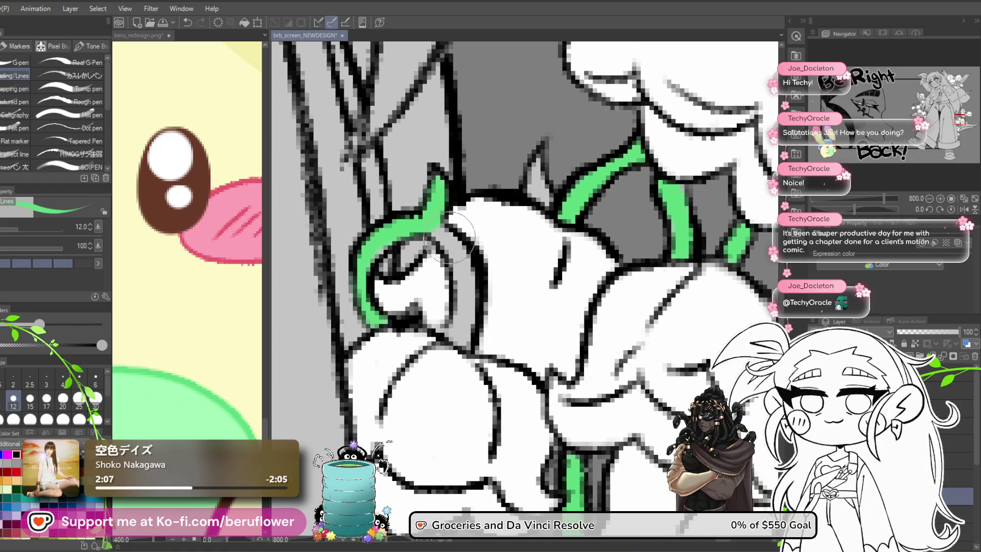
left_click_drag(449, 239, 460, 264)
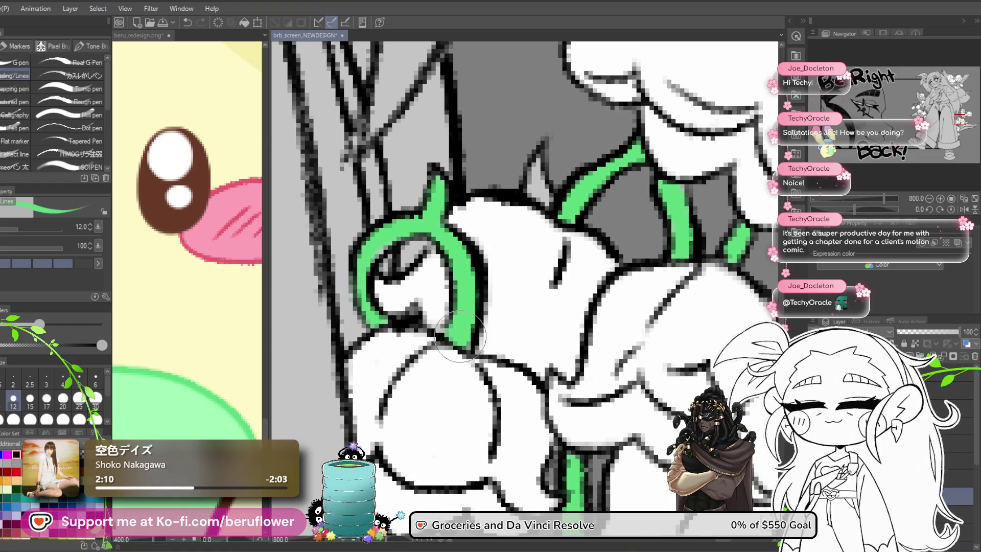
scroll(466, 335, "down", 5)
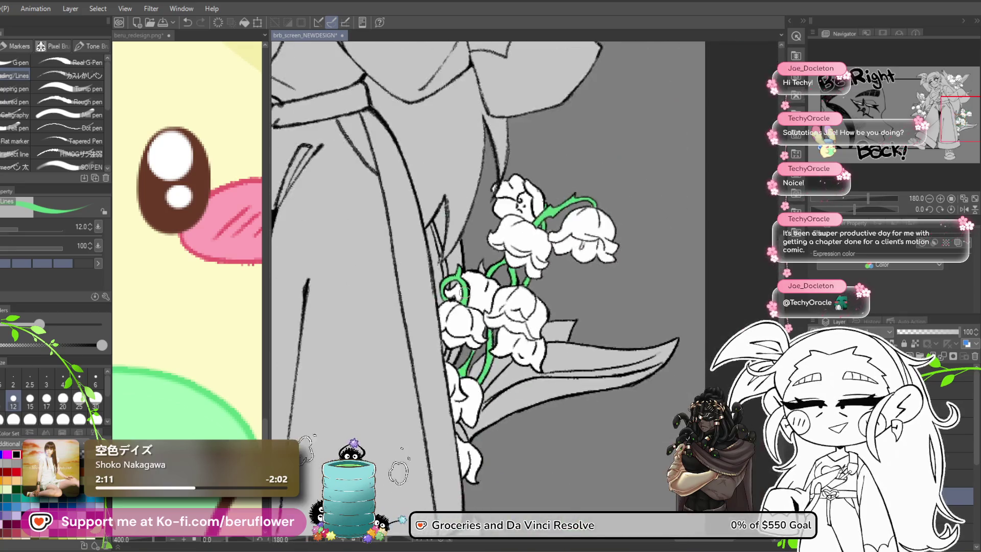
scroll(592, 235, "up", 2)
Pan and zoom around the bouquet to check the stems below the bells
mouse_move(593, 235)
left_mouse_down()
mouse_move(581, 311)
mouse_move(548, 313)
left_mouse_up()
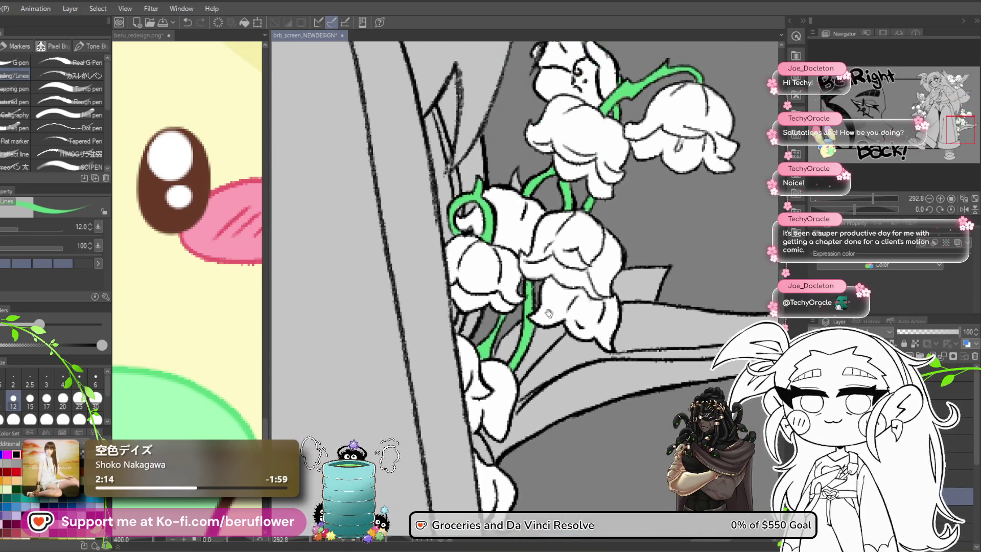
scroll(471, 310, "up", 4)
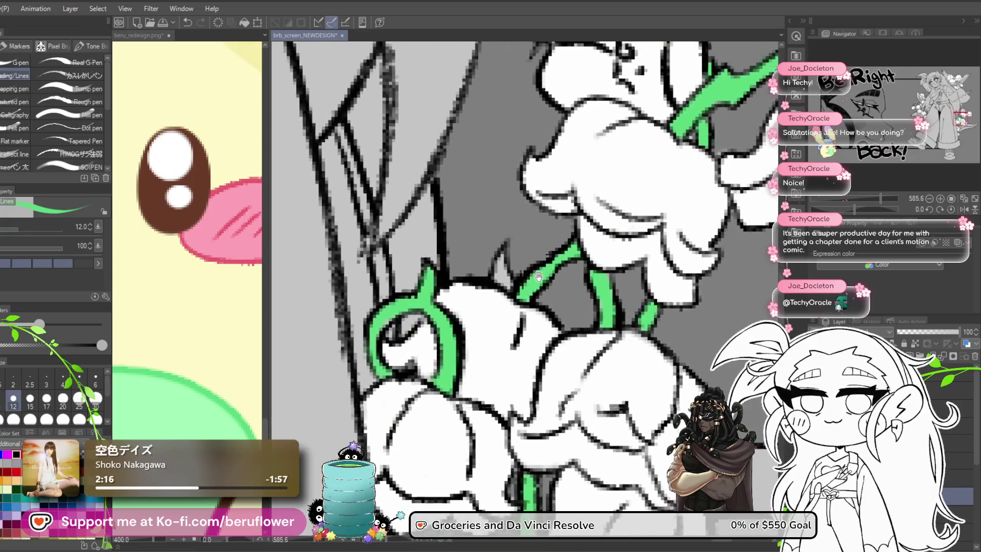
left_click_drag(528, 287, 530, 249)
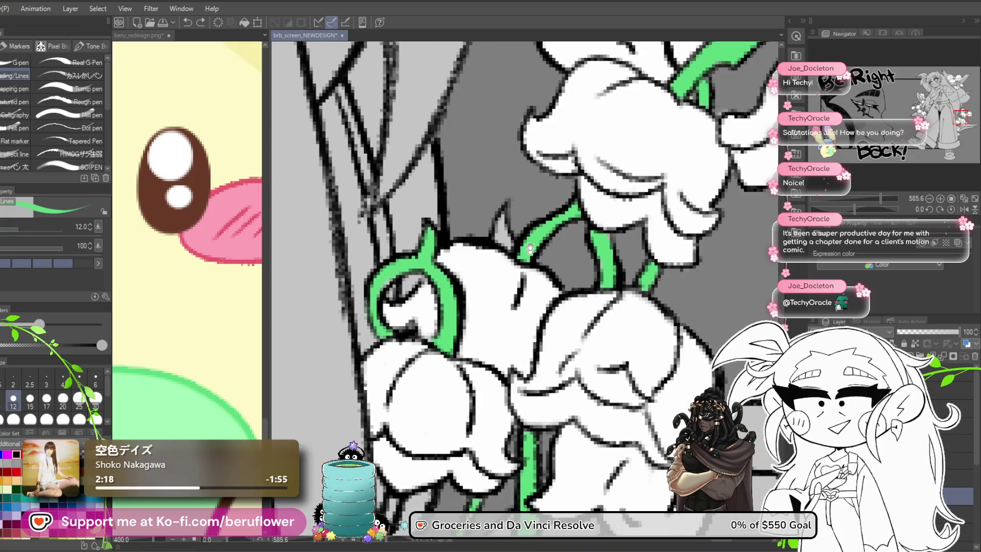
mouse_move(516, 347)
left_mouse_down()
mouse_move(504, 138)
mouse_move(523, 323)
mouse_move(521, 460)
left_mouse_up()
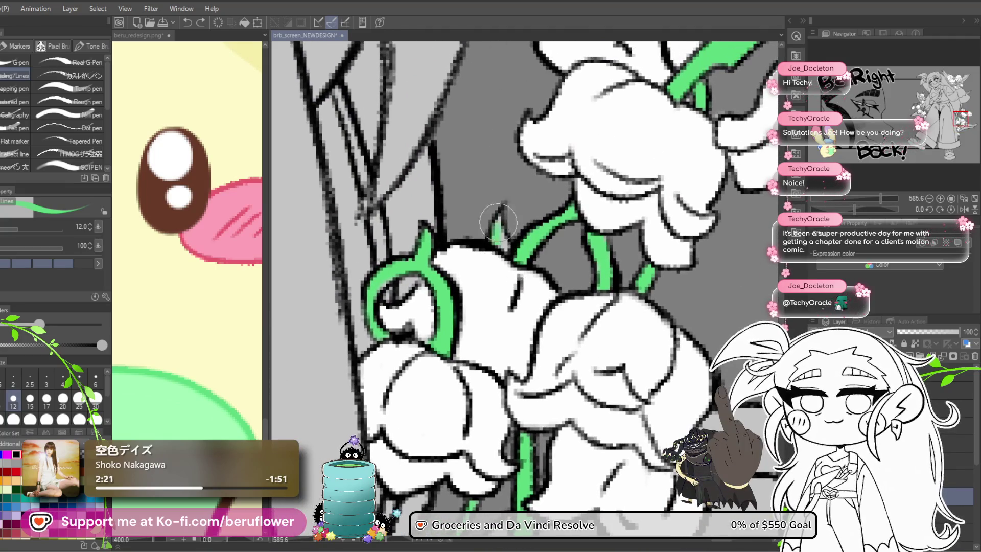
scroll(502, 243, "down", 5)
scroll(533, 307, "up", 3)
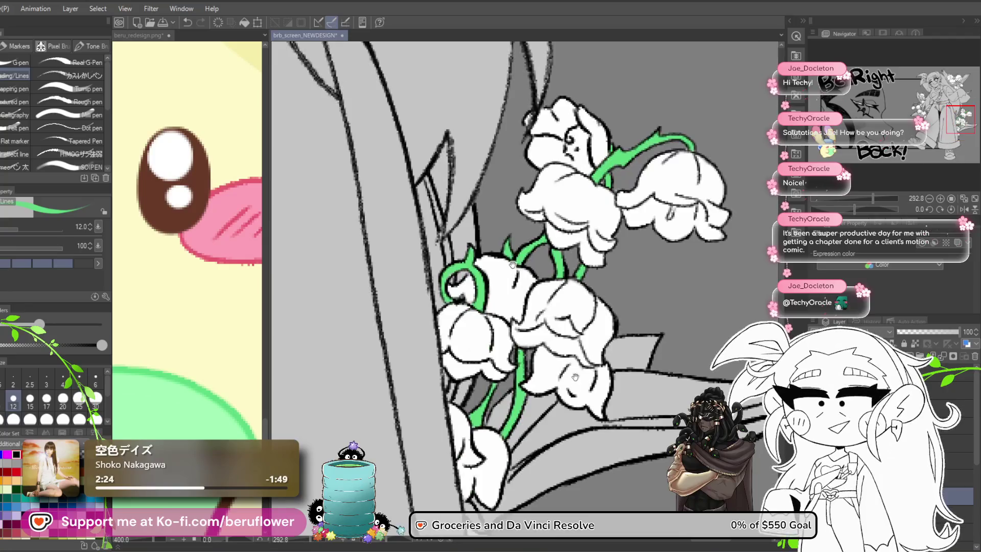
left_click_drag(533, 307, 493, 307)
scroll(494, 305, "down", 4)
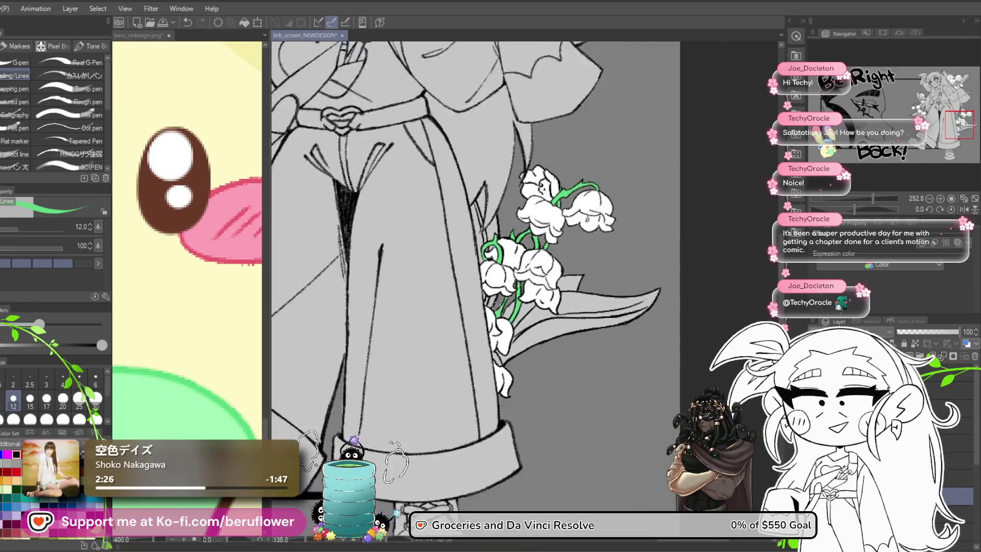
scroll(535, 339, "up", 5)
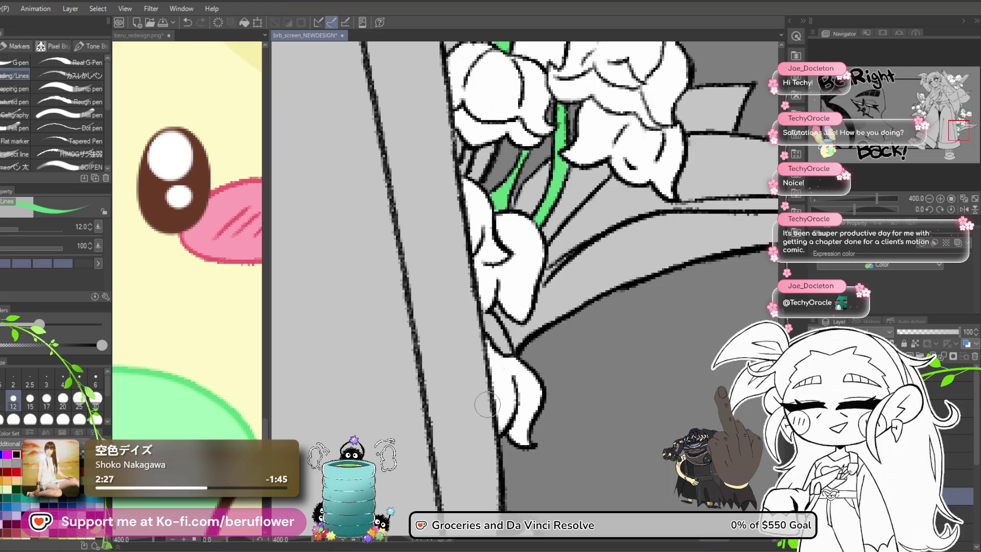
scroll(488, 356, "down", 3)
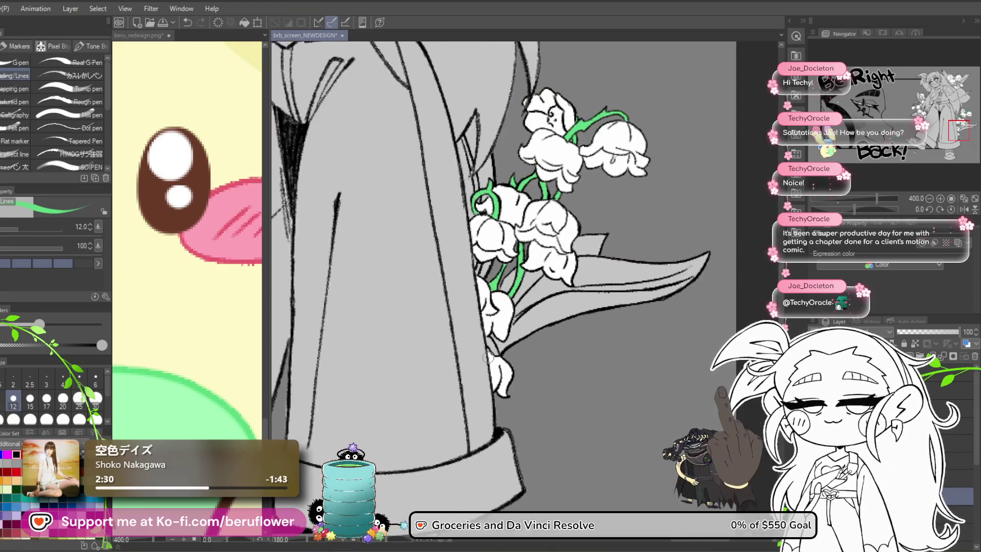
mouse_move(488, 356)
left_mouse_down()
mouse_move(502, 357)
mouse_move(407, 416)
mouse_move(486, 285)
mouse_move(499, 295)
left_mouse_up()
Paint the upper stem of the lower lily bells green
scroll(485, 284, "up", 3)
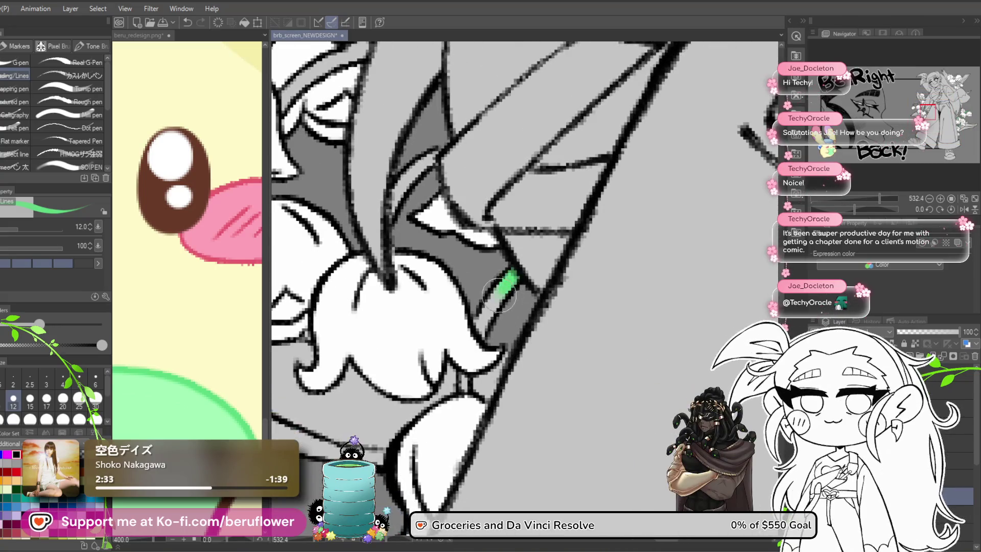
mouse_move(465, 383)
left_mouse_down()
mouse_move(555, 472)
mouse_move(552, 506)
left_mouse_up()
mouse_move(478, 345)
left_mouse_down()
mouse_move(555, 305)
mouse_move(520, 274)
mouse_move(552, 286)
mouse_move(505, 311)
mouse_move(524, 352)
left_mouse_up()
mouse_move(562, 296)
left_mouse_down()
mouse_move(471, 252)
mouse_move(434, 263)
mouse_move(421, 317)
left_mouse_up()
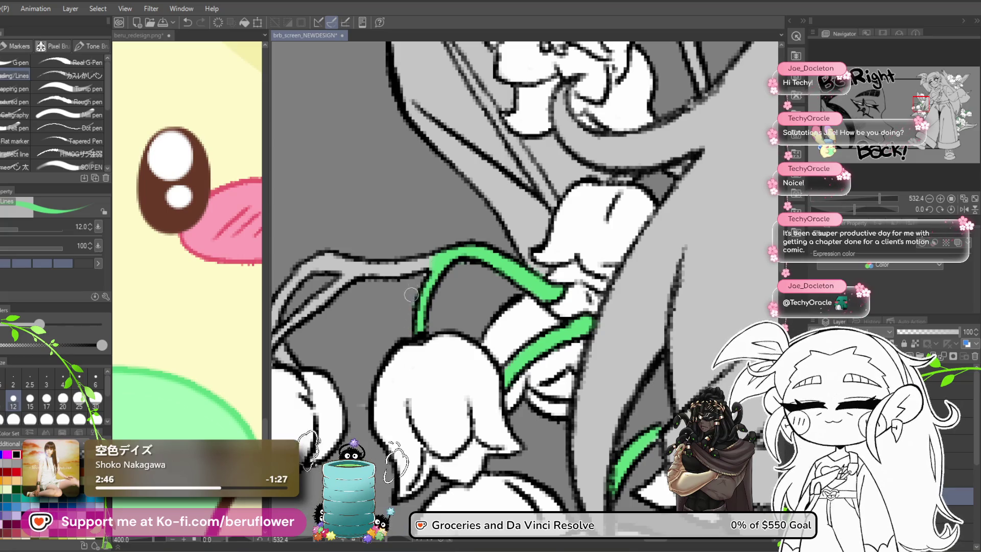
Carry the green left along the stem, down to a bell top, and touch up the junction with a smaller brush
scroll(414, 277, "down", 3)
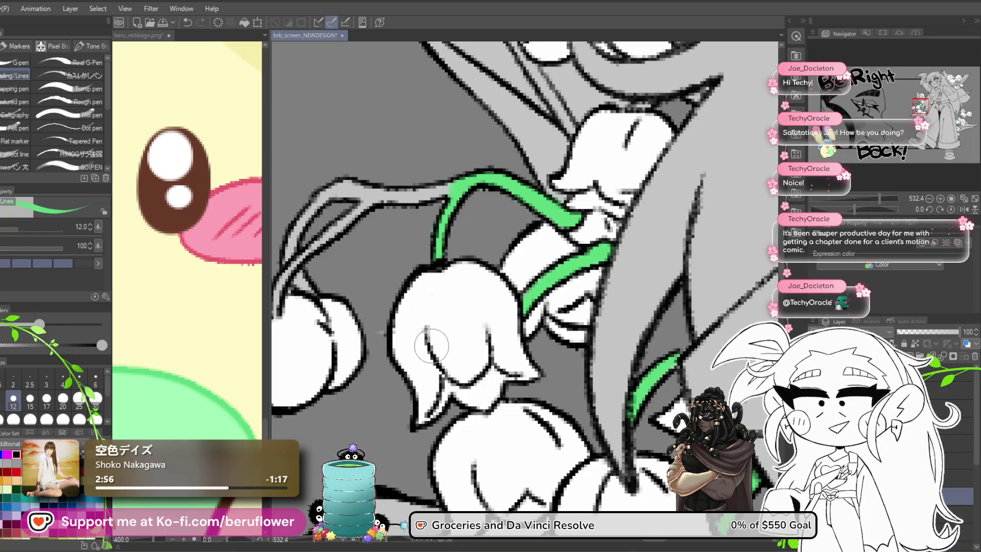
left_click_drag(434, 308, 497, 315)
left_click_drag(512, 212, 450, 222)
mouse_move(395, 259)
left_mouse_down()
mouse_move(354, 325)
mouse_move(363, 353)
left_mouse_up()
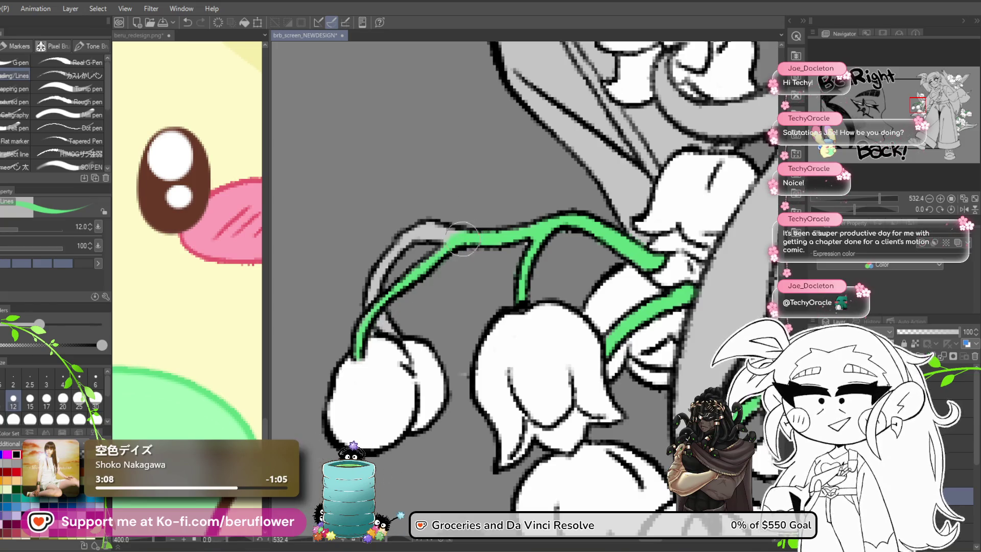
mouse_move(462, 232)
left_mouse_down()
mouse_move(458, 254)
mouse_move(421, 231)
mouse_move(388, 266)
mouse_move(373, 287)
mouse_move(384, 321)
left_mouse_up()
key("bracketleft")
key("bracketleft")
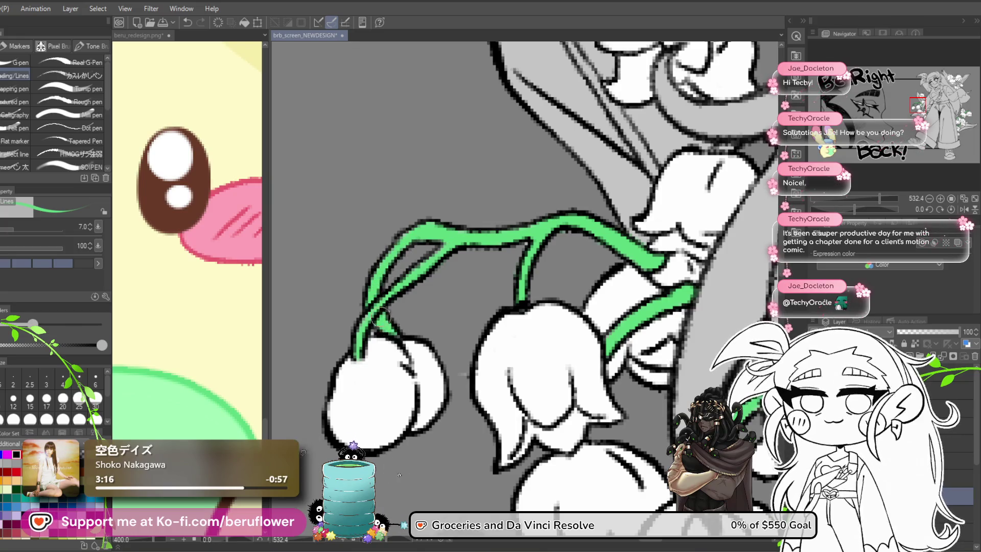
mouse_move(600, 213)
left_mouse_down()
mouse_move(562, 286)
mouse_move(515, 341)
left_mouse_up()
left_click_drag(496, 315, 495, 376)
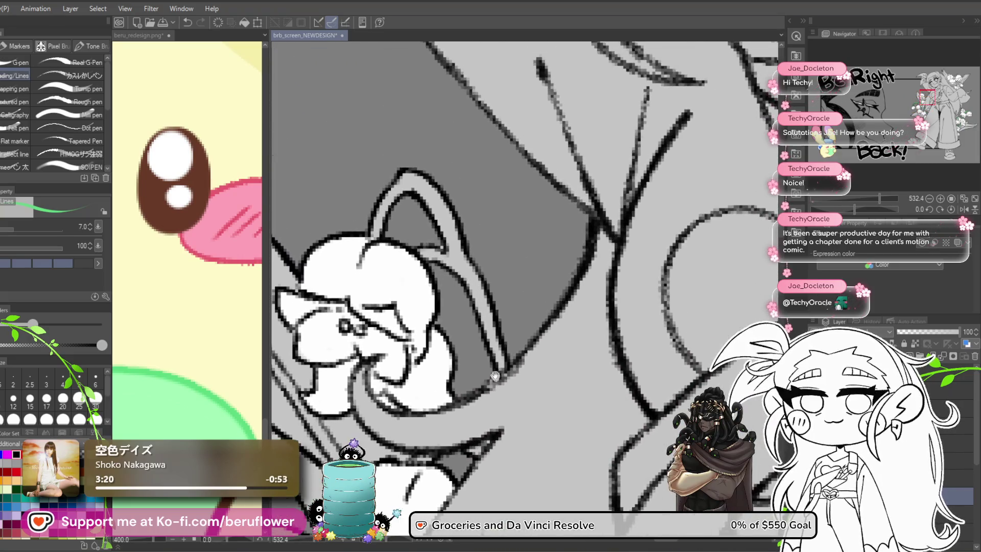
Paint the curled leaf green from its tip and edges down through its lower trailing stalk
scroll(455, 202, "up", 3)
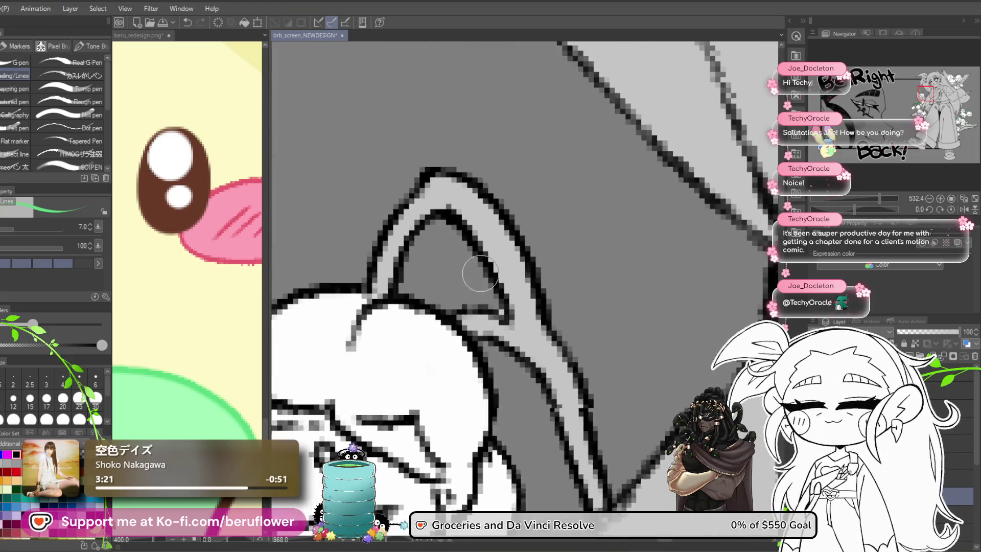
left_click_drag(437, 193, 390, 271)
mouse_move(434, 177)
left_mouse_down()
mouse_move(498, 233)
mouse_move(511, 291)
mouse_move(530, 310)
mouse_move(439, 302)
mouse_move(482, 332)
left_mouse_up()
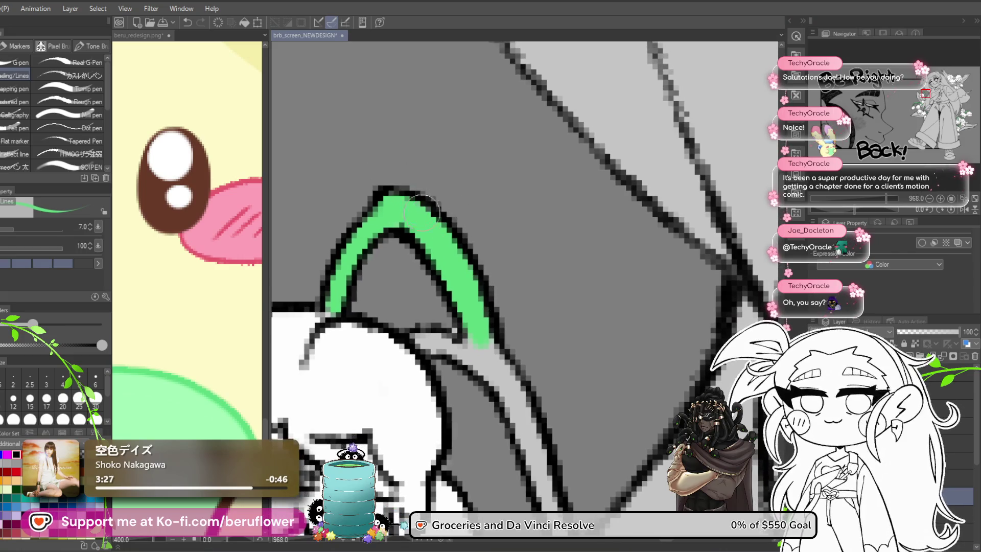
left_click_drag(503, 279, 483, 220)
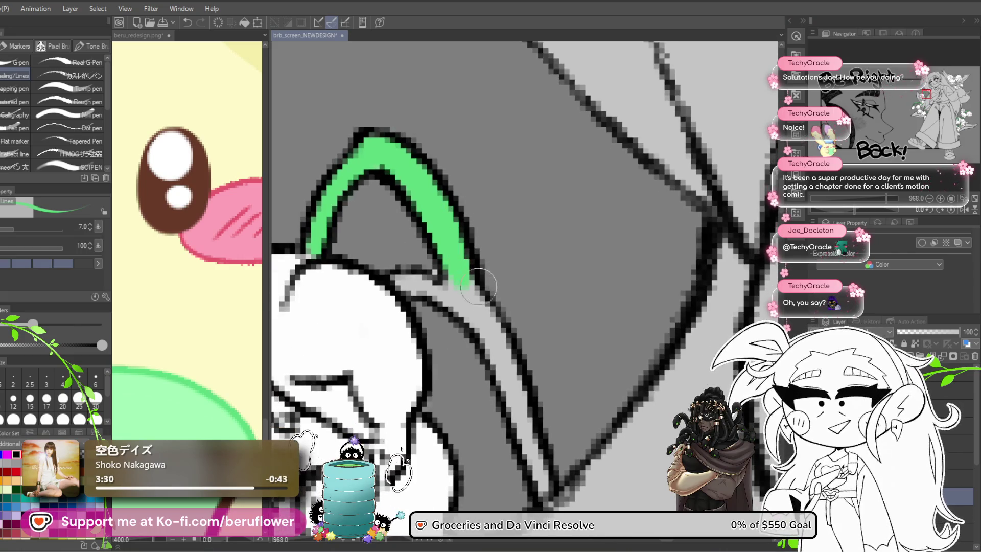
mouse_move(446, 283)
left_mouse_down()
mouse_move(401, 276)
mouse_move(481, 320)
mouse_move(513, 380)
mouse_move(545, 486)
left_mouse_up()
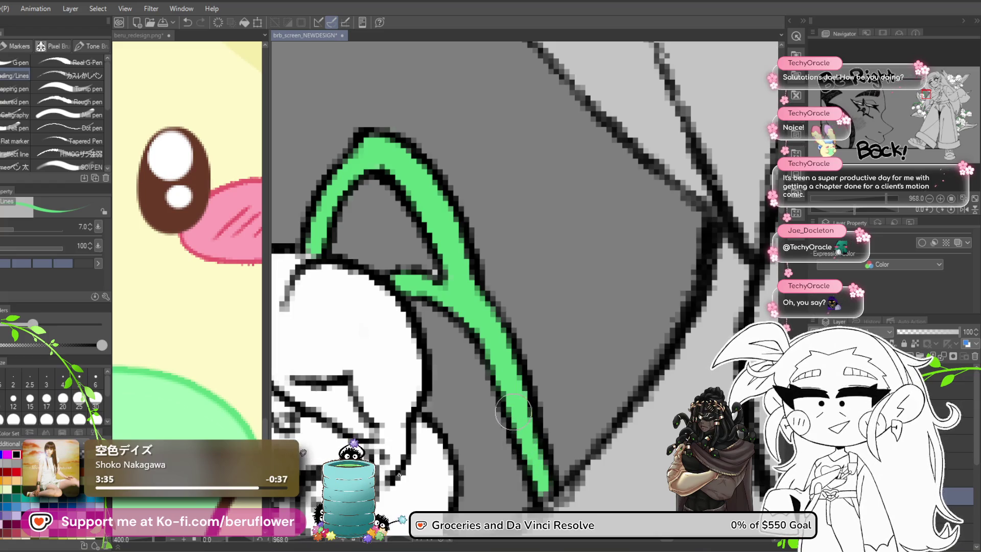
scroll(518, 283, "down", 5)
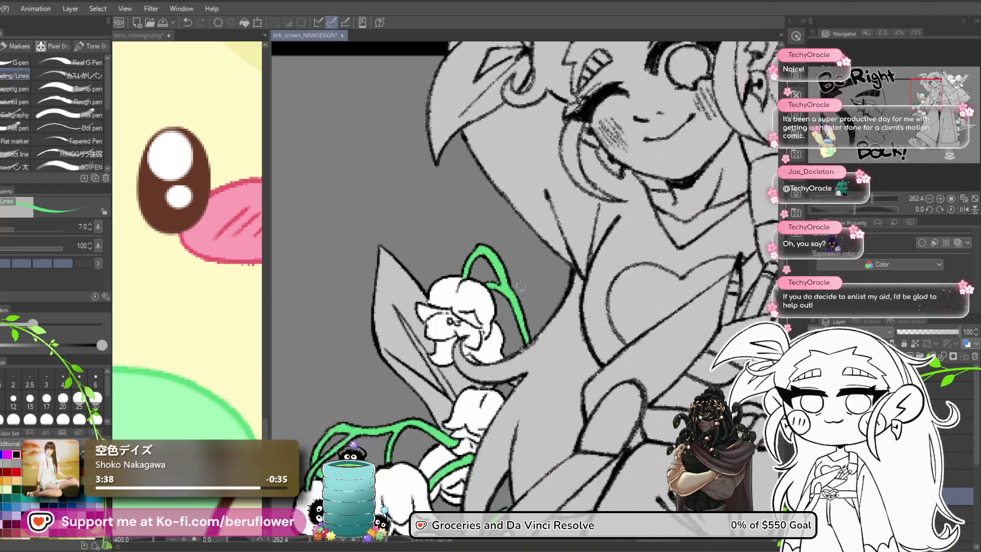
Rotate the canvas to follow the shoulder bouquet and paint its first stem green up toward the bell
scroll(521, 285, "down", 3)
mouse_move(519, 307)
left_mouse_down()
mouse_move(511, 199)
mouse_move(501, 328)
left_mouse_up()
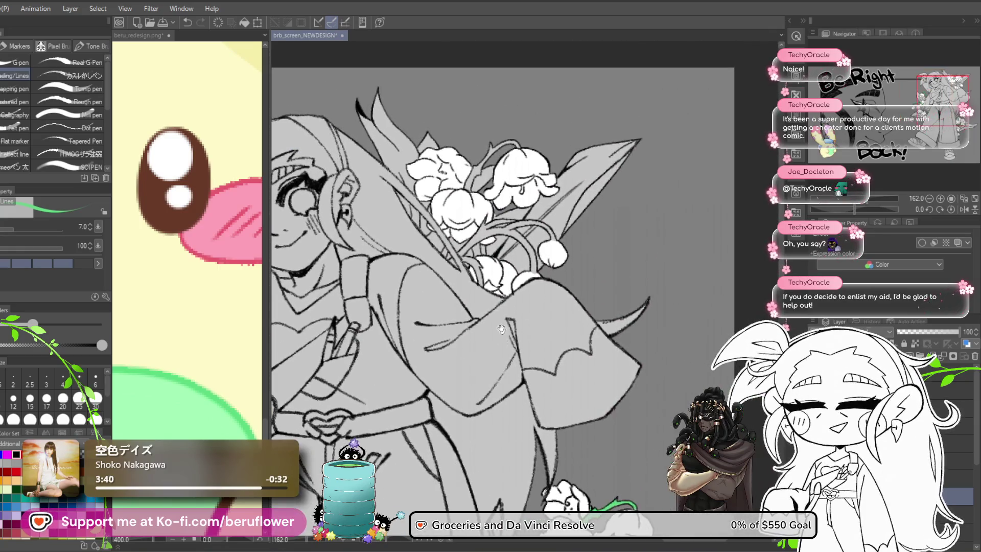
scroll(432, 294, "up", 5)
left_click_drag(432, 352, 432, 428)
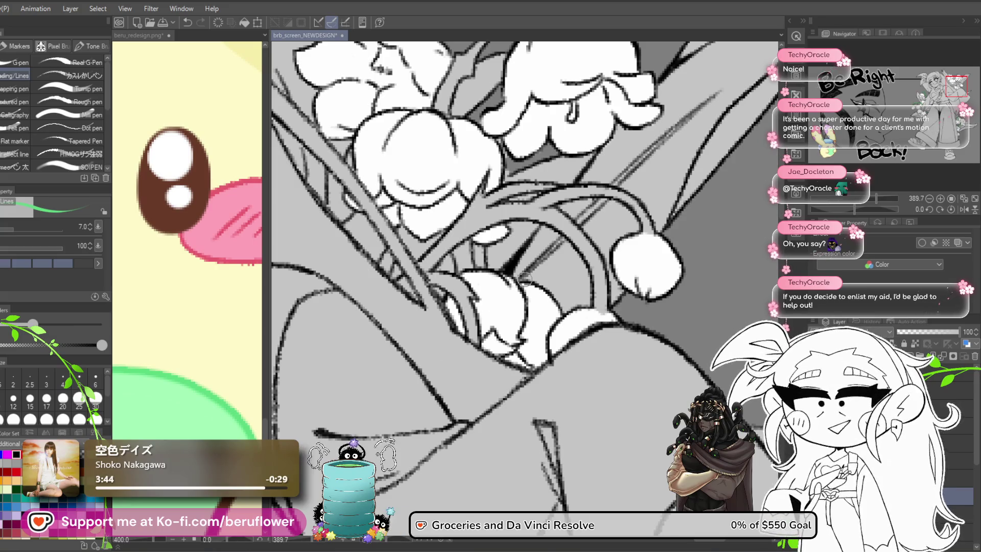
left_click_drag(473, 305, 457, 350)
left_click_drag(865, 209, 837, 210)
scroll(470, 273, "up", 3)
mouse_move(508, 278)
left_mouse_down()
mouse_move(582, 215)
mouse_move(532, 276)
mouse_move(587, 246)
mouse_move(695, 261)
left_mouse_up()
left_click_drag(506, 362, 560, 341)
mouse_move(515, 240)
left_mouse_down()
mouse_move(520, 321)
mouse_move(540, 401)
left_mouse_up()
mouse_move(485, 355)
left_mouse_down()
mouse_move(478, 266)
mouse_move(491, 215)
mouse_move(511, 178)
mouse_move(532, 166)
left_mouse_up()
left_click_drag(493, 227, 484, 207)
mouse_move(478, 317)
left_mouse_down()
mouse_move(491, 383)
mouse_move(488, 286)
mouse_move(493, 373)
left_mouse_up()
Widen and lengthen that stem, then colour the next stem green from its top downward
left_click_drag(452, 251, 452, 302)
left_click_drag(454, 178, 478, 370)
mouse_move(468, 176)
left_mouse_down()
mouse_move(440, 286)
mouse_move(446, 381)
left_mouse_up()
left_click_drag(409, 337, 449, 391)
mouse_move(518, 261)
left_mouse_down()
mouse_move(396, 337)
mouse_move(427, 291)
left_mouse_up()
left_click(594, 227)
mouse_move(595, 228)
left_mouse_down()
mouse_move(562, 222)
mouse_move(486, 261)
mouse_move(444, 355)
mouse_move(447, 283)
left_mouse_up()
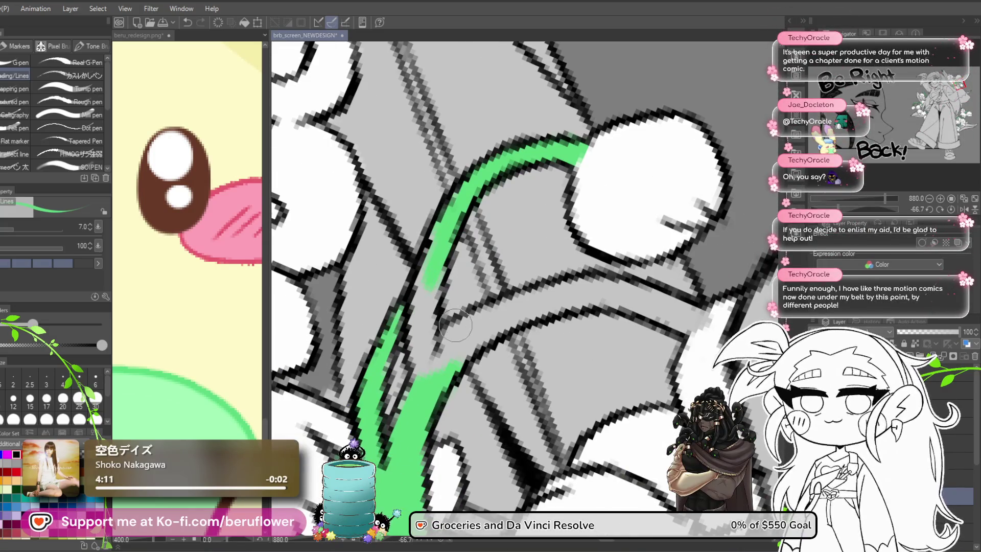
left_click_drag(446, 235, 411, 365)
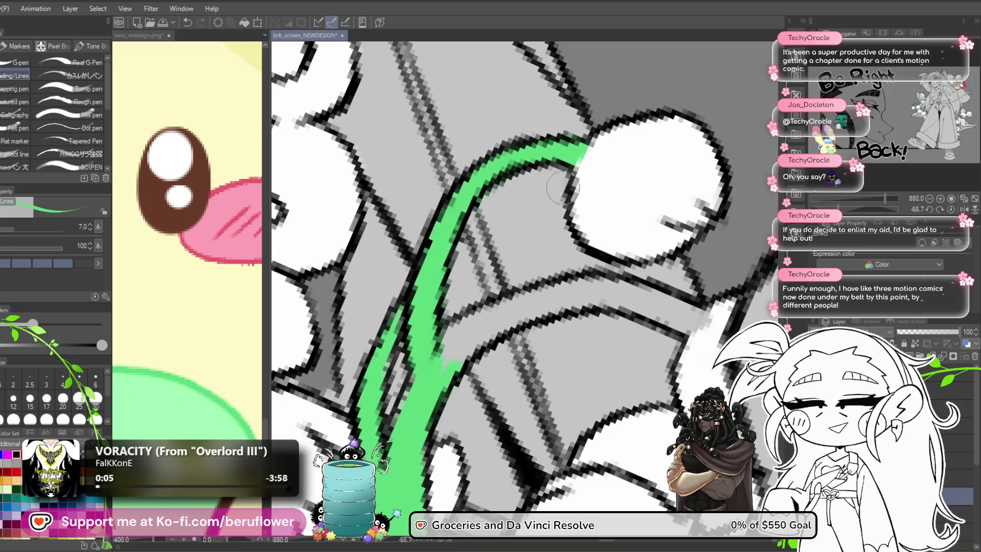
Paint a branching stem green to meet its bell, turn the canvas upright, and extend the stem's lower end
left_click_drag(511, 318, 440, 360)
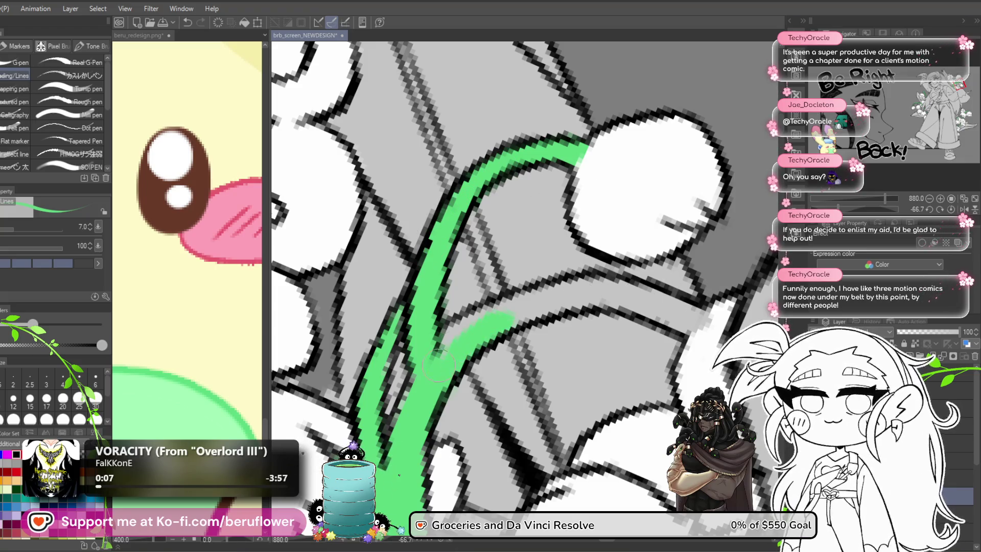
left_click_drag(591, 292, 508, 316)
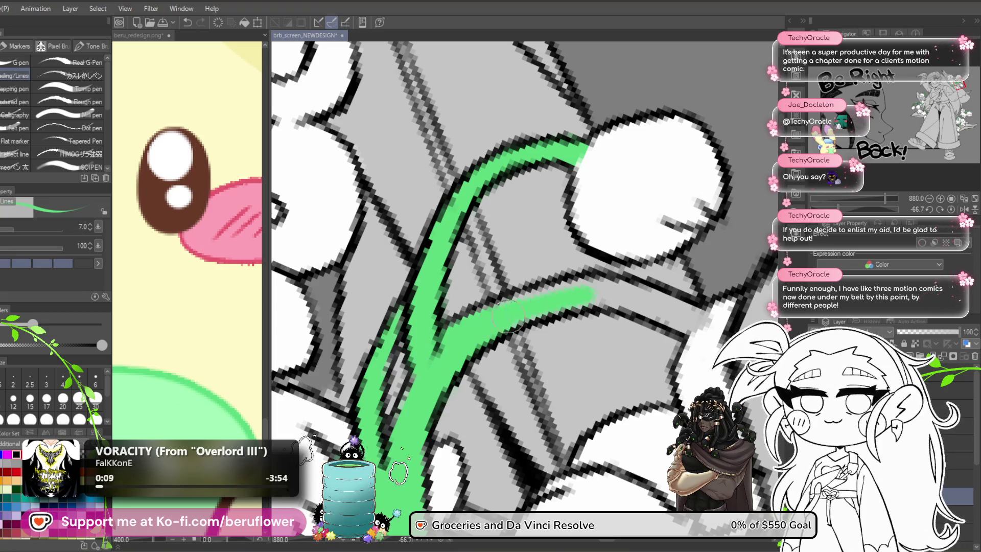
left_click(608, 293)
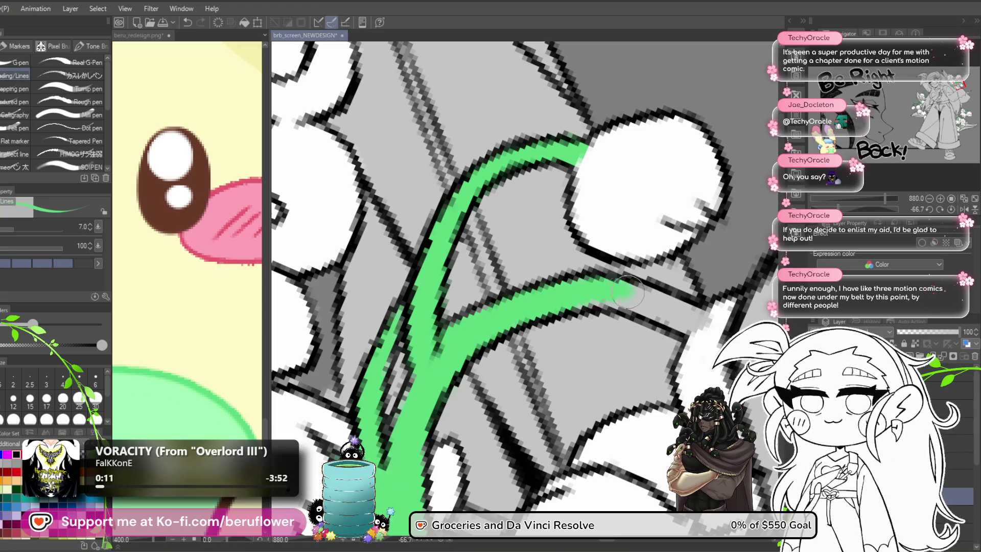
left_click_drag(839, 210, 857, 211)
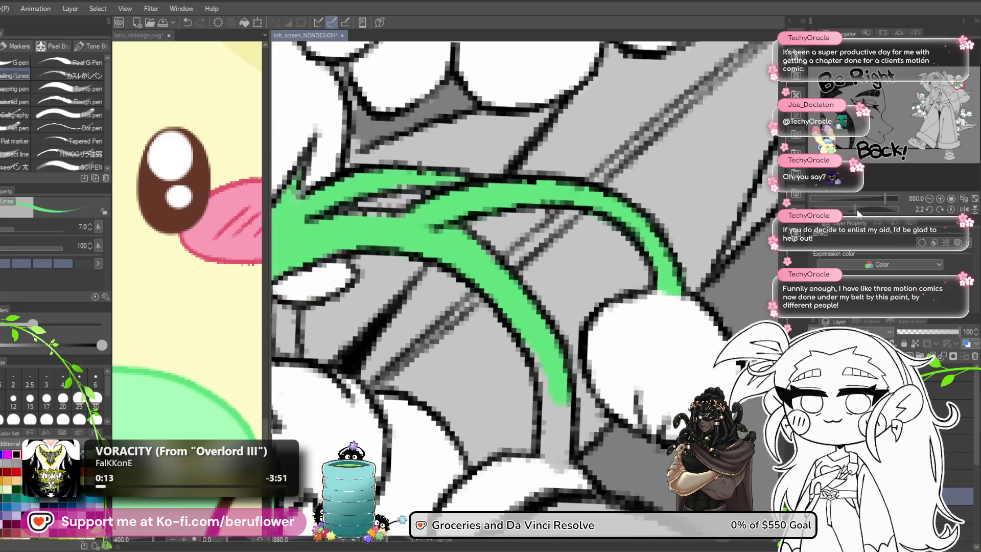
left_click_drag(550, 379, 556, 417)
left_click_drag(534, 363, 530, 290)
mouse_move(552, 322)
left_mouse_down()
mouse_move(545, 391)
mouse_move(536, 321)
left_mouse_up()
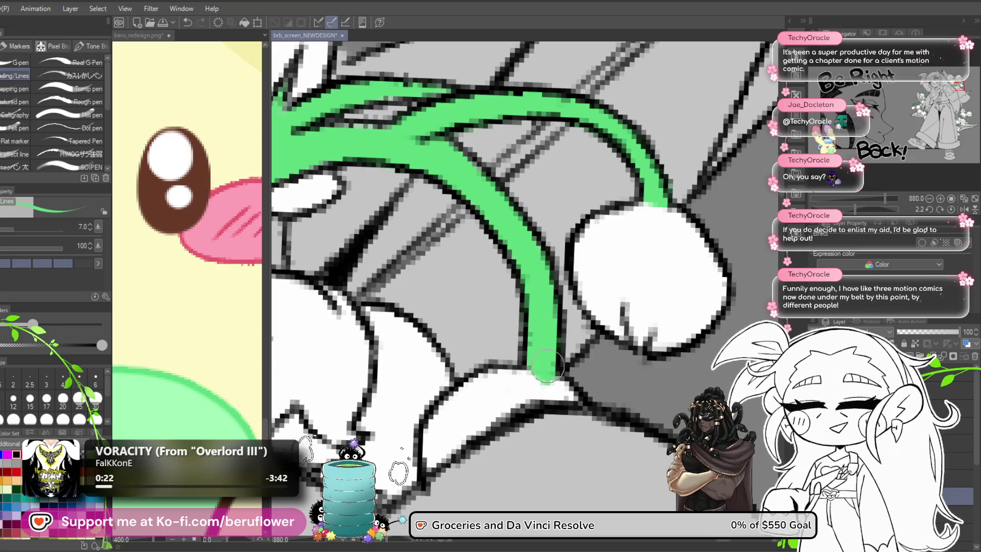
Paint green along the upper edge of the stem beside the large bell
scroll(533, 281, "down", 3)
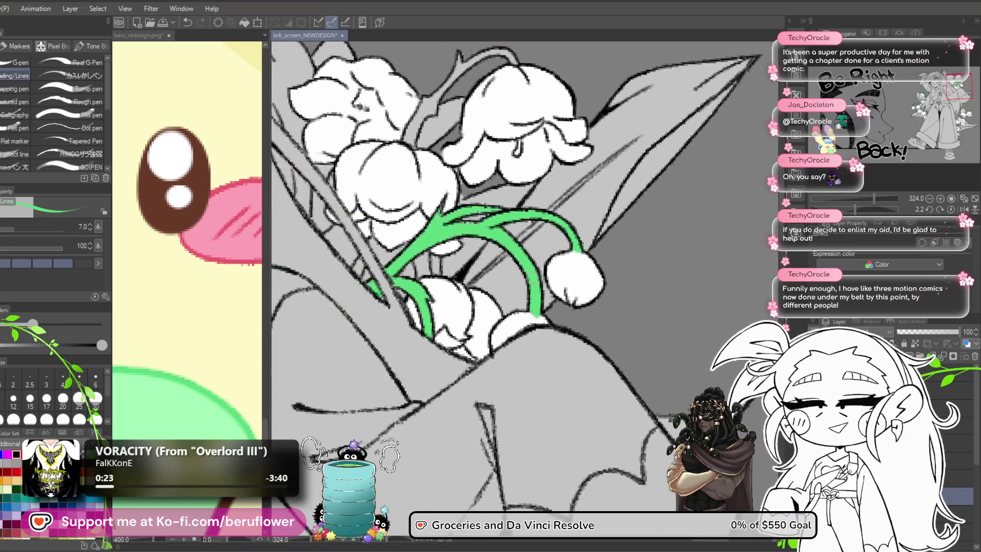
left_click_drag(414, 352, 562, 299)
scroll(559, 286, "up", 3)
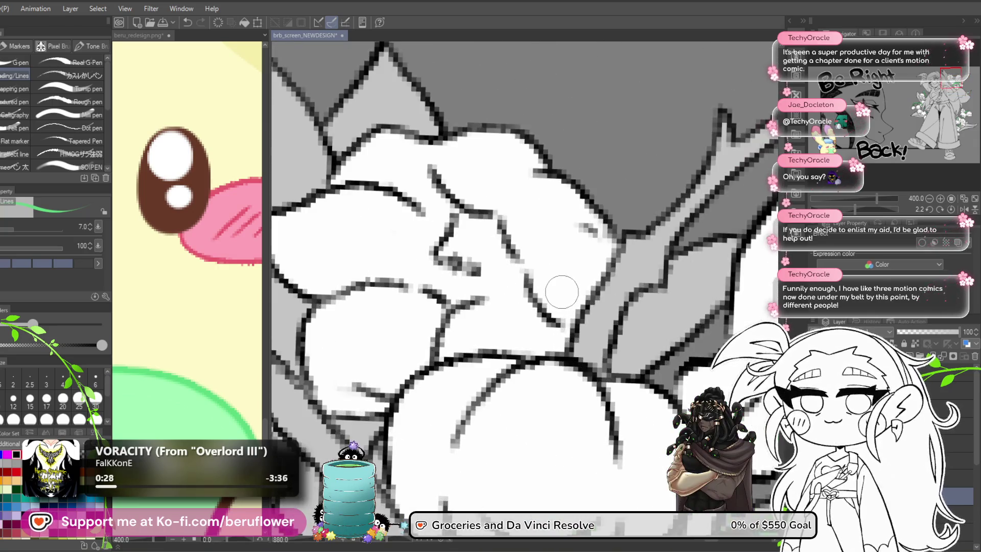
mouse_move(629, 202)
left_mouse_down()
mouse_move(493, 317)
mouse_move(452, 399)
mouse_move(465, 432)
mouse_move(493, 344)
mouse_move(595, 207)
mouse_move(592, 186)
mouse_move(647, 184)
mouse_move(627, 207)
mouse_move(480, 276)
mouse_move(473, 317)
left_mouse_up()
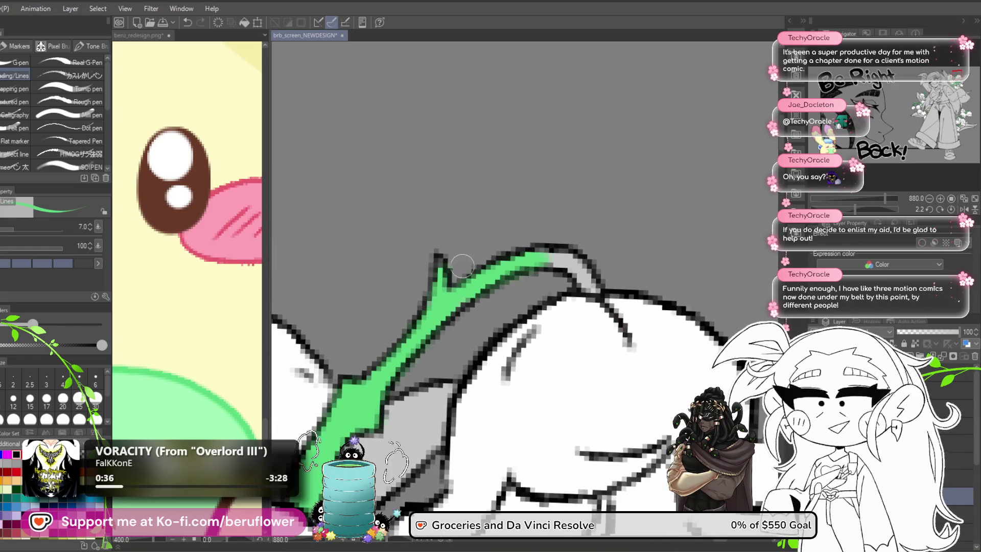
mouse_move(572, 281)
left_mouse_down()
mouse_move(538, 263)
mouse_move(528, 273)
mouse_move(558, 291)
left_mouse_up()
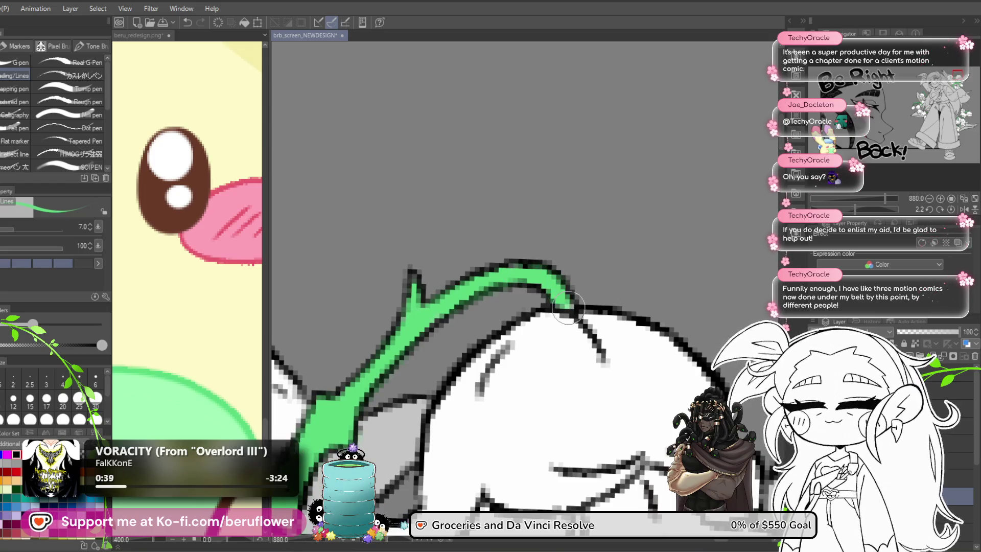
scroll(572, 305, "down", 10)
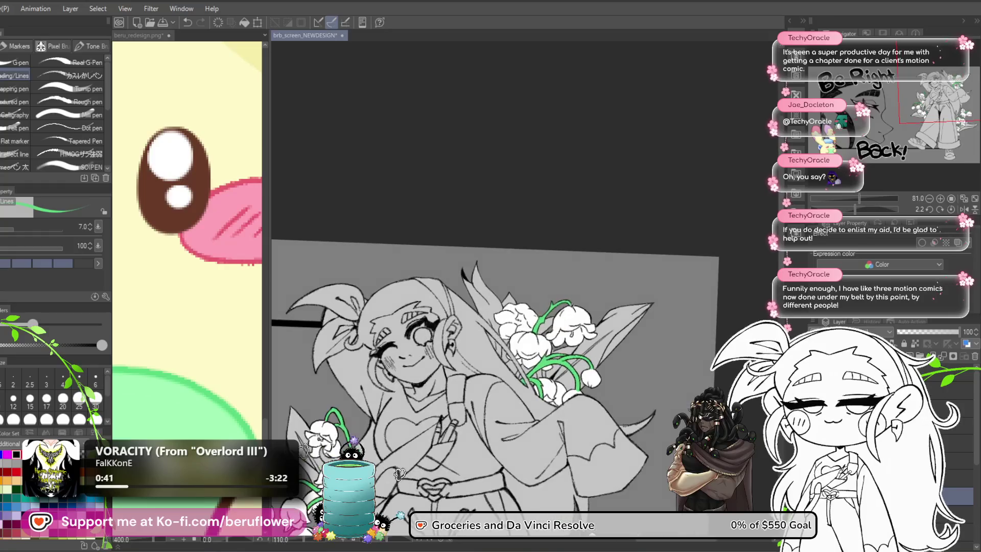
Zoom around the lily bouquets to inspect the stems, then reset the canvas rotation to 0
scroll(556, 306, "up", 5)
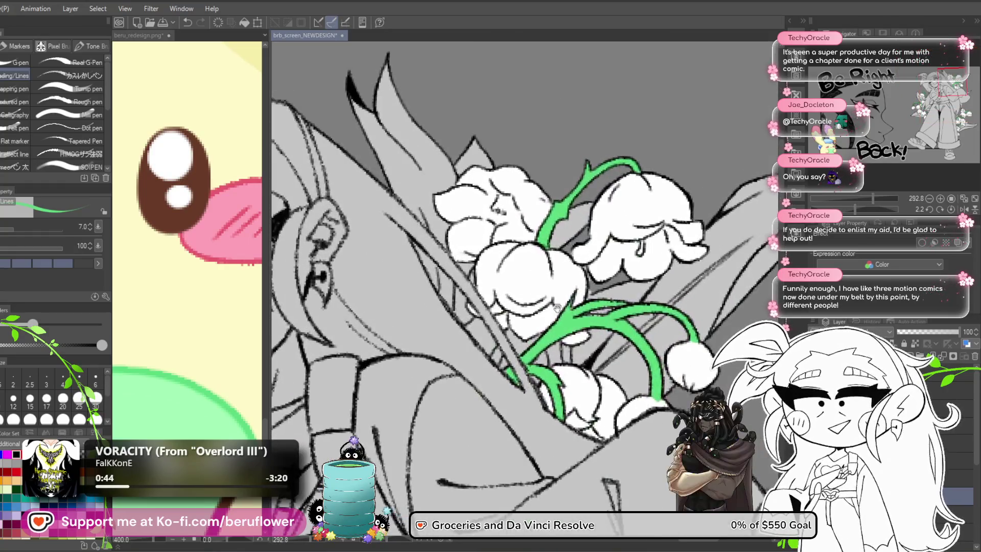
scroll(505, 332, "up", 5)
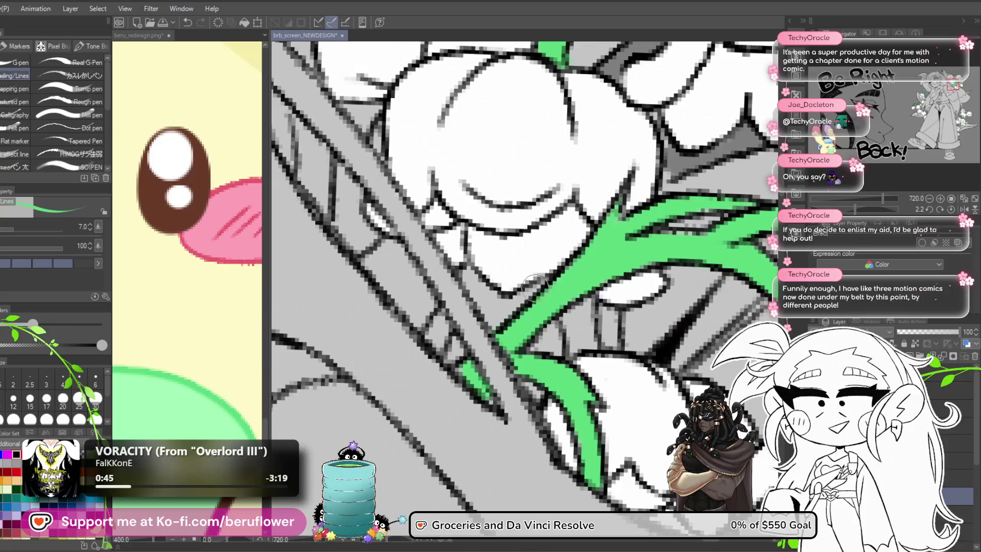
left_click_drag(518, 315, 551, 313)
scroll(545, 305, "down", 6)
scroll(543, 303, "up", 3)
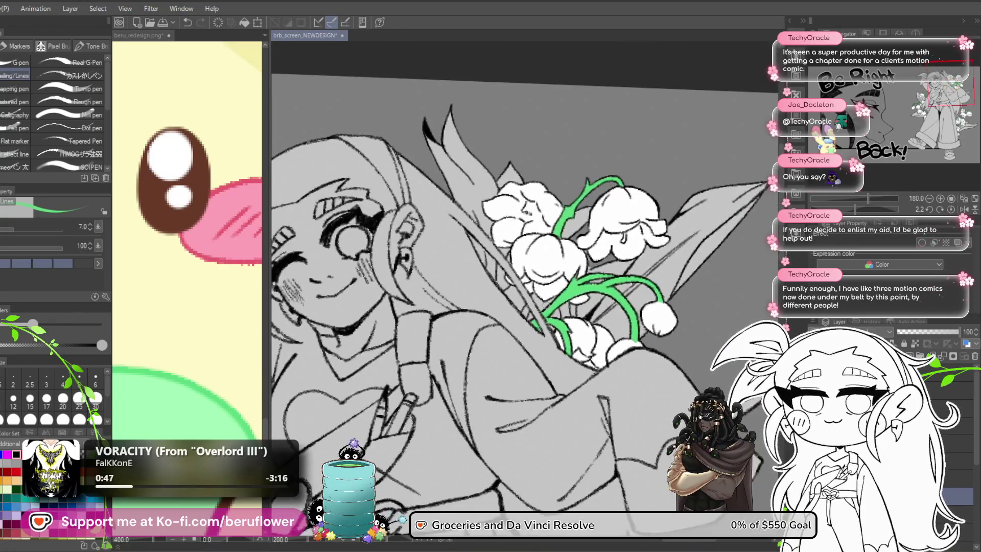
mouse_move(687, 346)
left_mouse_down()
mouse_move(564, 313)
mouse_move(542, 341)
left_mouse_up()
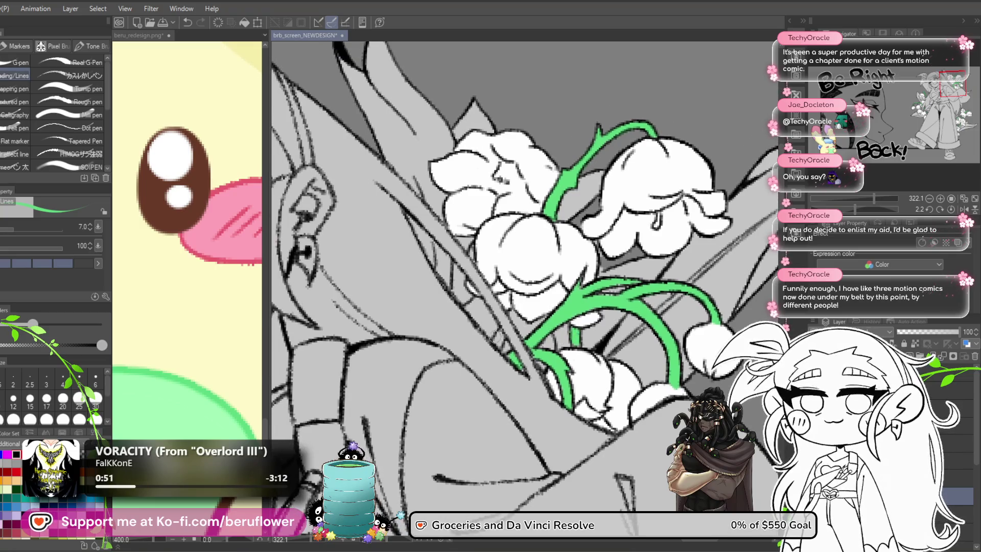
scroll(505, 313, "down", 4)
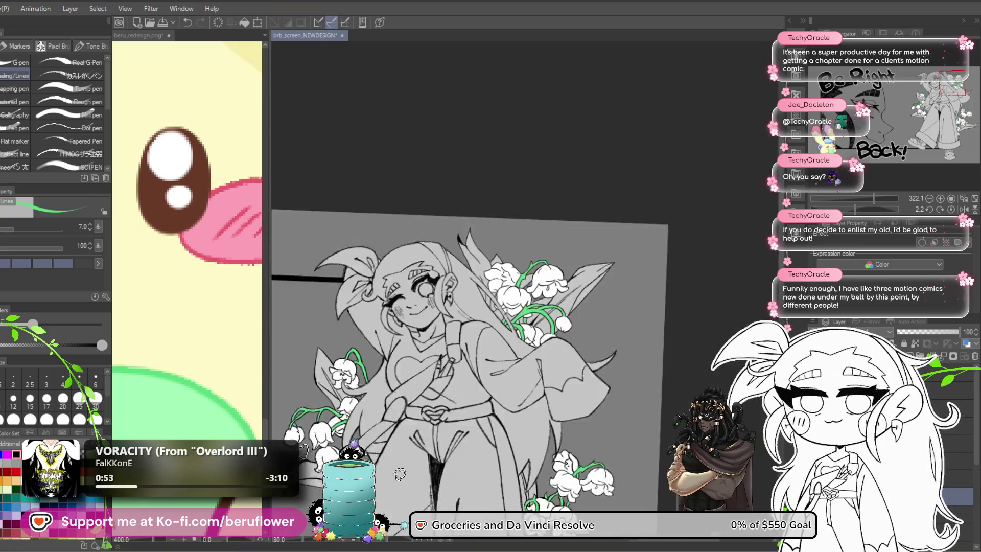
scroll(505, 311, "up", 2)
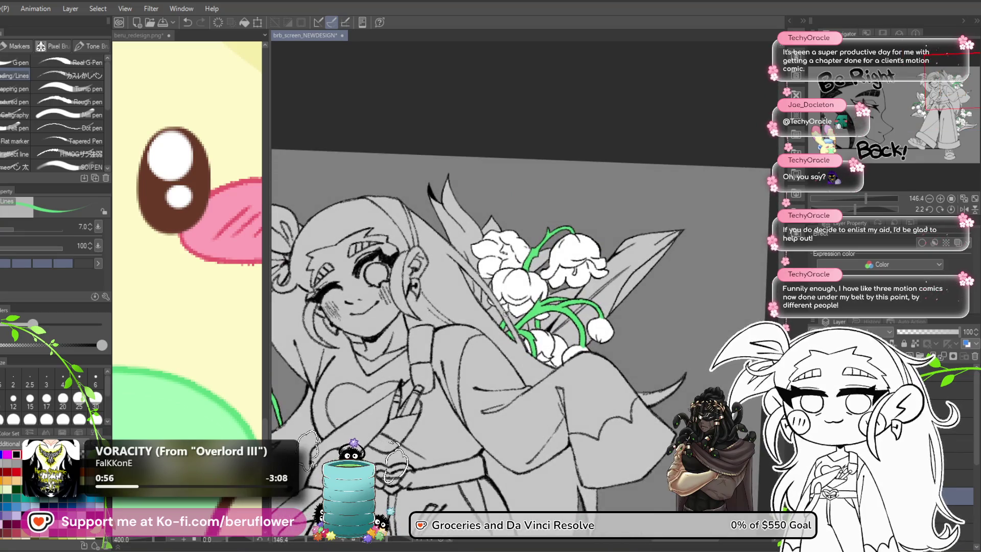
scroll(505, 228, "up", 3)
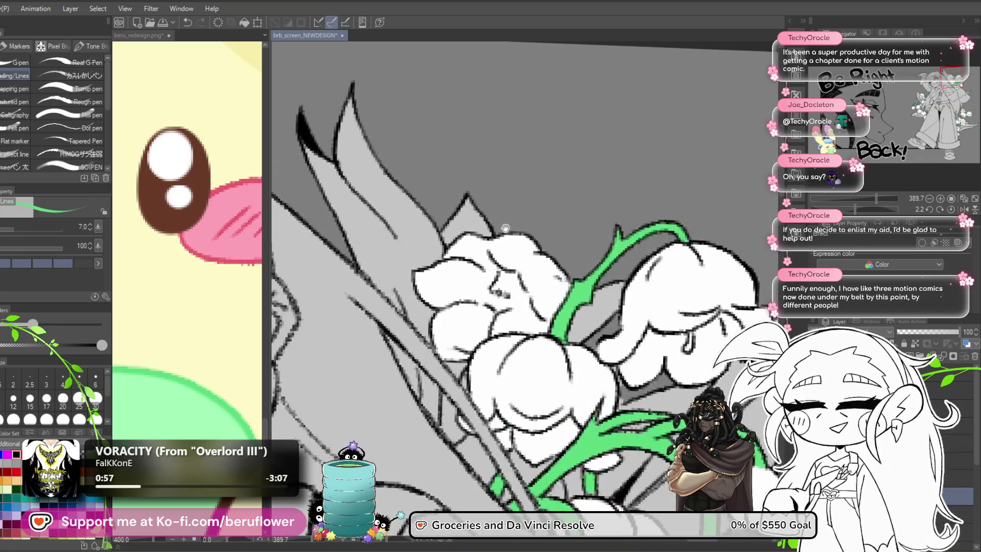
scroll(542, 250, "down", 3)
scroll(475, 340, "down", 3)
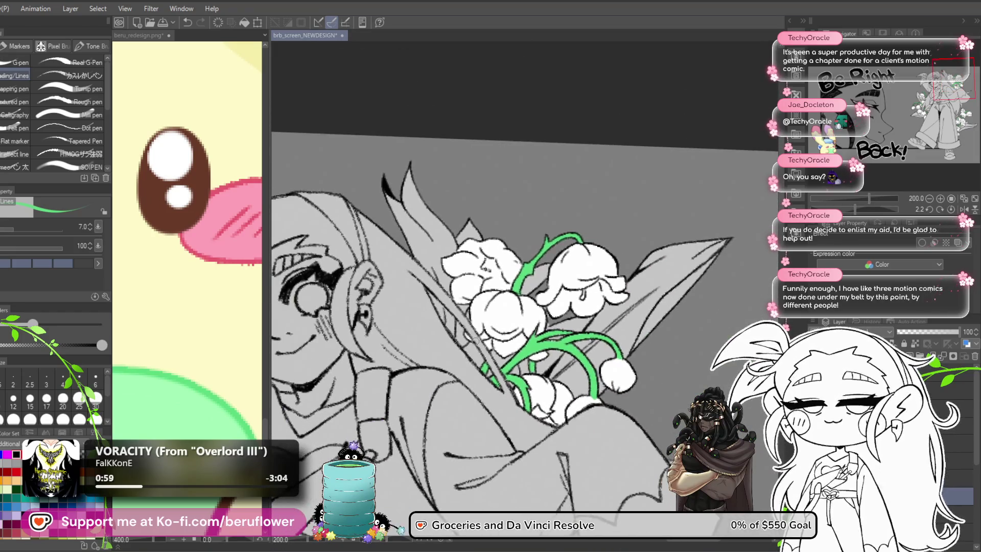
scroll(475, 340, "up", 2)
left_click_drag(547, 374, 562, 382)
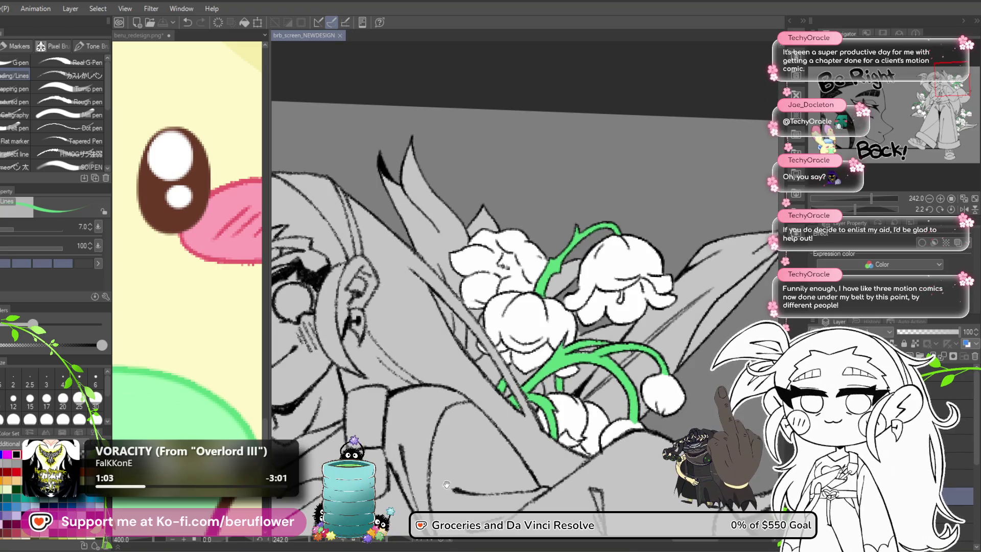
scroll(446, 485, "down", 10)
scroll(444, 372, "down", 3)
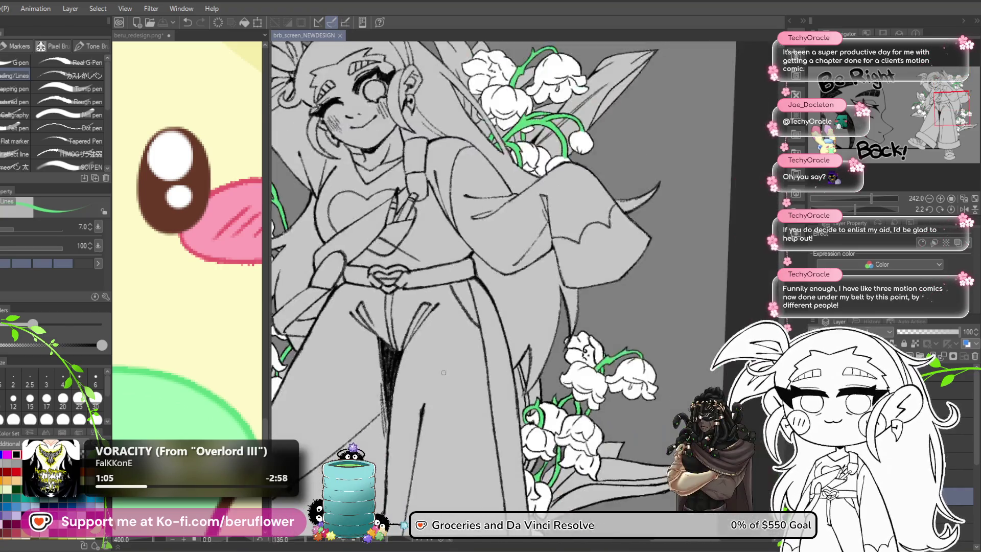
scroll(444, 372, "down", 3)
scroll(470, 401, "up", 1)
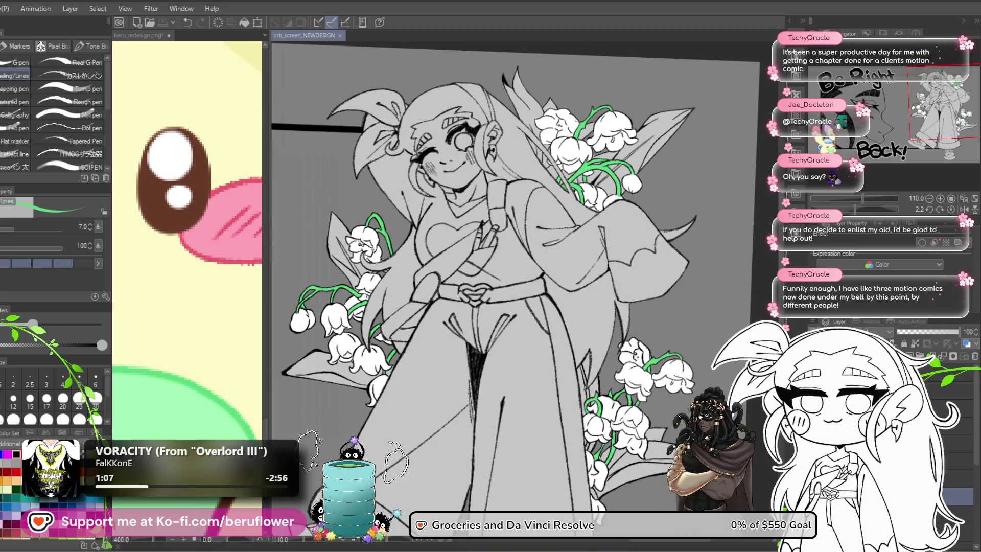
scroll(405, 307, "up", 8)
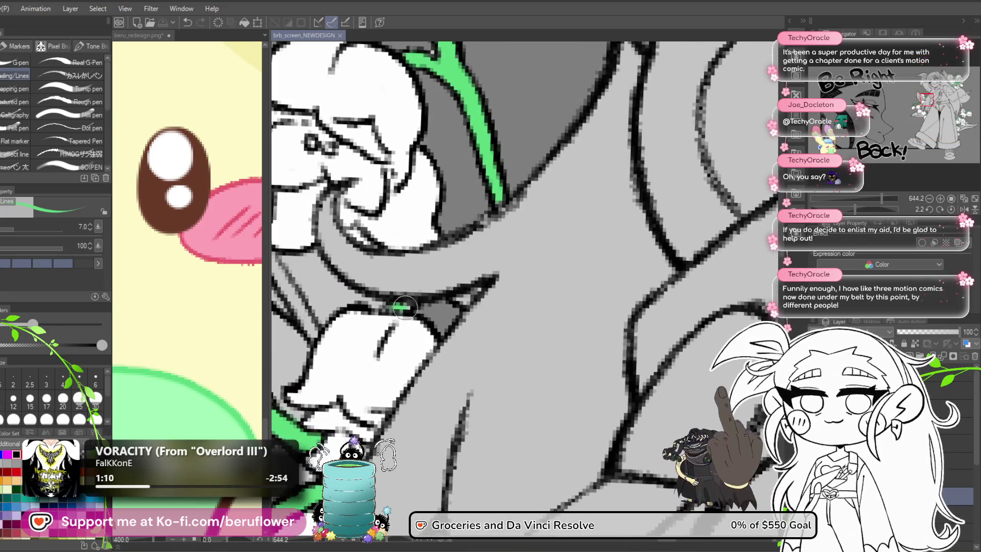
scroll(470, 295, "down", 4)
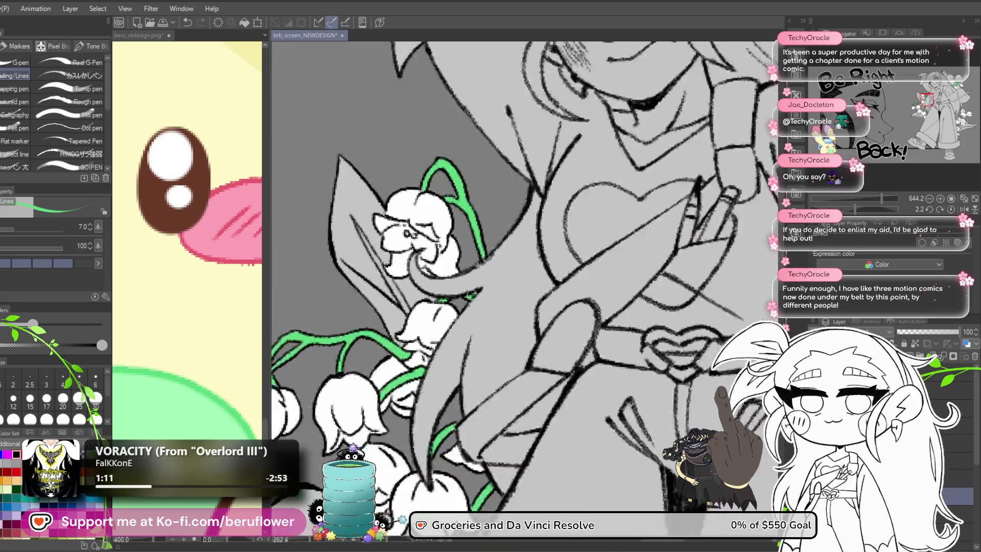
scroll(471, 295, "down", 4)
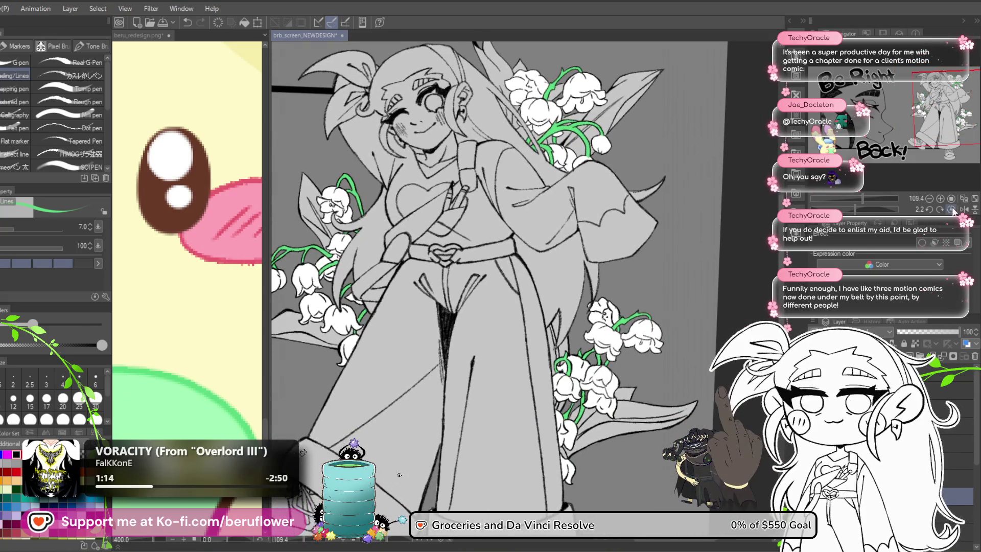
left_click(952, 209)
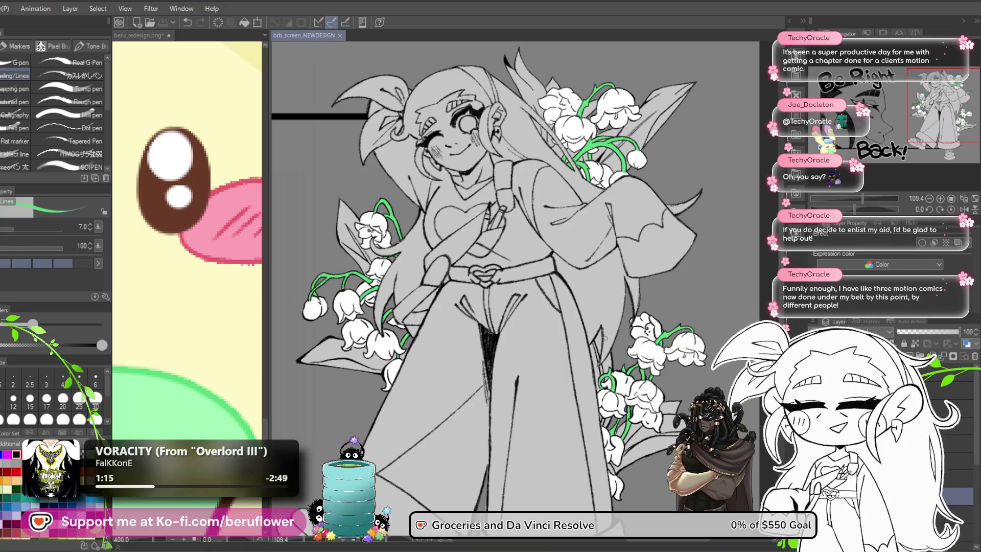
mouse_move(606, 346)
left_mouse_down()
mouse_move(593, 352)
mouse_move(629, 277)
mouse_move(569, 343)
left_mouse_up()
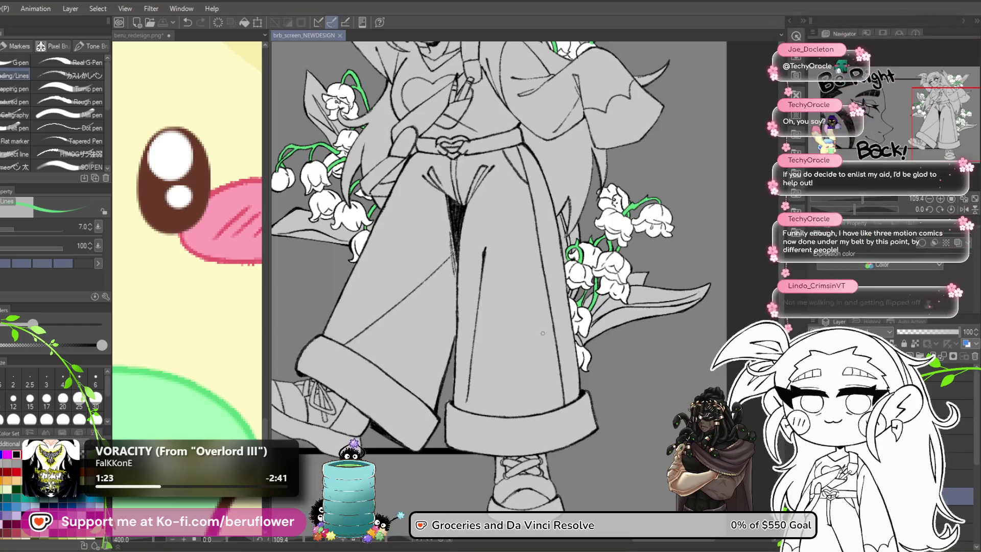
scroll(570, 342, "down", 5)
scroll(529, 339, "up", 6)
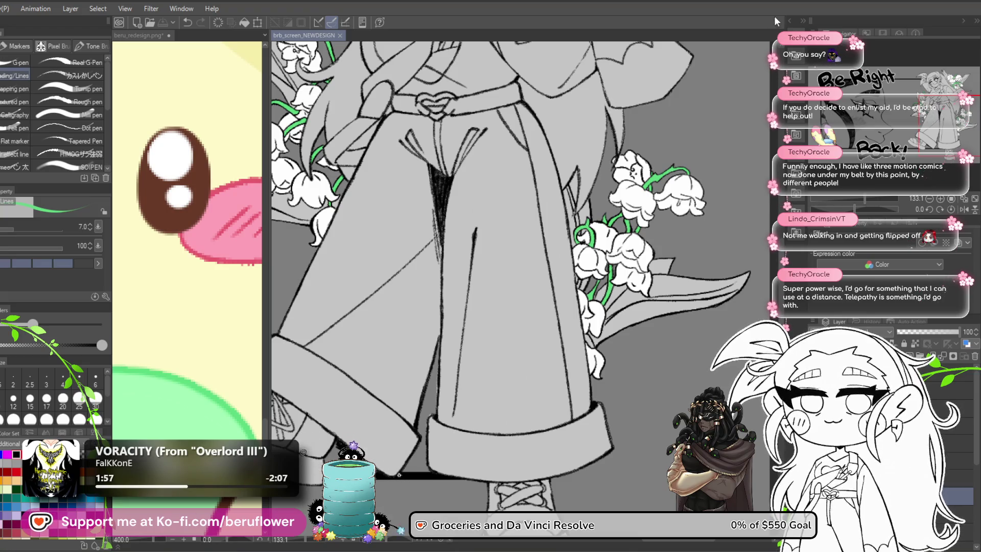
left_click_drag(477, 330, 460, 434)
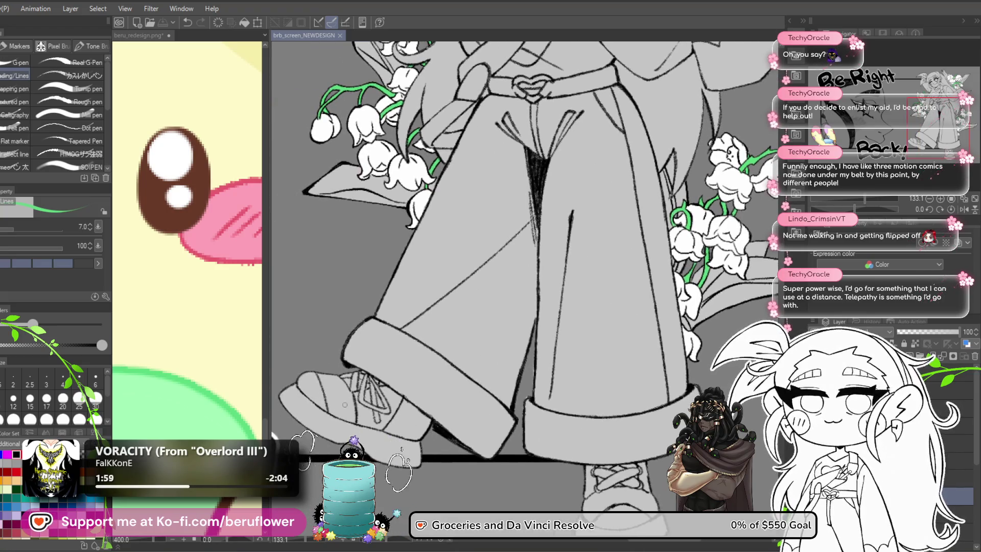
scroll(345, 404, "down", 5)
scroll(511, 306, "up", 5)
left_click_drag(685, 255, 688, 305)
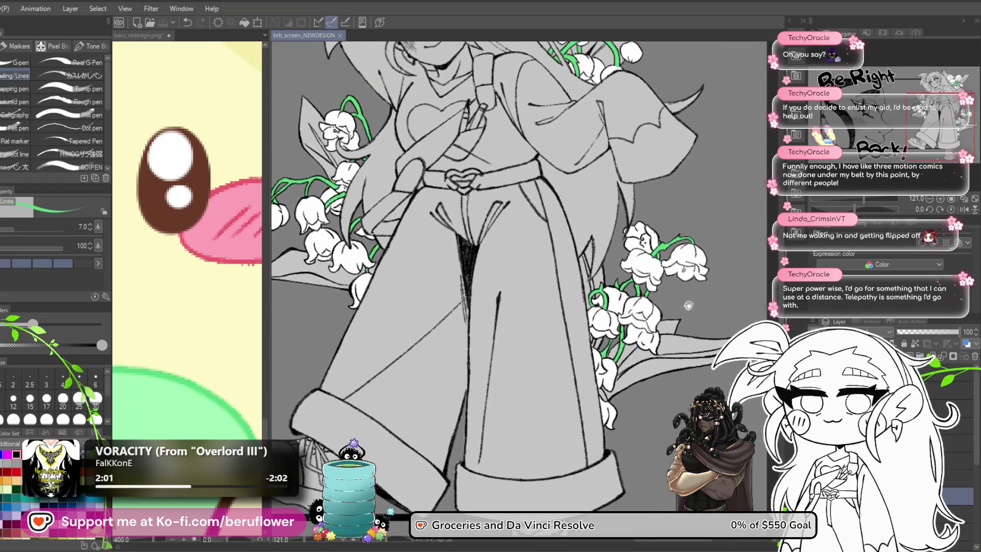
scroll(596, 320, "up", 6)
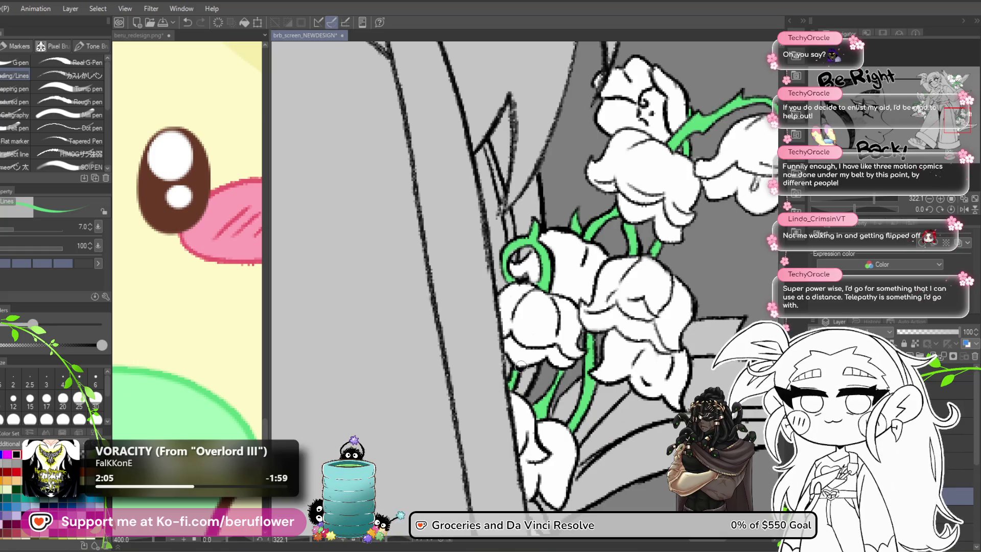
scroll(521, 366, "down", 6)
scroll(573, 433, "up", 5)
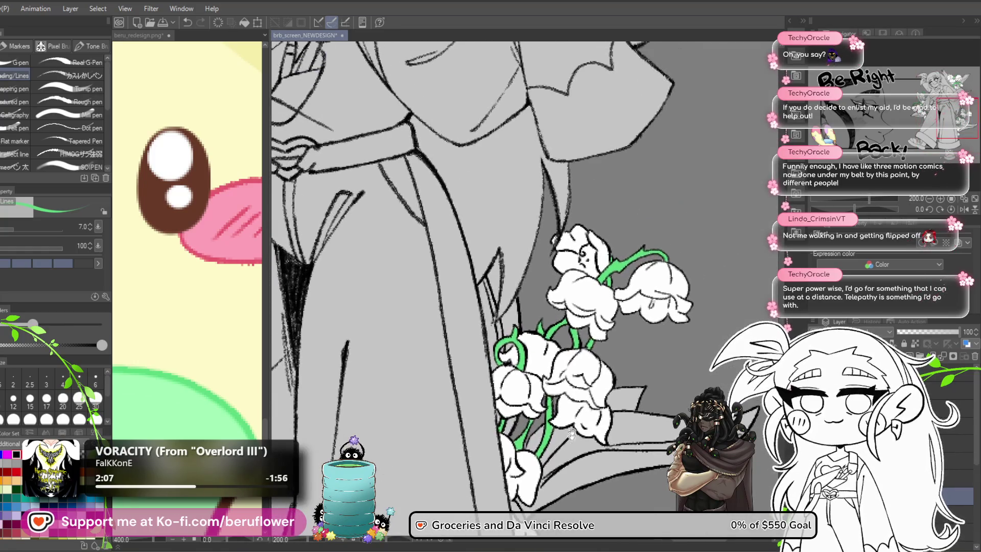
left_click_drag(594, 293, 613, 257)
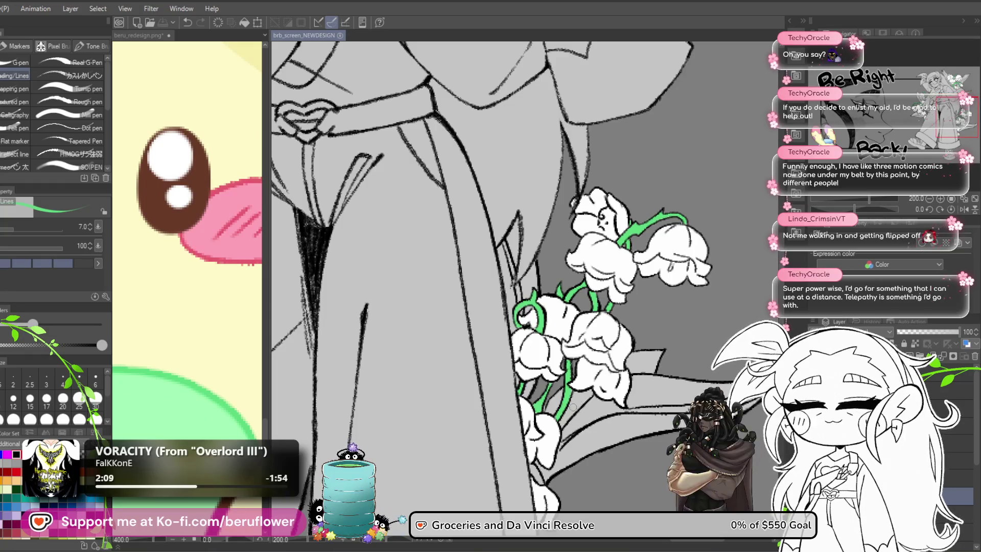
scroll(527, 359, "down", 5)
scroll(523, 419, "up", 4)
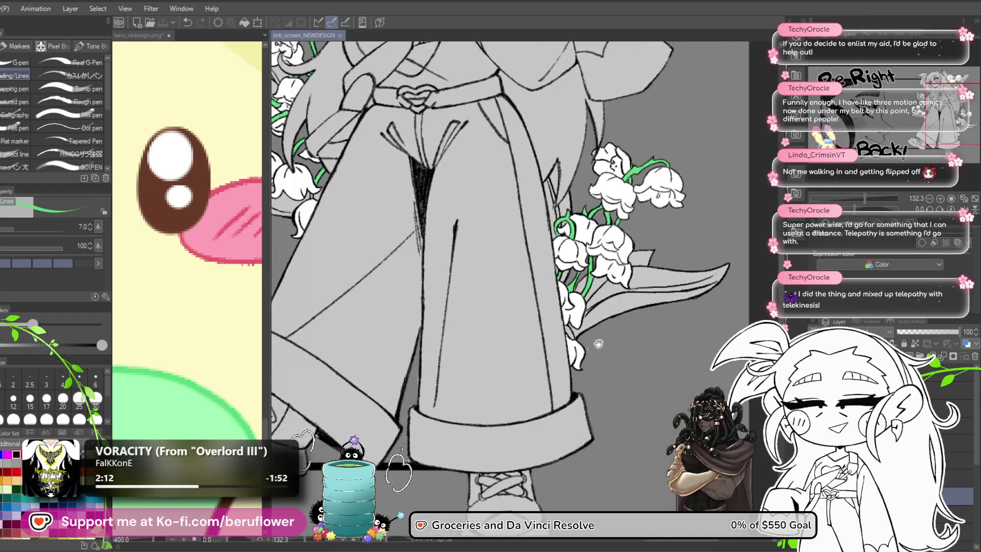
scroll(537, 377, "down", 5)
scroll(552, 395, "up", 4)
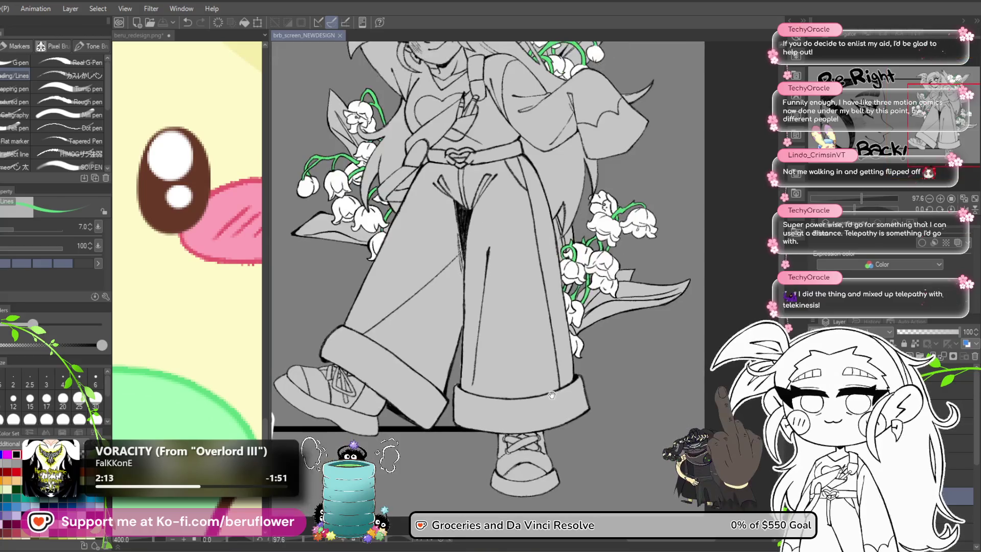
left_click_drag(552, 394, 571, 425)
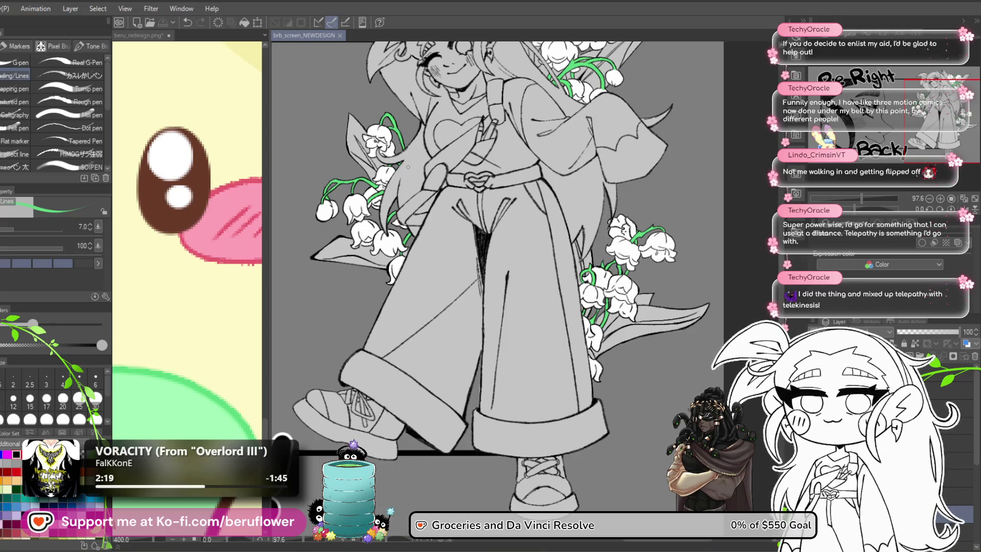
Enlarge the brush to 20, undo a test stroke, then fill the large leaf left of the lilies green
scroll(414, 194, "up", 5)
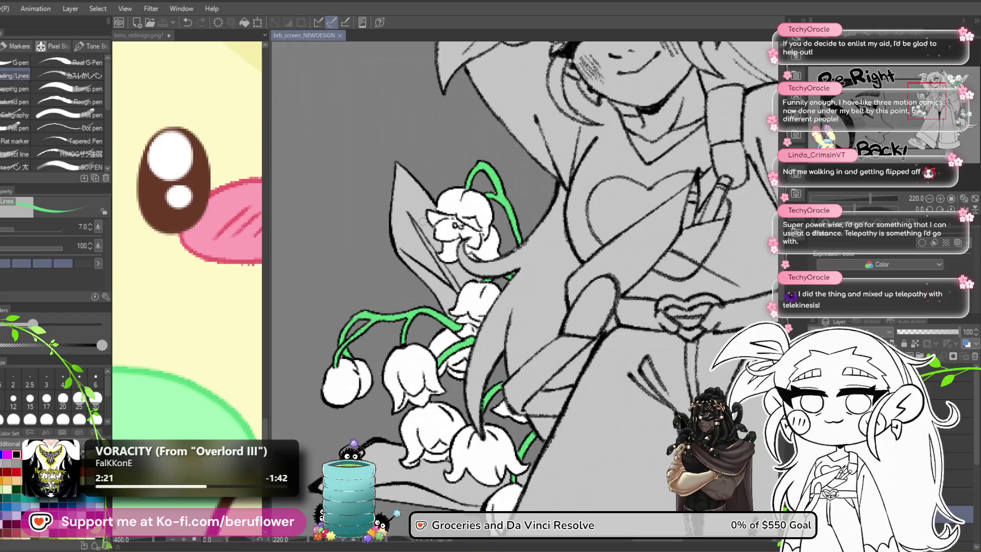
left_click(62, 398)
left_click_drag(418, 224, 445, 290)
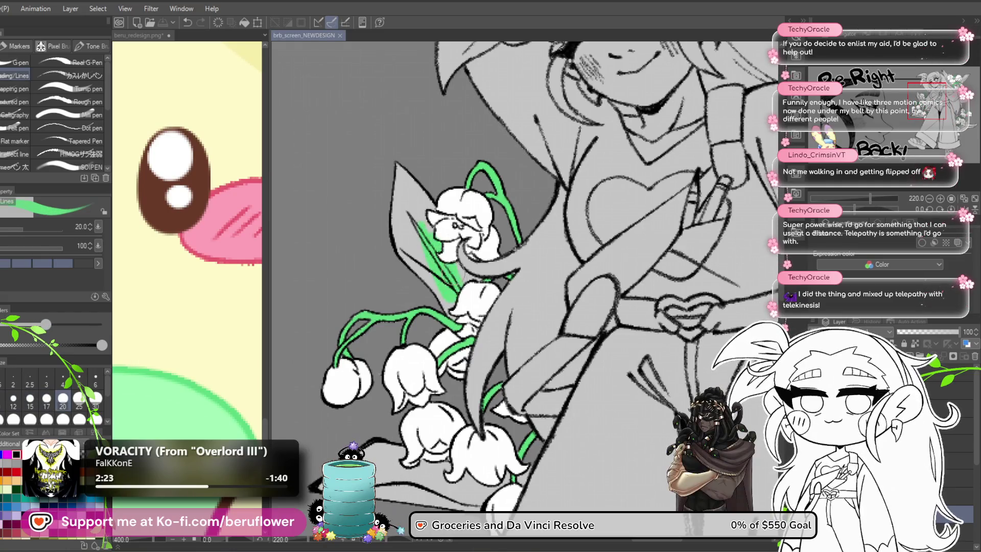
key("ctrl+z")
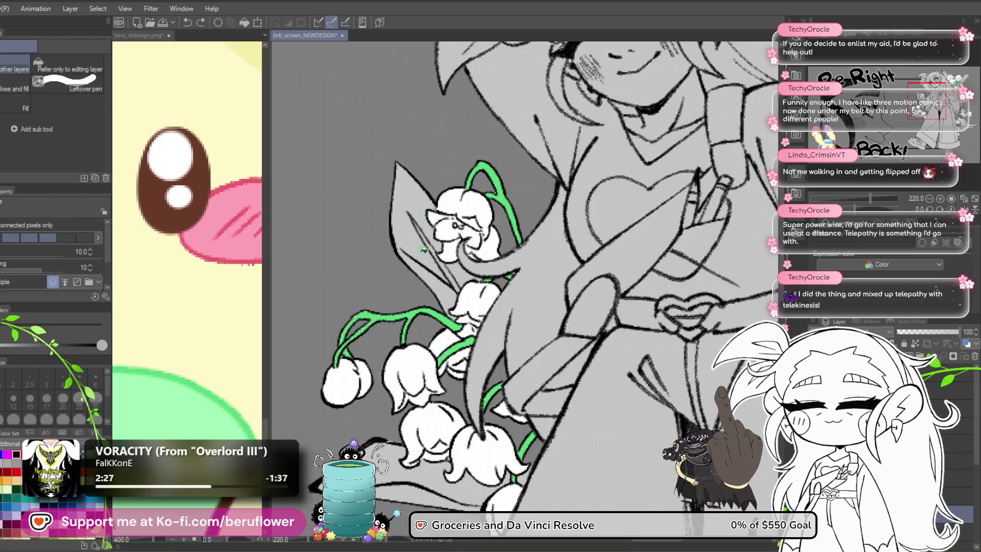
left_click(439, 278)
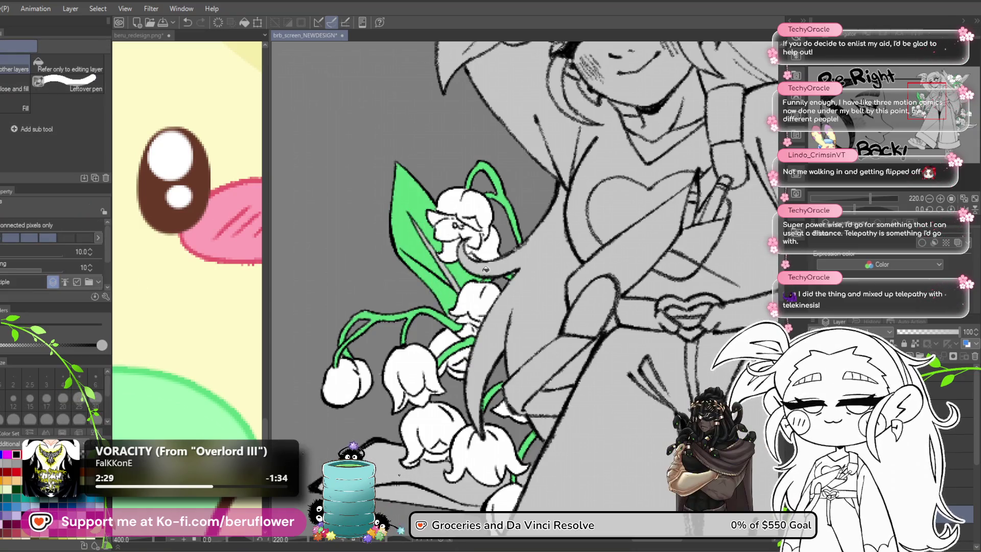
scroll(474, 255, "up", 5)
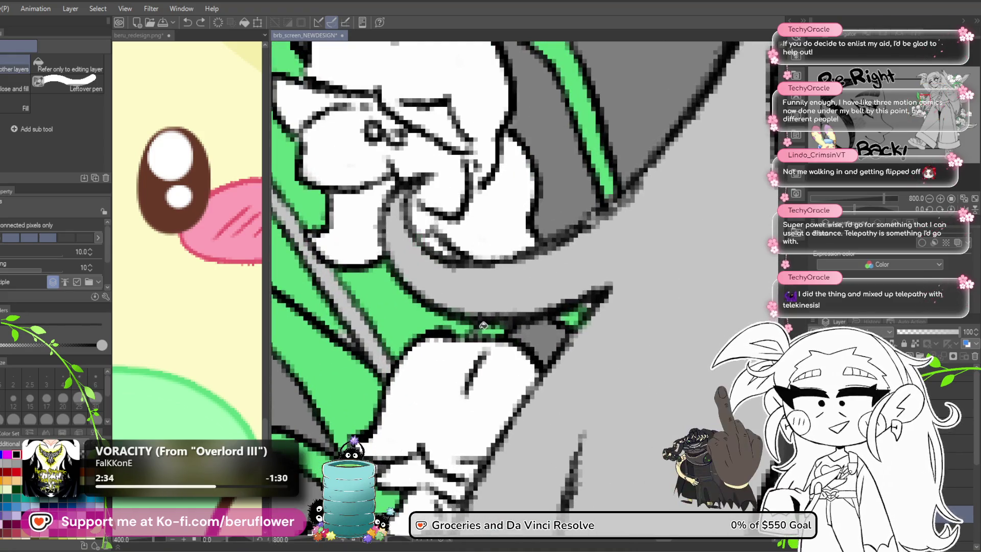
scroll(476, 311, "down", 4)
scroll(475, 312, "down", 3)
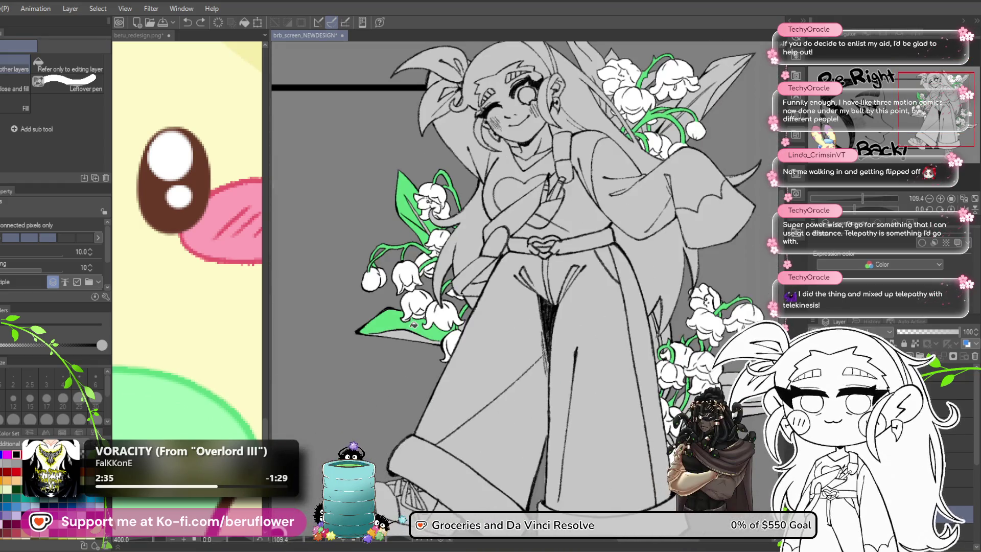
scroll(448, 329, "up", 3)
key("p")
scroll(434, 312, "down", 2)
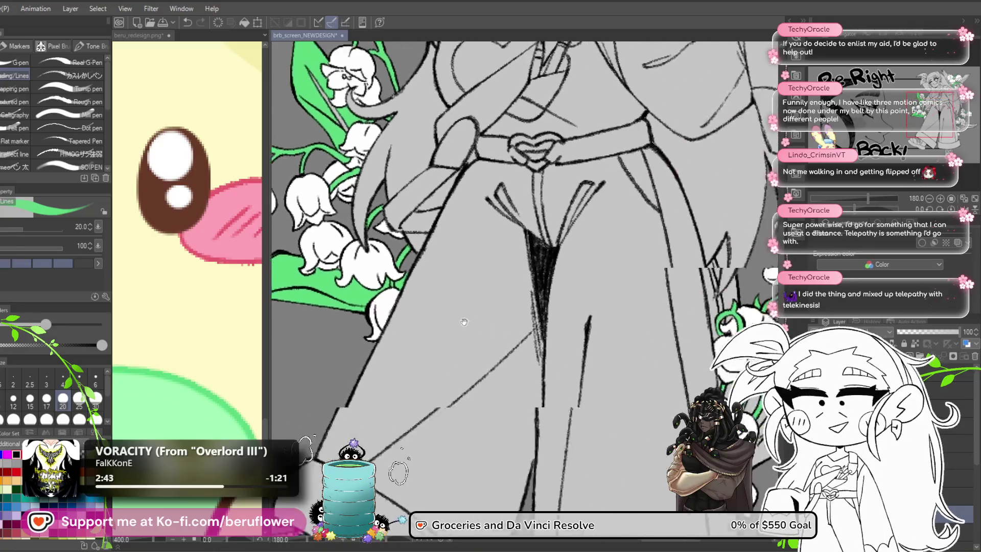
scroll(408, 294, "up", 2)
scroll(460, 299, "down", 5)
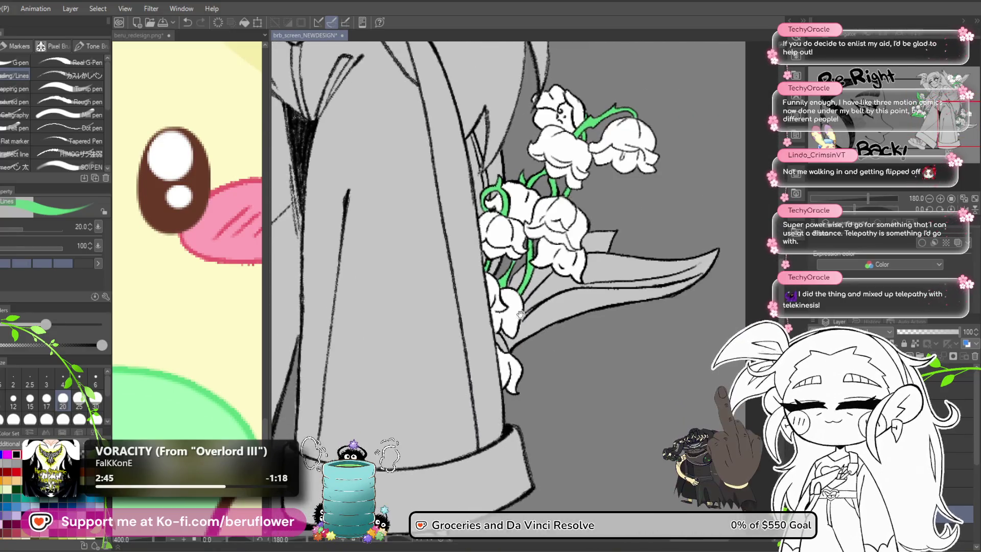
scroll(511, 304, "up", 4)
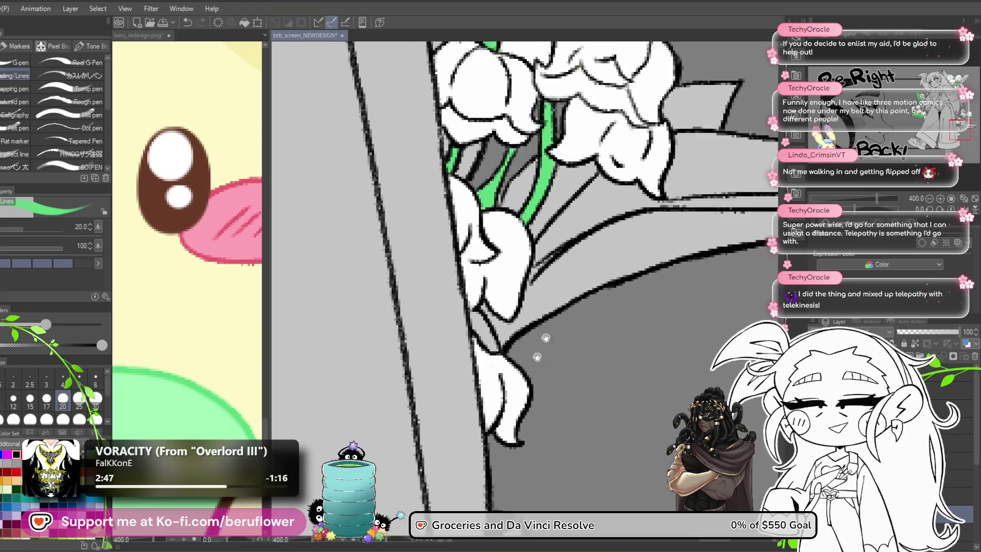
left_click_drag(484, 304, 503, 337)
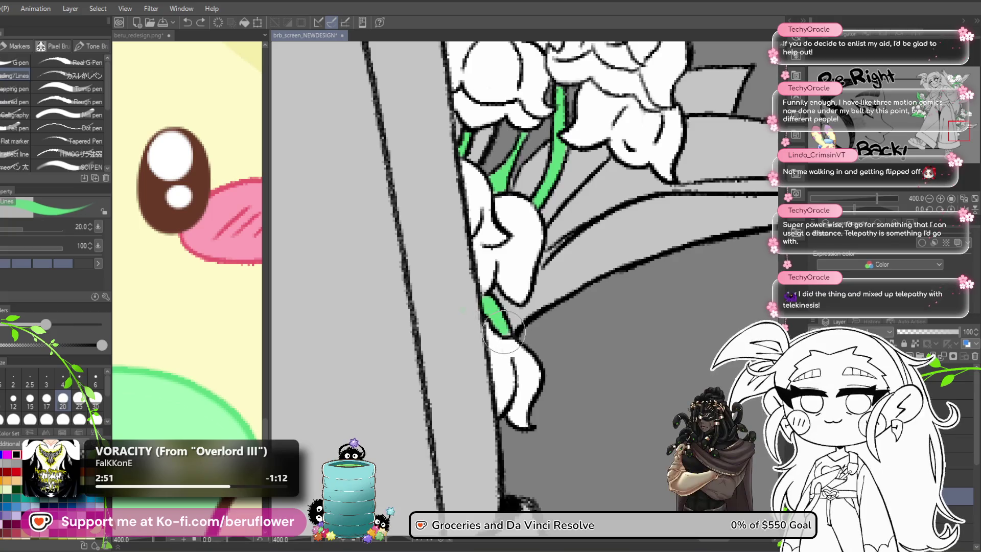
left_click_drag(595, 347, 576, 375)
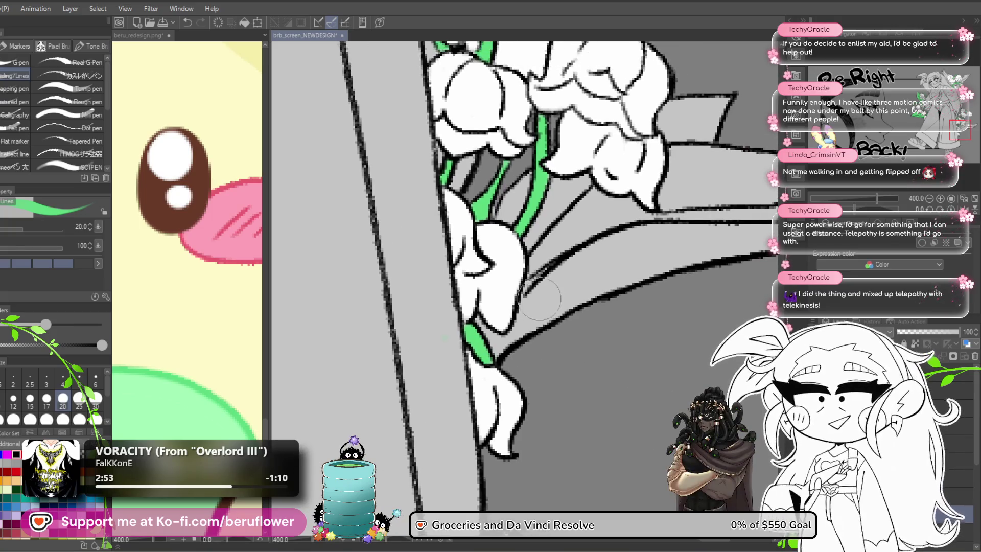
key("g")
left_click_drag(643, 313, 542, 343)
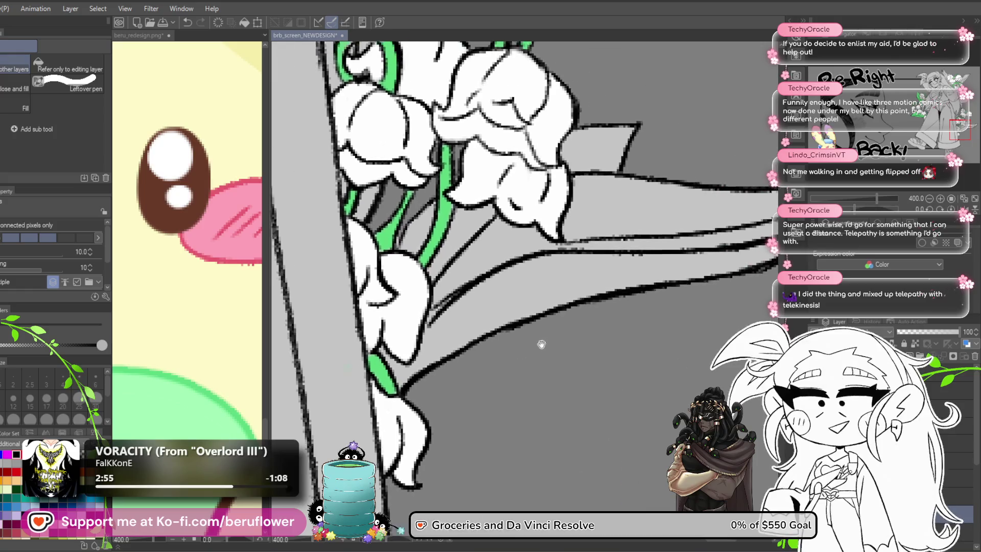
left_click(526, 289)
left_click(461, 223)
left_click(562, 207)
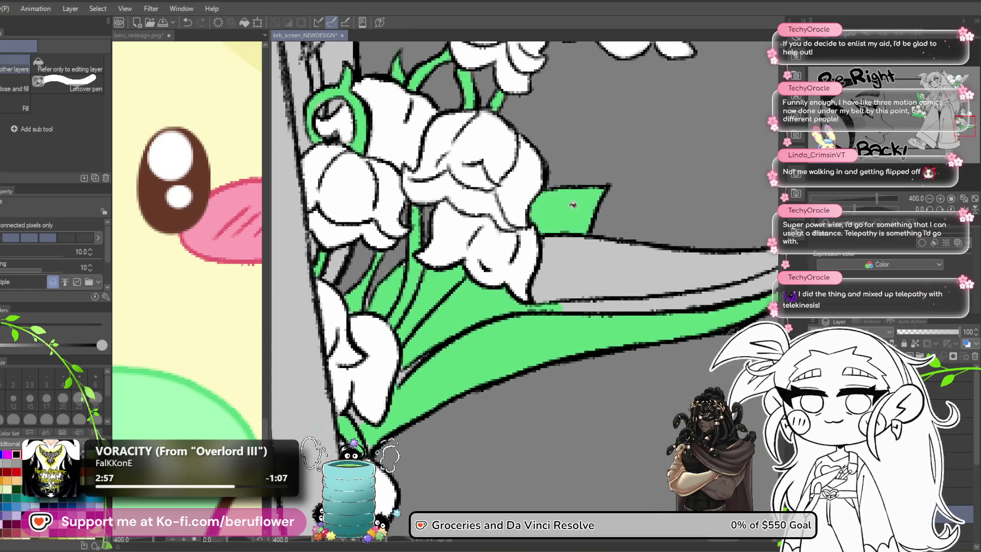
left_click(688, 295)
mouse_move(718, 279)
left_mouse_down()
mouse_move(533, 319)
mouse_move(455, 236)
left_mouse_up()
left_click(424, 258)
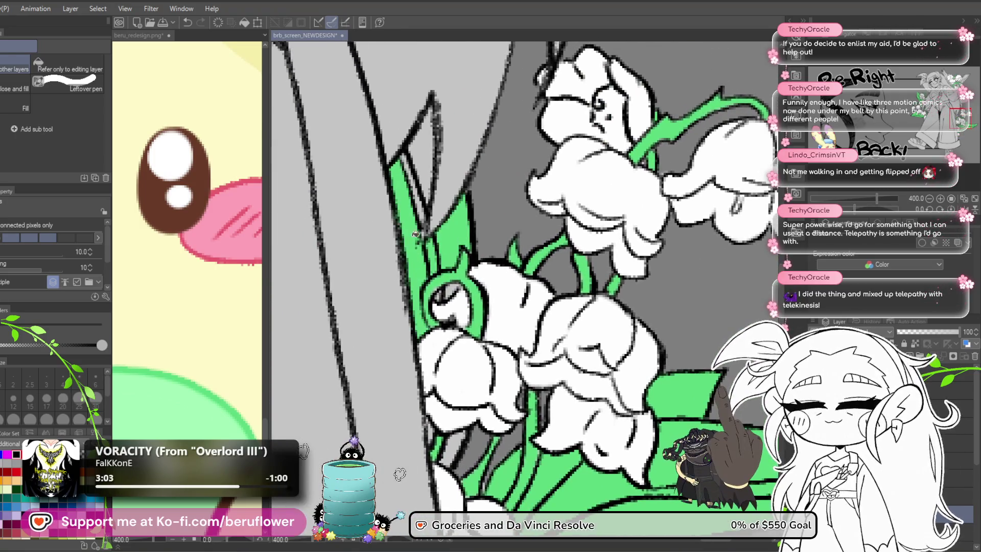
left_click(413, 206)
scroll(445, 294, "down", 4)
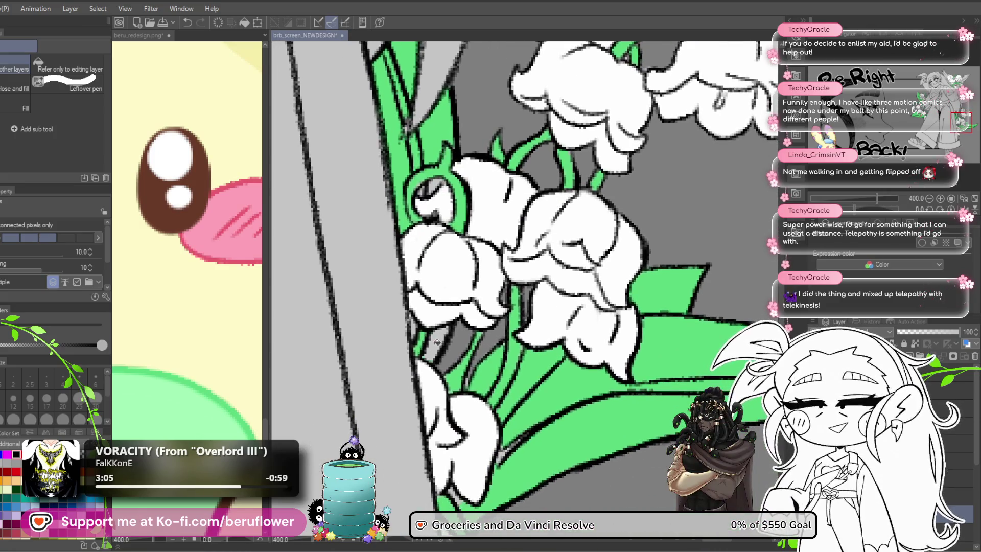
scroll(455, 268, "down", 3)
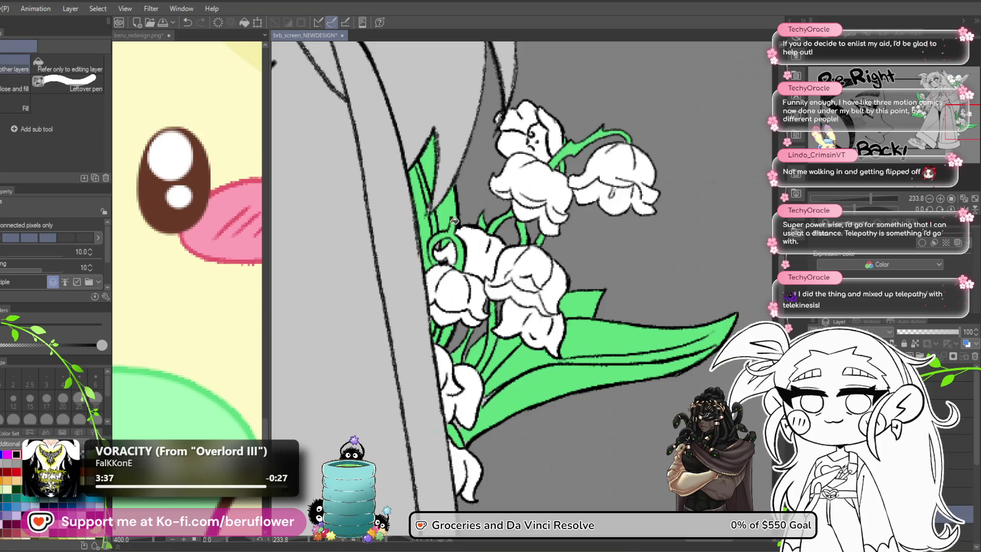
key("p")
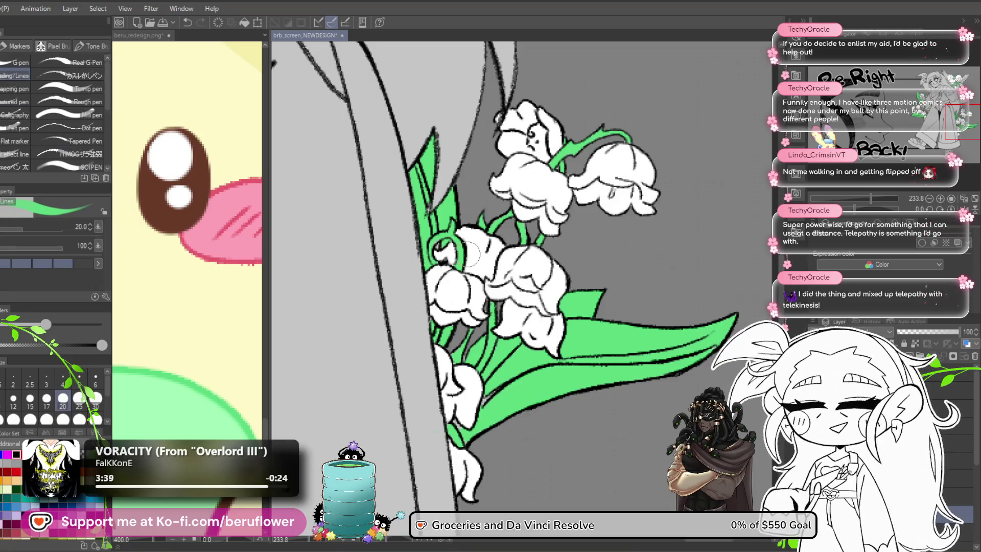
scroll(462, 265, "up", 4)
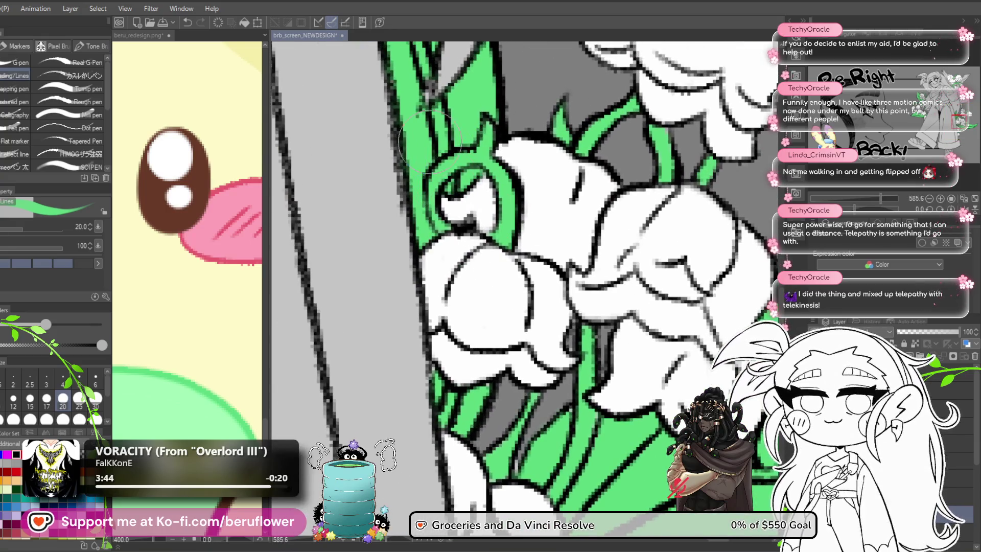
scroll(455, 187, "up", 3)
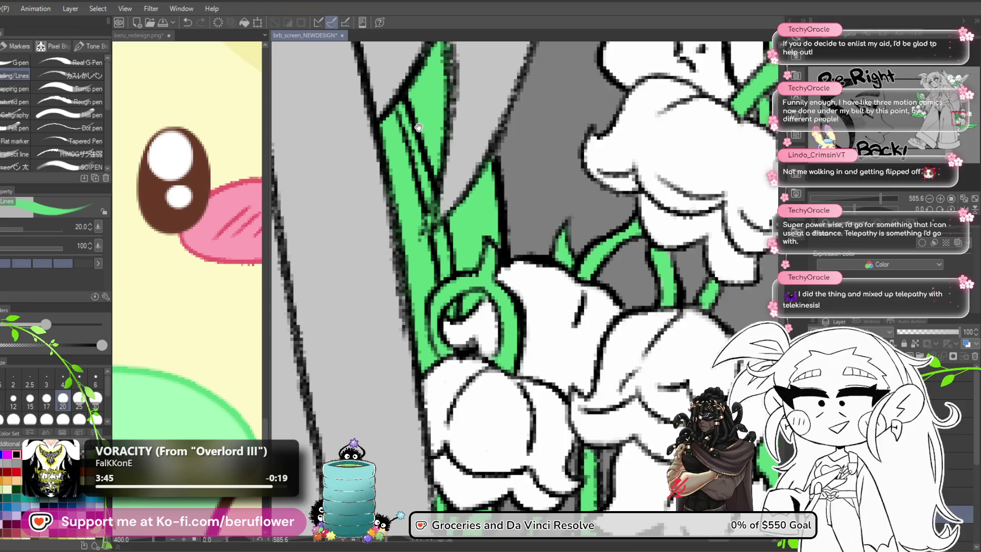
scroll(418, 127, "up", 2)
scroll(435, 262, "down", 8)
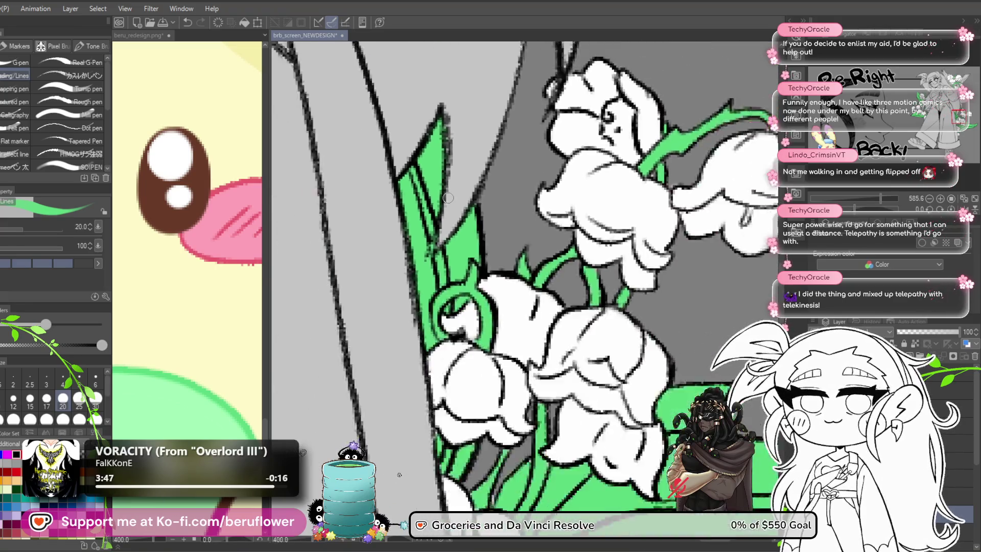
scroll(546, 286, "down", 3)
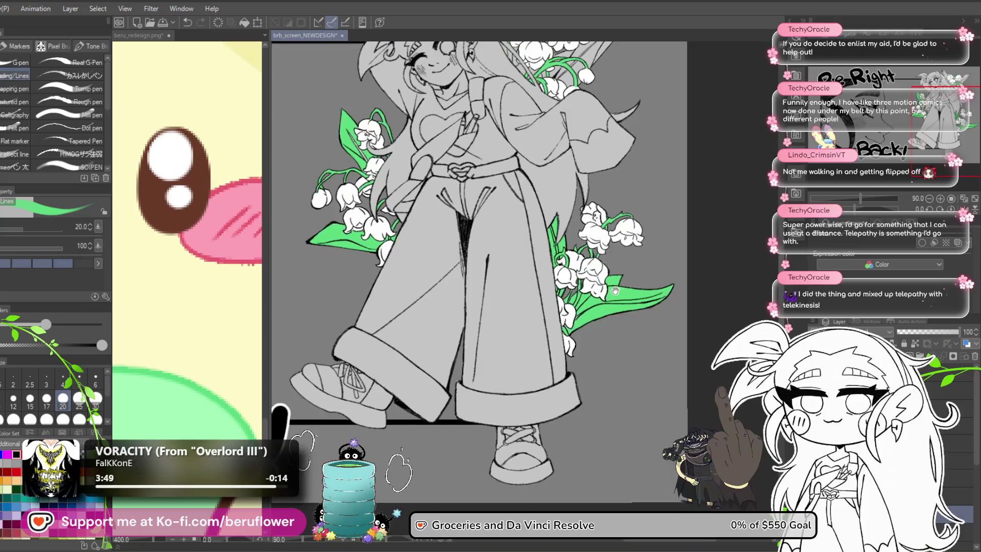
scroll(460, 255, "up", 2)
scroll(348, 171, "up", 5)
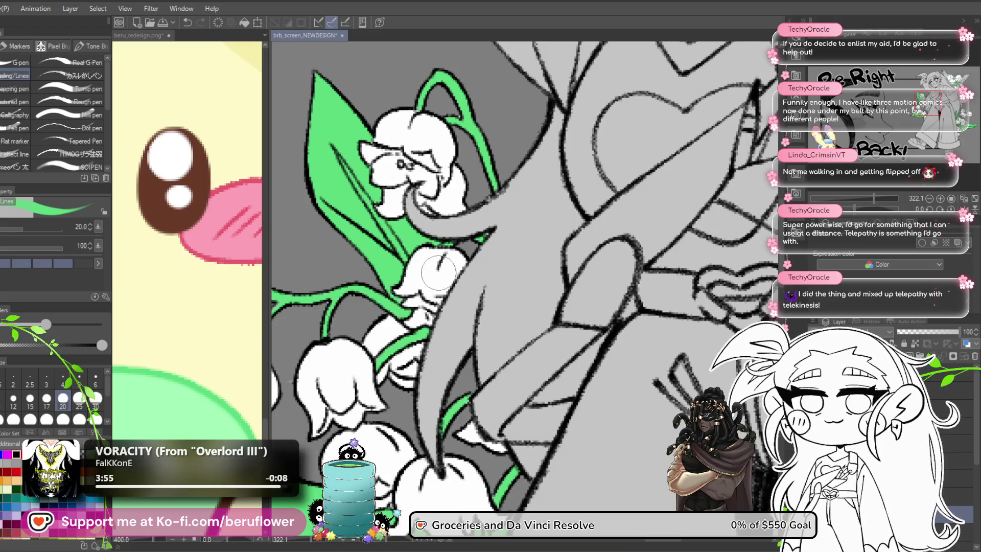
scroll(446, 237, "down", 4)
scroll(447, 236, "up", 2)
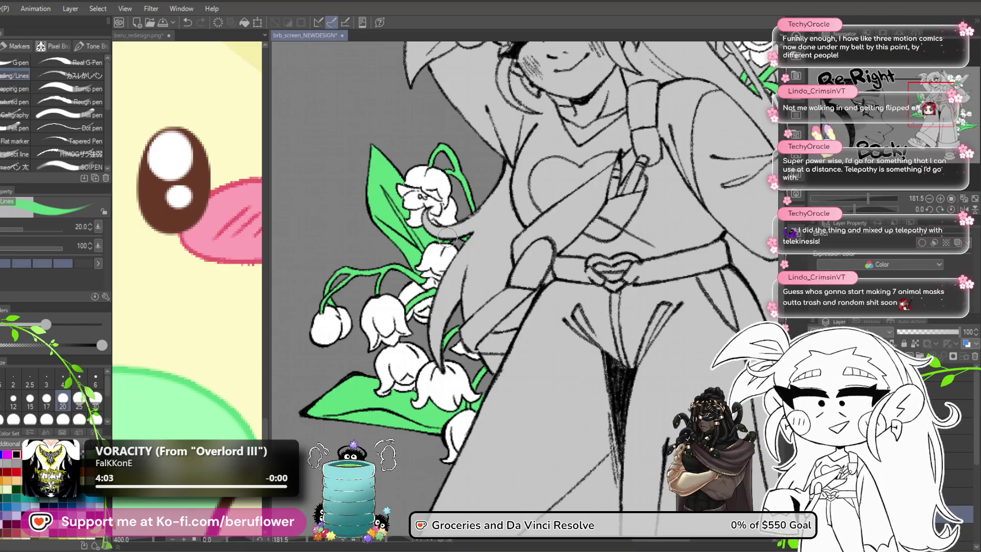
mouse_move(514, 258)
left_mouse_down()
mouse_move(416, 277)
mouse_move(406, 157)
mouse_move(416, 156)
left_mouse_up()
key("ctrl+0")
scroll(620, 239, "up", 1)
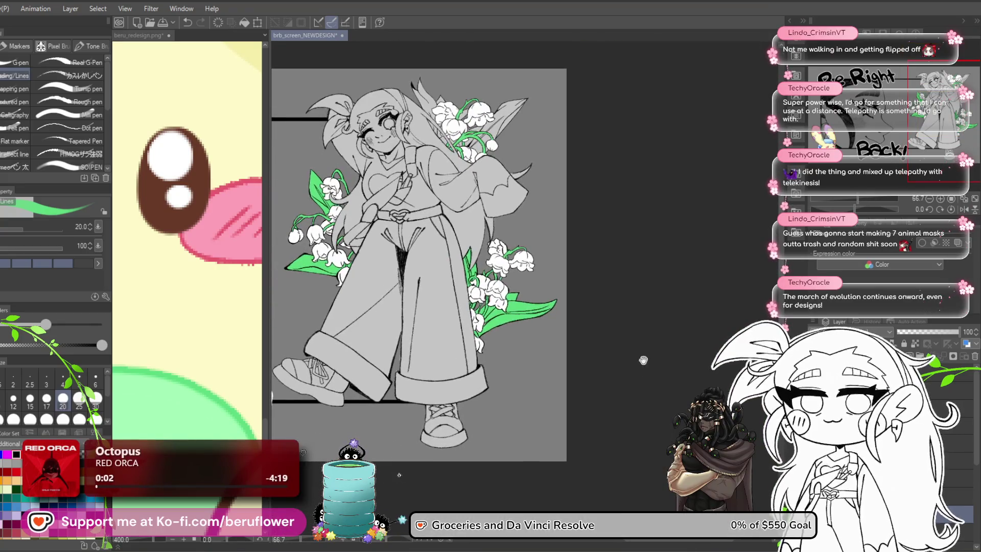
scroll(620, 239, "up", 5)
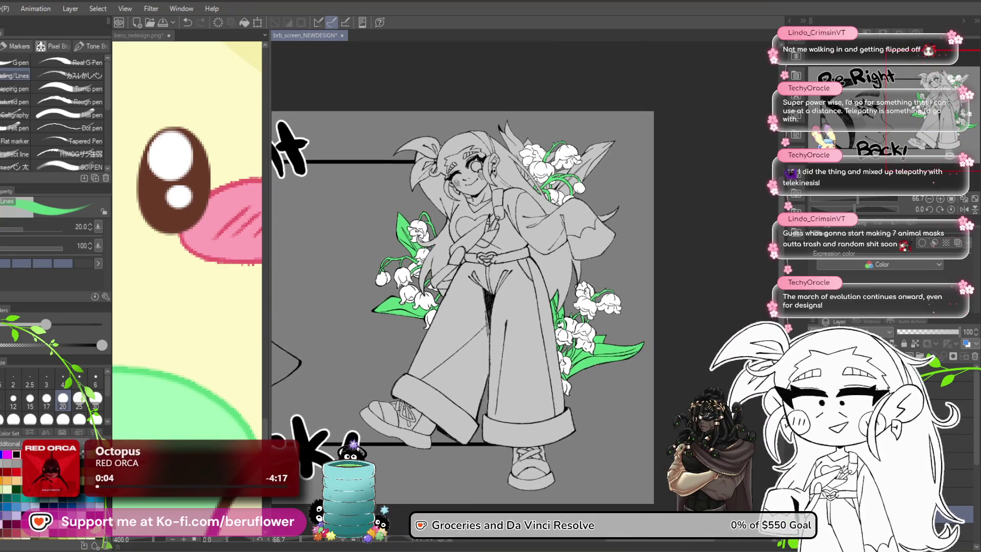
scroll(561, 290, "up", 3)
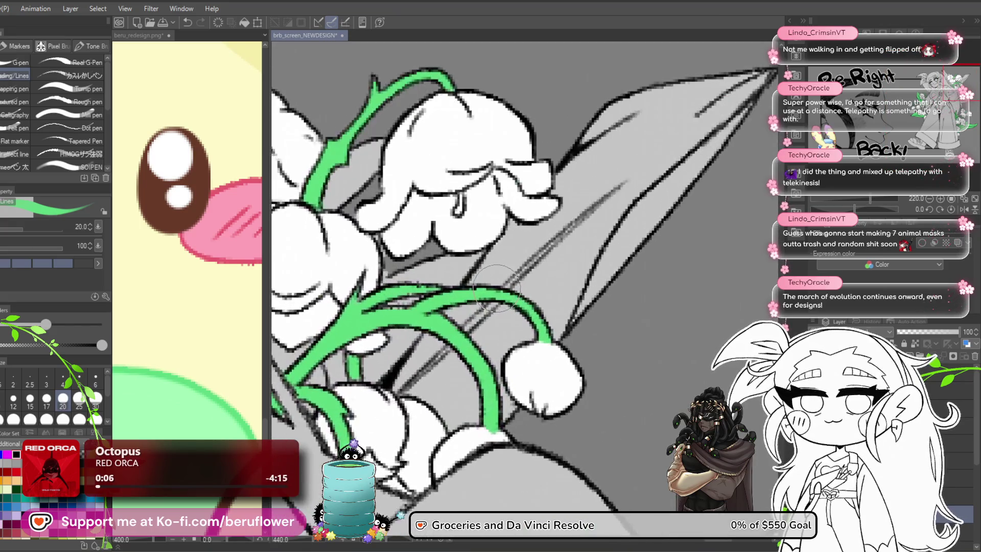
Paint the leaf green from its upper tip across the grey patches mid-leaf
mouse_move(582, 225)
left_mouse_down()
mouse_move(528, 266)
mouse_move(505, 240)
mouse_move(651, 143)
left_mouse_up()
left_click_drag(646, 161, 576, 234)
mouse_move(613, 176)
left_mouse_down()
mouse_move(539, 207)
mouse_move(503, 238)
left_mouse_up()
mouse_move(567, 233)
left_mouse_down()
mouse_move(644, 194)
mouse_move(546, 200)
left_mouse_up()
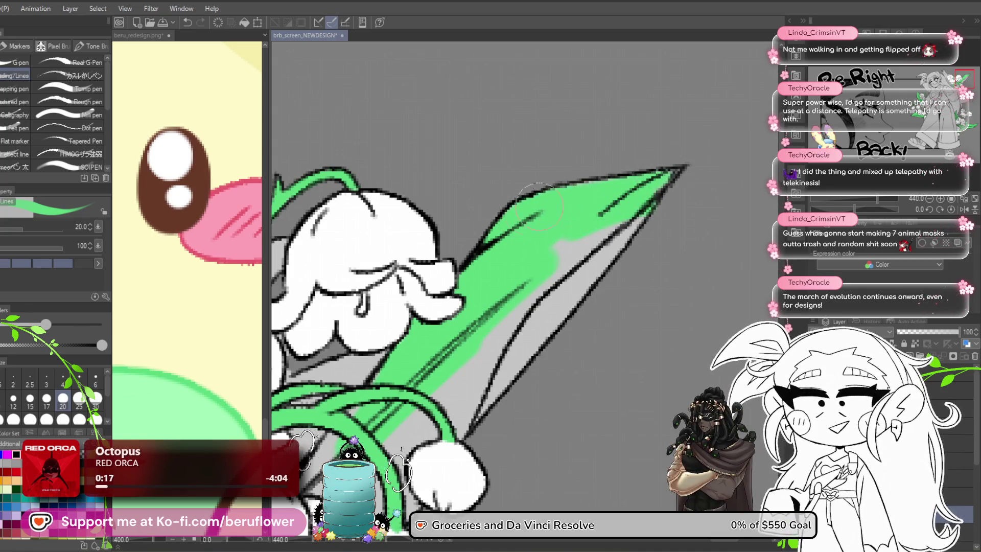
left_click_drag(613, 230, 577, 266)
mouse_move(654, 182)
left_mouse_down()
mouse_move(583, 286)
mouse_move(536, 317)
mouse_move(509, 287)
left_mouse_up()
left_click_drag(484, 324, 469, 293)
Shrink the brush to 10 and paint the grey strips along the leaf's lower edge and base green
key("bracketleft")
key("bracketleft")
key("bracketleft")
left_click_drag(578, 244, 512, 324)
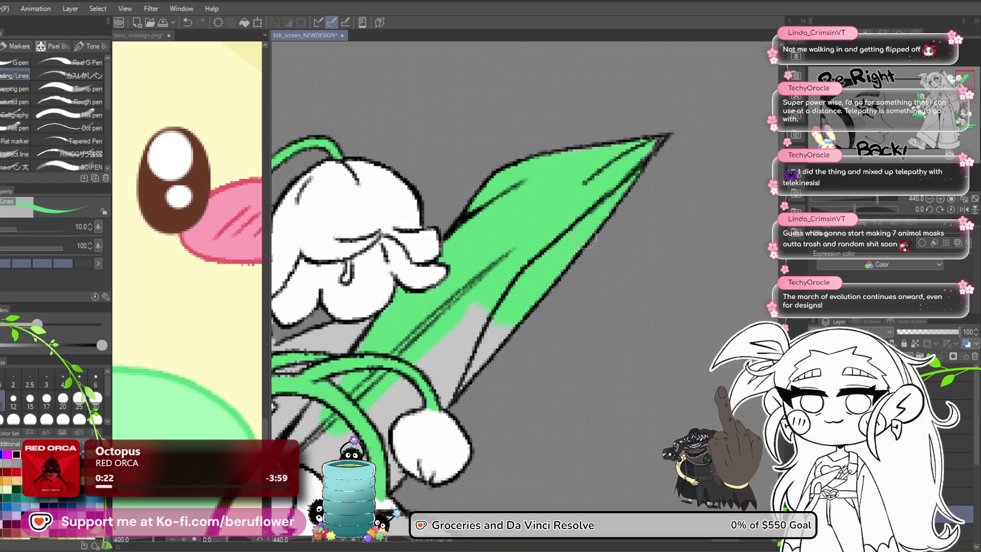
left_click_drag(585, 238, 611, 197)
left_click_drag(462, 361, 529, 236)
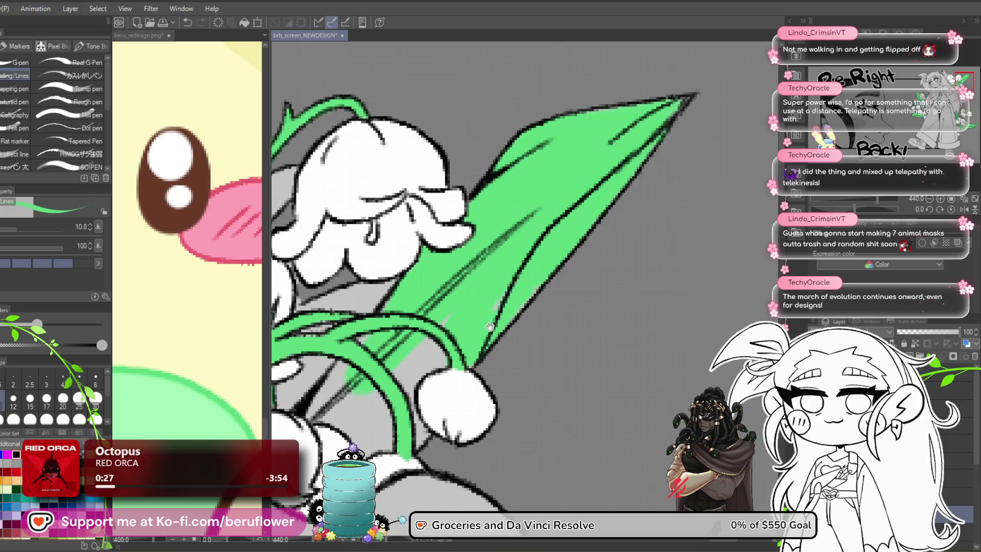
left_click_drag(490, 327, 515, 283)
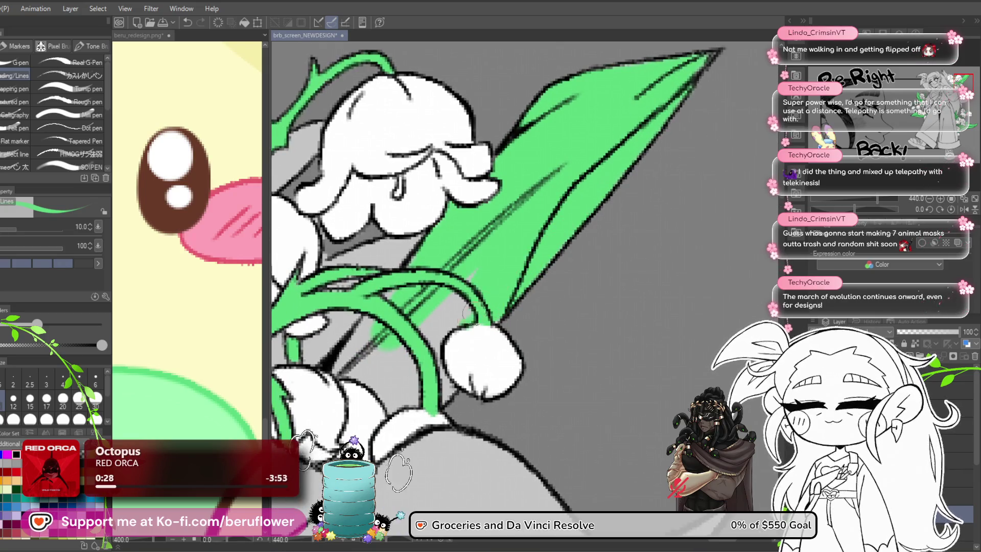
left_click_drag(434, 327, 471, 271)
left_click_drag(498, 307, 534, 255)
mouse_move(453, 330)
left_mouse_down()
mouse_move(463, 296)
mouse_move(408, 291)
mouse_move(423, 247)
left_mouse_up()
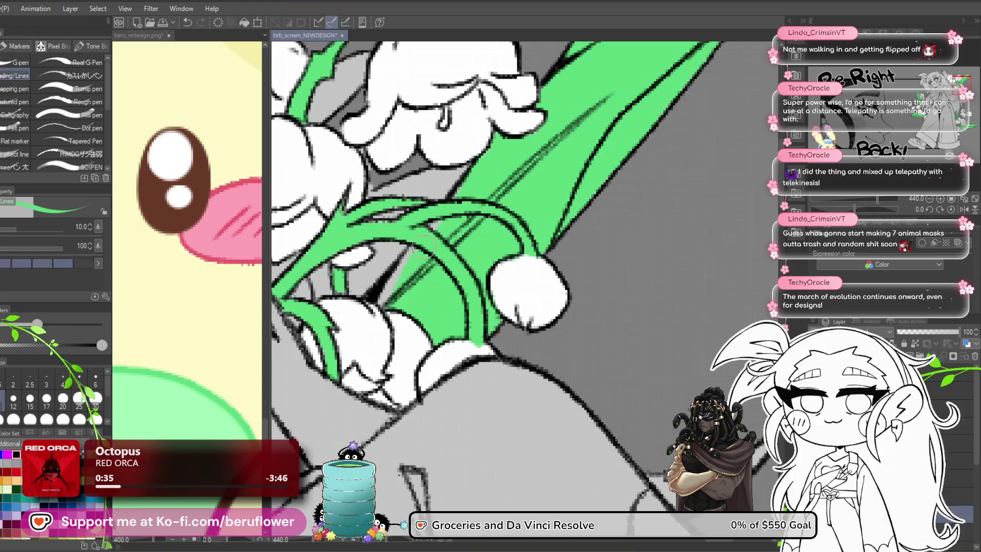
Fill the remaining grey areas in and beside the leaf green, then check the whole drawing
scroll(428, 261, "down", 10)
scroll(432, 306, "up", 9)
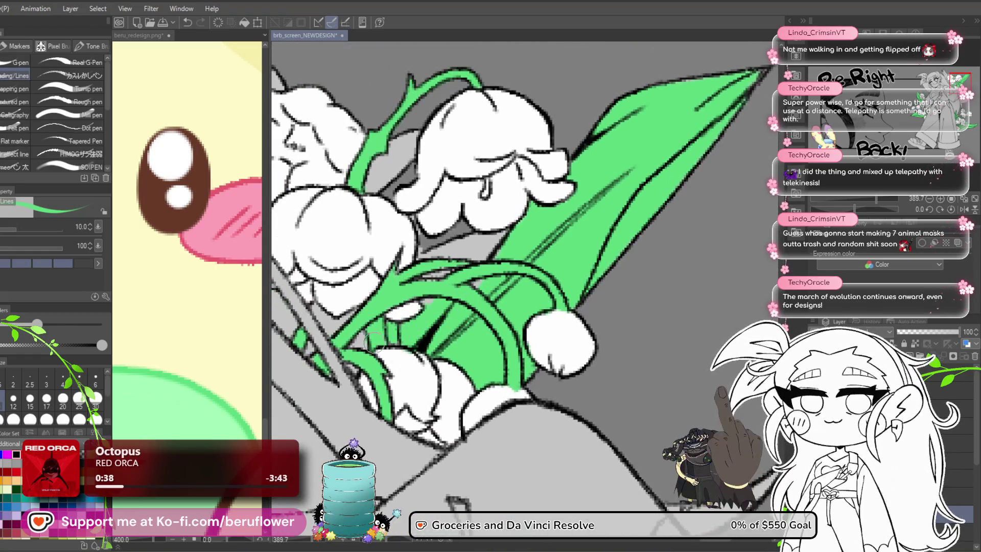
scroll(423, 335, "up", 2)
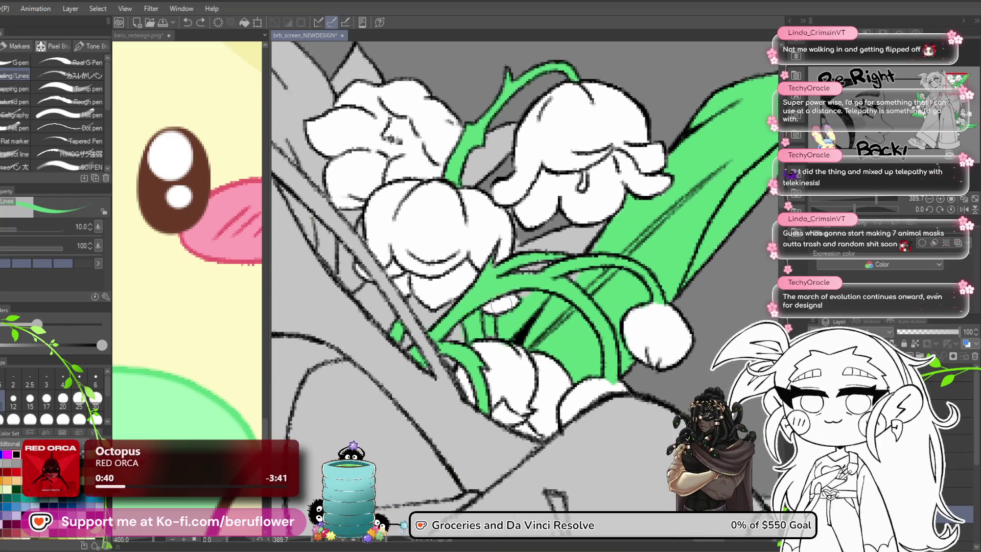
scroll(488, 317, "down", 10)
scroll(485, 319, "up", 10)
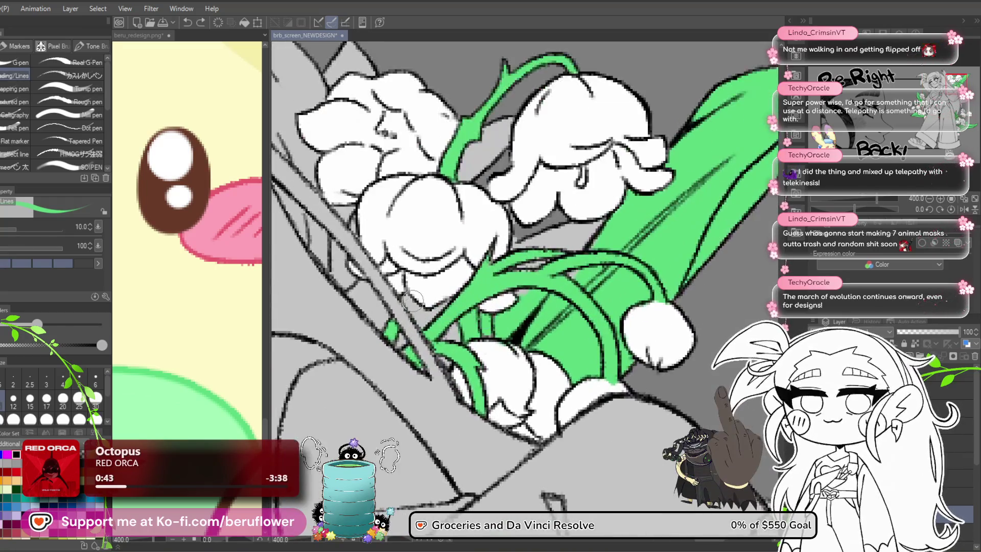
left_click_drag(413, 300, 416, 327)
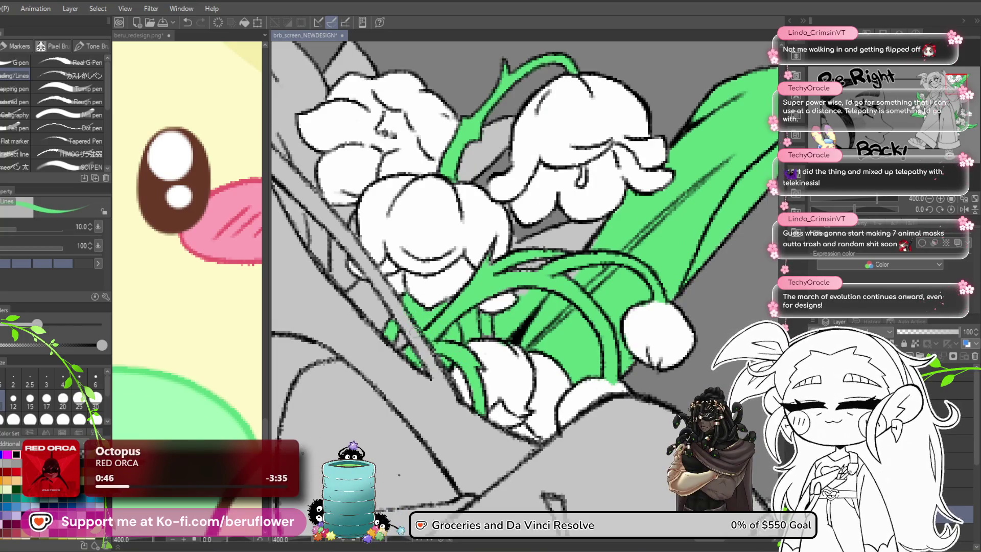
scroll(581, 232, "right", 1)
mouse_move(587, 224)
left_mouse_down()
mouse_move(546, 240)
mouse_move(572, 221)
left_mouse_up()
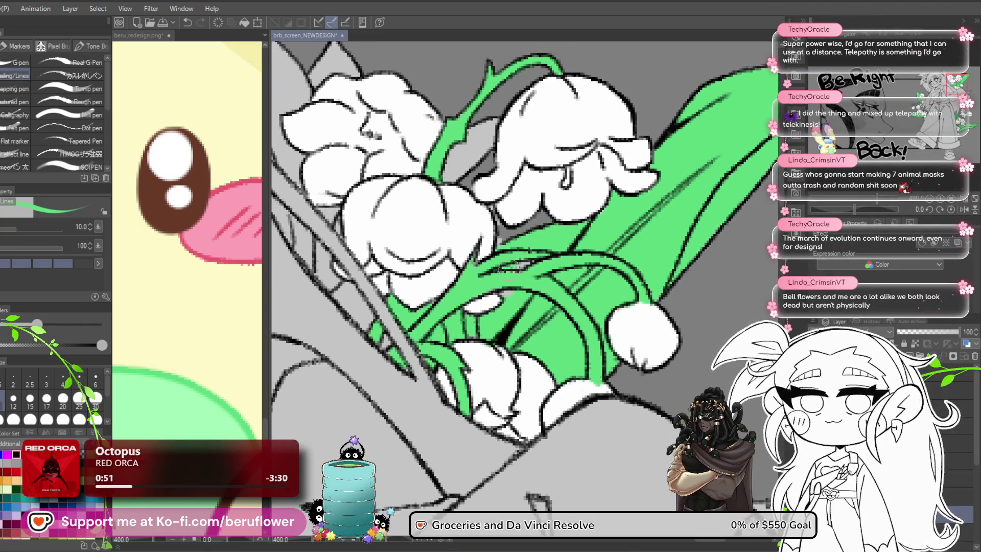
key("ctrl+0")
scroll(399, 475, "up", 5)
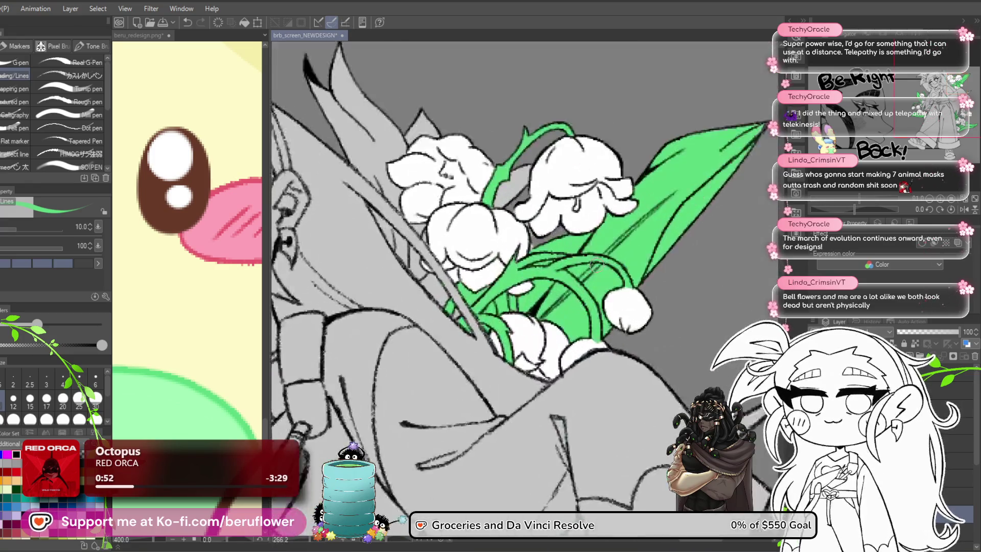
scroll(579, 228, "up", 6)
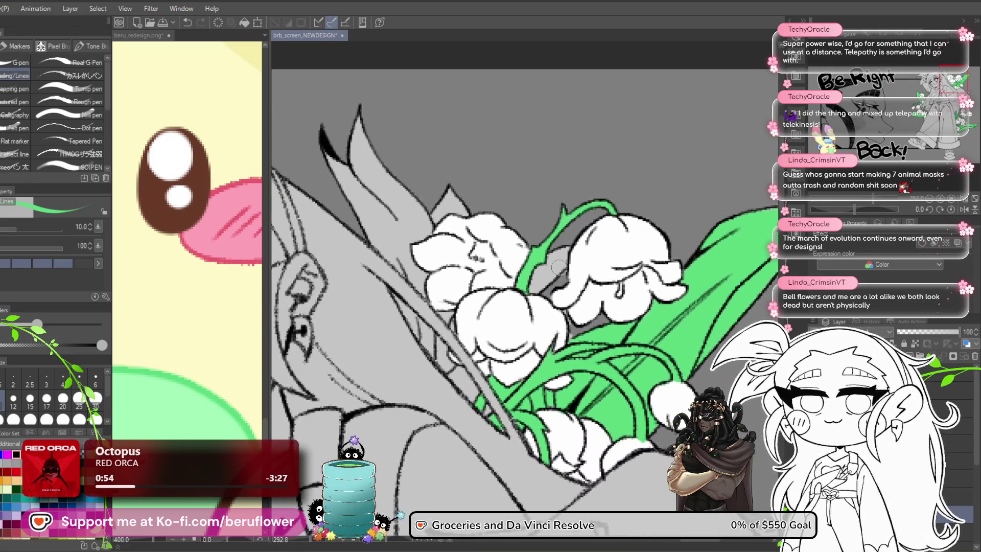
Fill the grey wedge at the stem top and the pointed leaf's tip, spikes and edges green
mouse_move(578, 229)
left_mouse_down()
mouse_move(531, 255)
mouse_move(485, 327)
mouse_move(545, 276)
left_mouse_up()
mouse_move(585, 203)
left_mouse_down()
mouse_move(582, 217)
mouse_move(630, 300)
mouse_move(681, 364)
left_mouse_up()
mouse_move(429, 256)
left_mouse_down()
mouse_move(438, 230)
mouse_move(411, 274)
mouse_move(440, 240)
left_mouse_up()
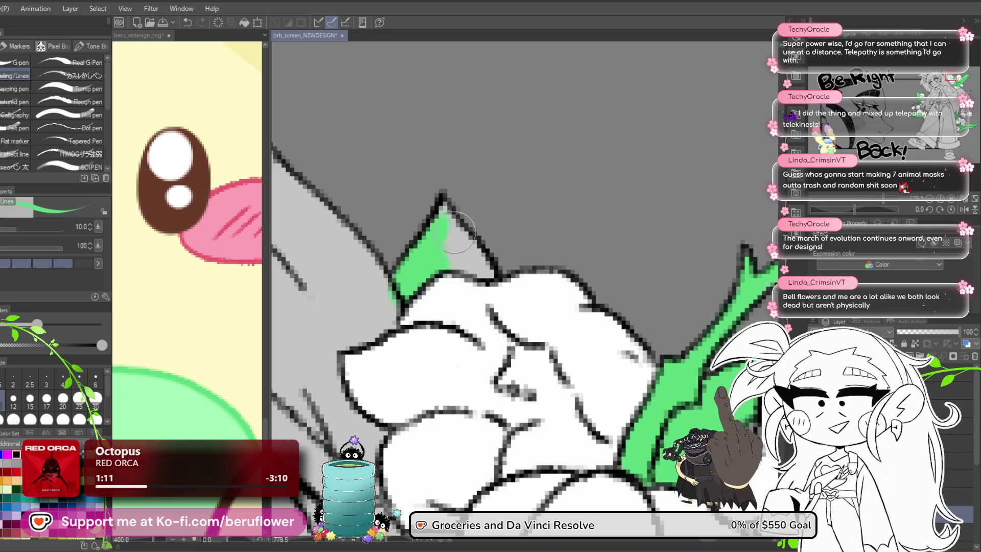
mouse_move(437, 225)
left_mouse_down()
mouse_move(443, 211)
mouse_move(475, 266)
mouse_move(466, 261)
left_mouse_up()
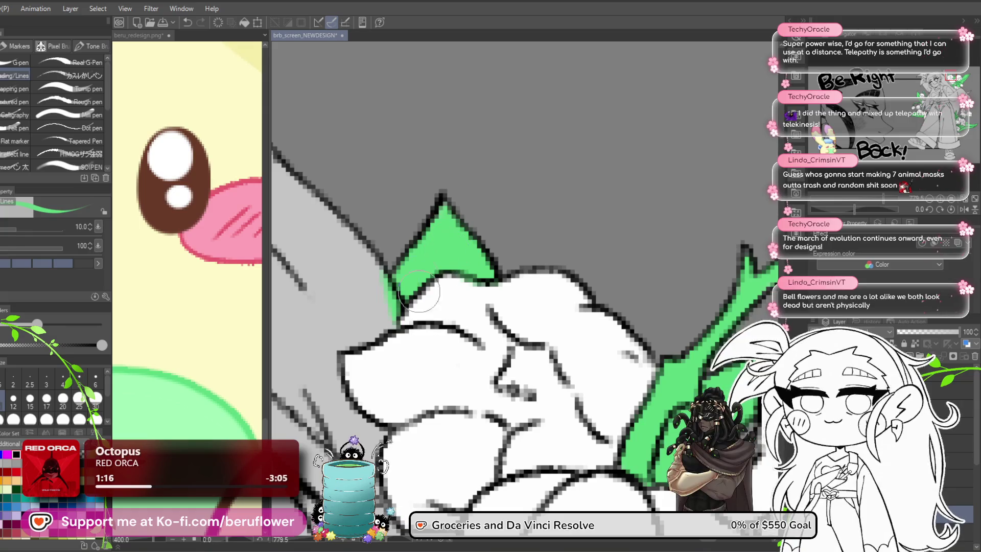
left_click_drag(419, 292, 499, 306)
mouse_move(450, 276)
left_mouse_down()
mouse_move(448, 360)
mouse_move(616, 504)
left_mouse_up()
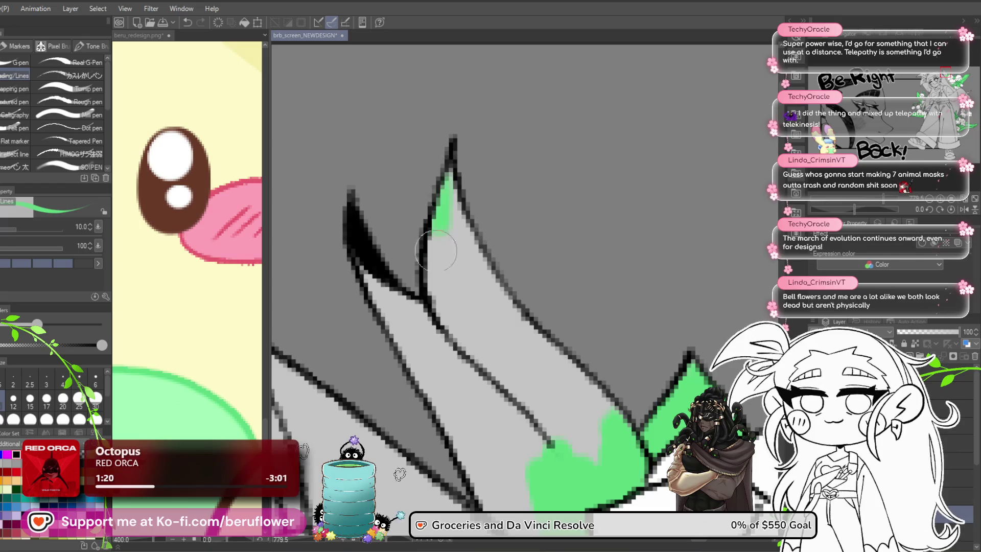
left_click_drag(435, 250, 439, 357)
mouse_move(358, 235)
left_mouse_down()
mouse_move(434, 353)
mouse_move(409, 245)
left_mouse_up()
mouse_move(358, 215)
left_mouse_down()
mouse_move(378, 291)
mouse_move(474, 440)
mouse_move(544, 454)
left_mouse_up()
mouse_move(563, 418)
left_mouse_down()
mouse_move(580, 285)
mouse_move(584, 398)
mouse_move(486, 356)
left_mouse_up()
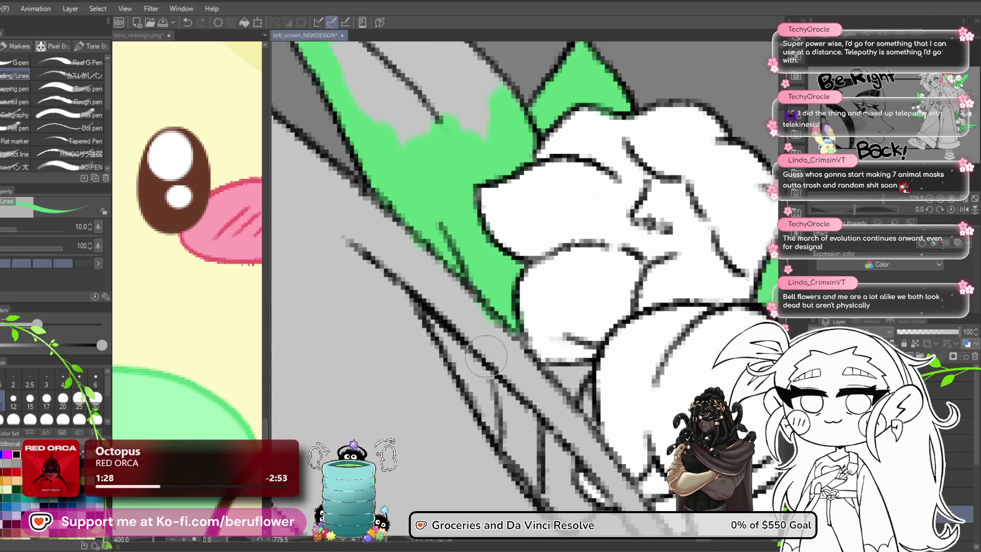
Paint green along the diagonal leaf line and cover a grey patch in the upper leaves
left_click_drag(628, 276, 592, 183)
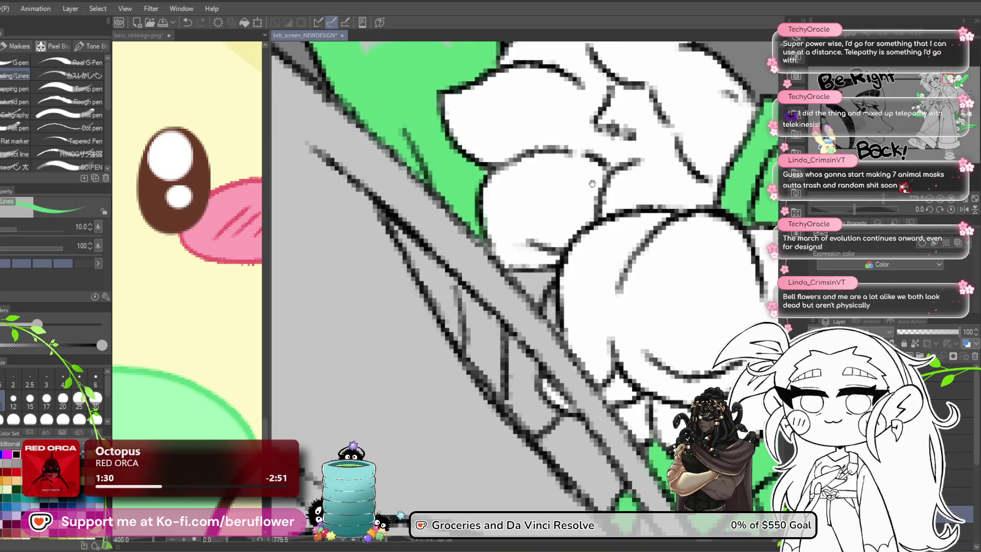
scroll(475, 262, "down", 5)
scroll(475, 261, "up", 3)
mouse_move(464, 249)
left_mouse_down()
mouse_move(560, 378)
mouse_move(524, 315)
left_mouse_up()
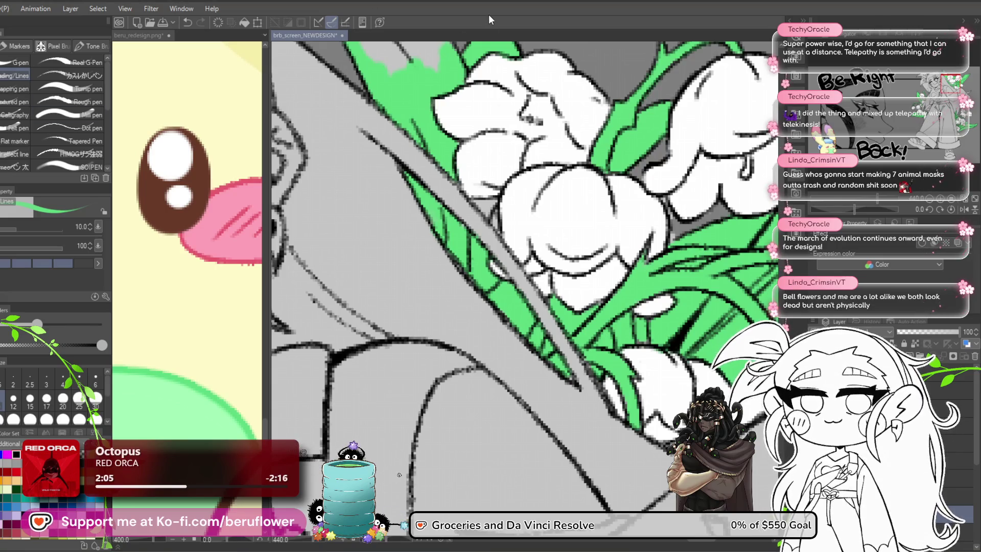
left_click_drag(565, 31, 435, 203)
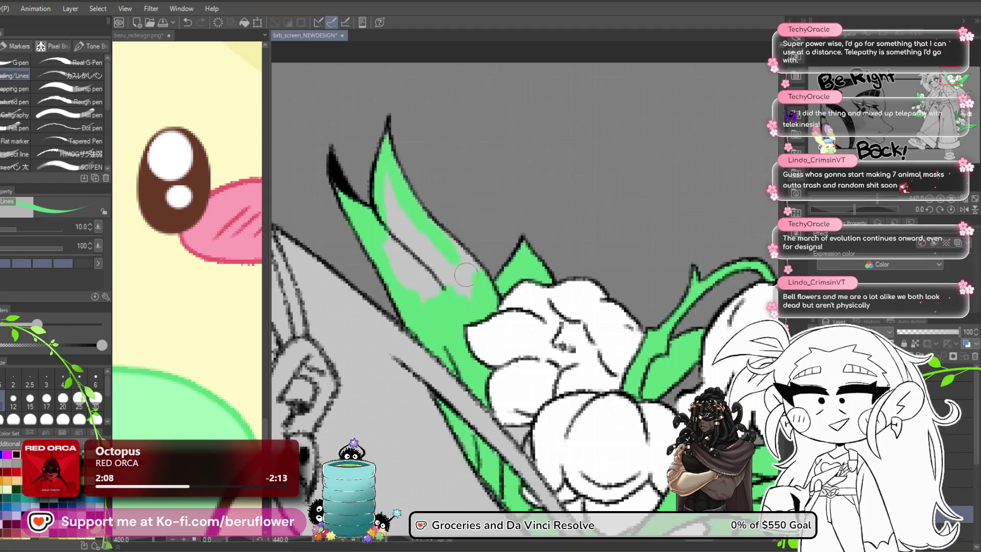
left_click_drag(465, 276, 456, 279)
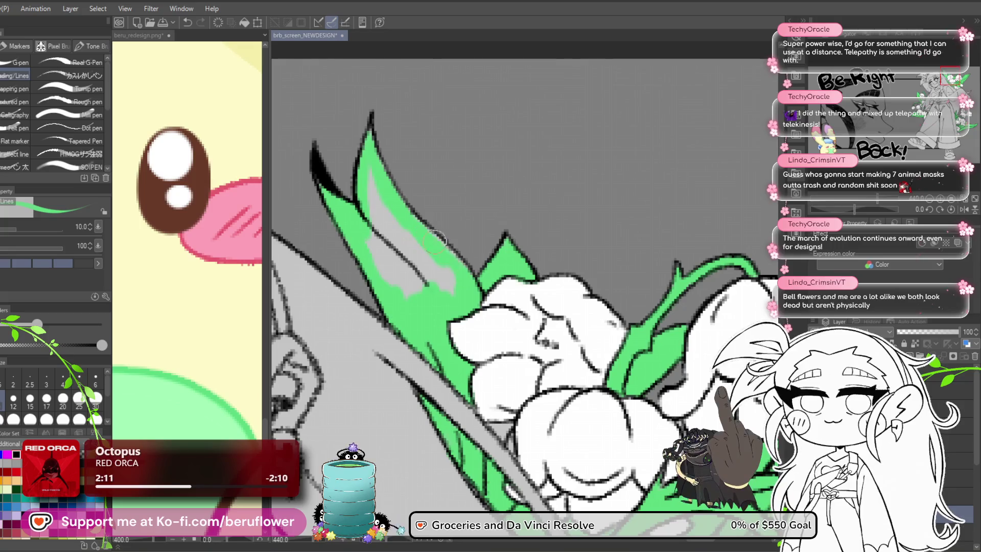
left_click_drag(406, 202, 372, 176)
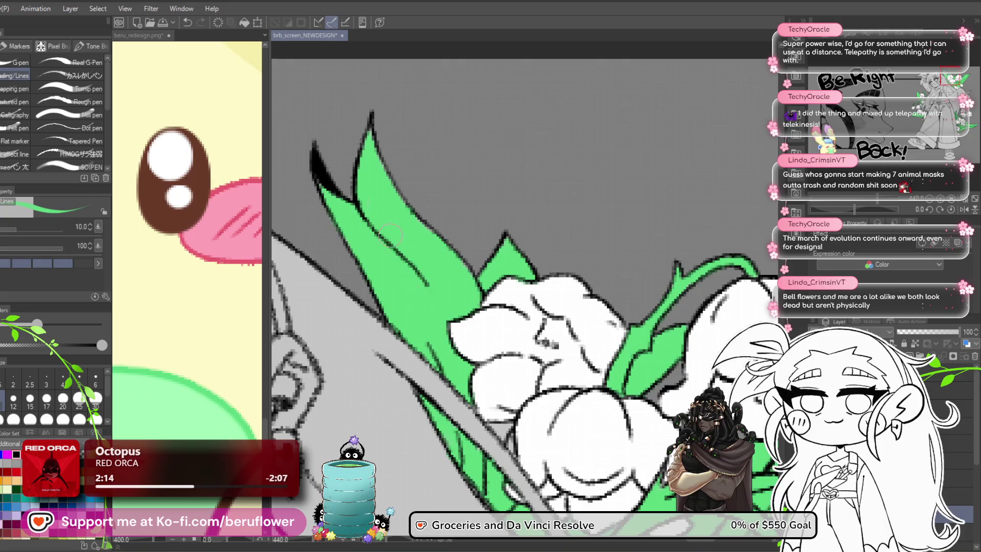
Fit the whole canvas in view, zoom to the figure's lower body, and switch to the soft Airbrush
scroll(546, 269, "down", 5)
mouse_move(664, 531)
left_mouse_down()
mouse_move(672, 286)
mouse_move(672, 388)
mouse_move(683, 409)
mouse_move(715, 413)
left_mouse_up()
key("ctrl+0")
scroll(622, 265, "up", 3)
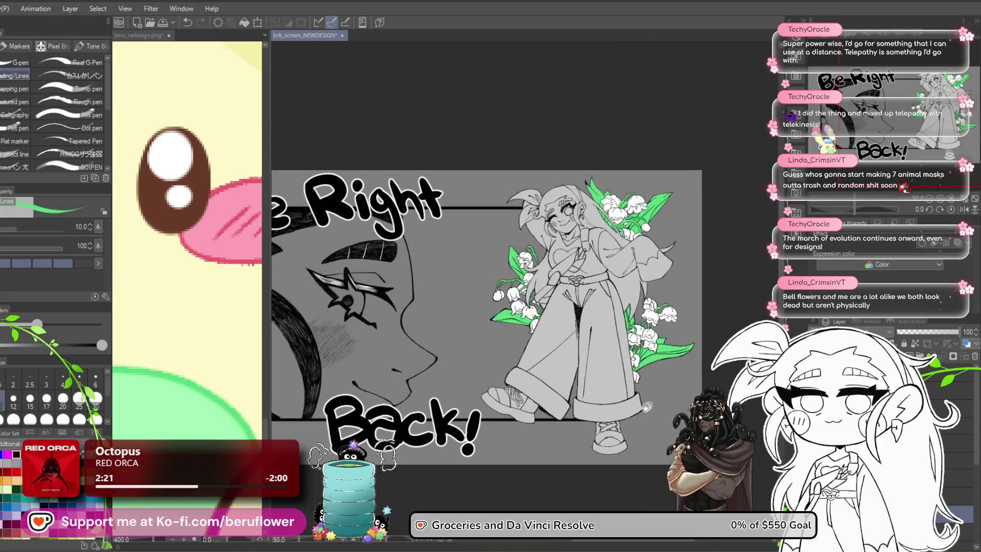
scroll(646, 406, "up", 4)
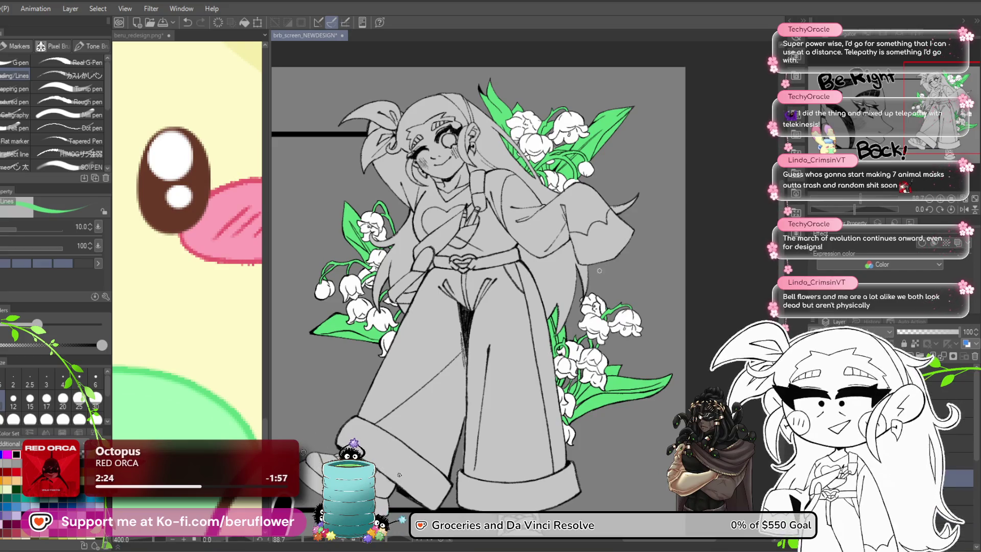
left_click_drag(600, 270, 536, 250)
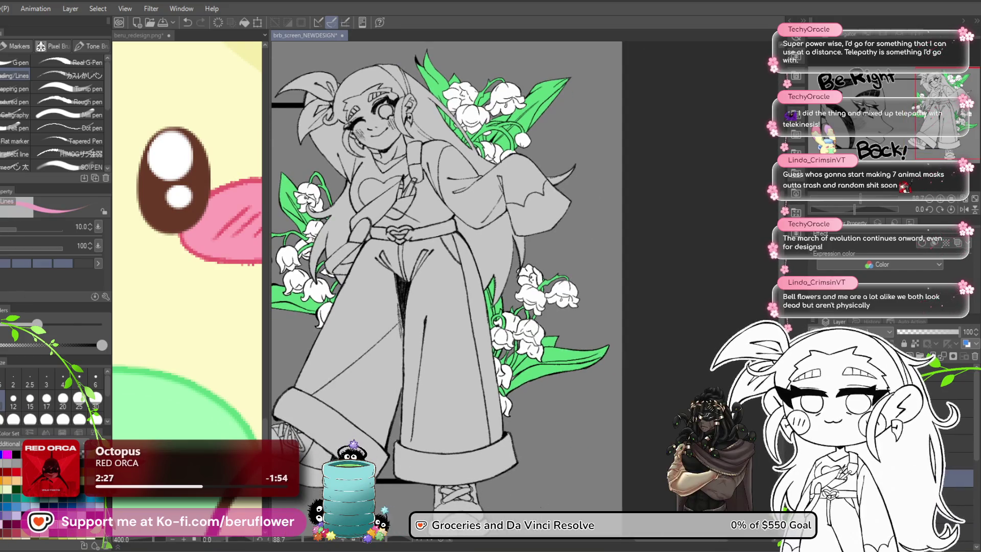
key("b")
scroll(496, 305, "up", 5)
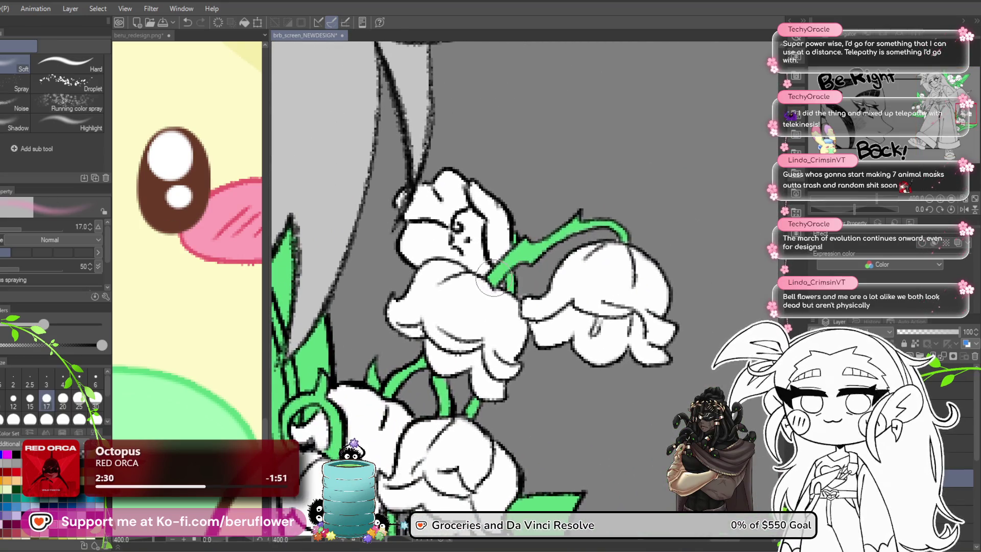
With a slightly larger soft airbrush, blush the right and left bell flowers pink
key("]")
left_click_drag(484, 286, 513, 301)
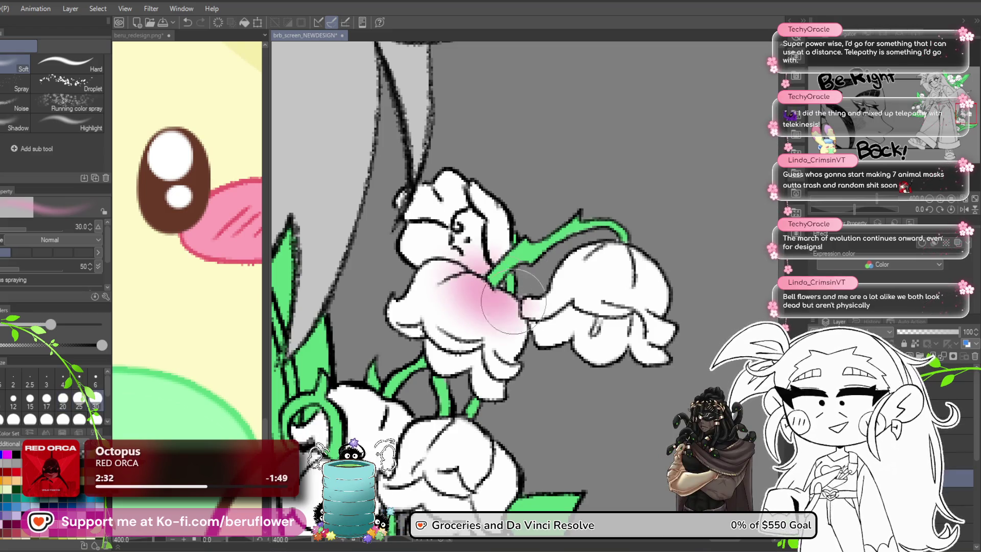
key("ctrl+z")
mouse_move(627, 246)
left_mouse_down()
mouse_move(642, 214)
mouse_move(661, 218)
left_mouse_up()
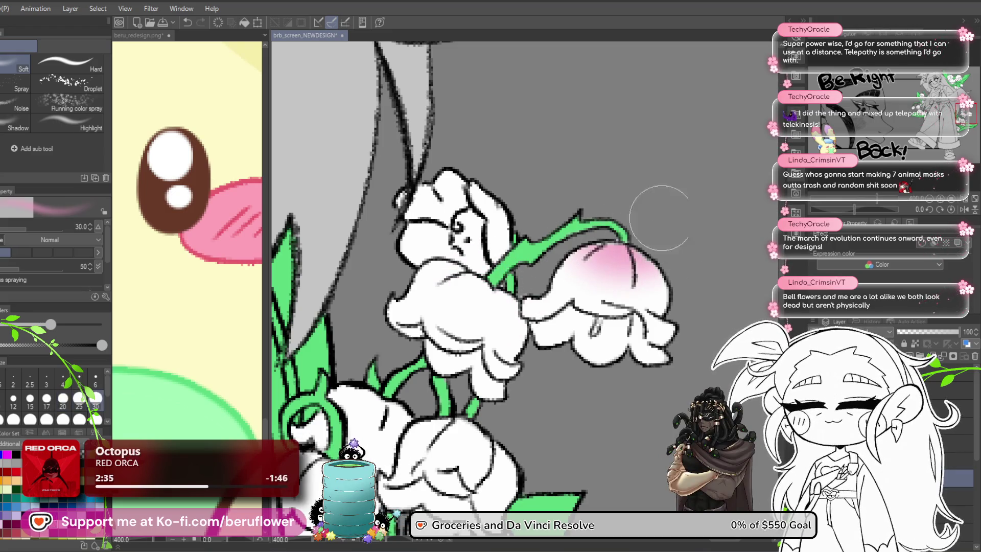
mouse_move(527, 204)
left_mouse_down()
mouse_move(498, 258)
mouse_move(516, 301)
mouse_move(511, 316)
mouse_move(553, 334)
left_mouse_up()
Add pink to the lower bell flowers, undoing the overdone strokes on the lower-left bell
scroll(516, 301, "down", 5)
left_click_drag(440, 306, 506, 266)
mouse_move(562, 409)
left_mouse_down()
mouse_move(558, 282)
mouse_move(567, 337)
mouse_move(633, 385)
left_mouse_up()
mouse_move(403, 296)
left_mouse_down()
mouse_move(445, 347)
mouse_move(429, 310)
mouse_move(424, 322)
left_mouse_up()
key("ctrl+z")
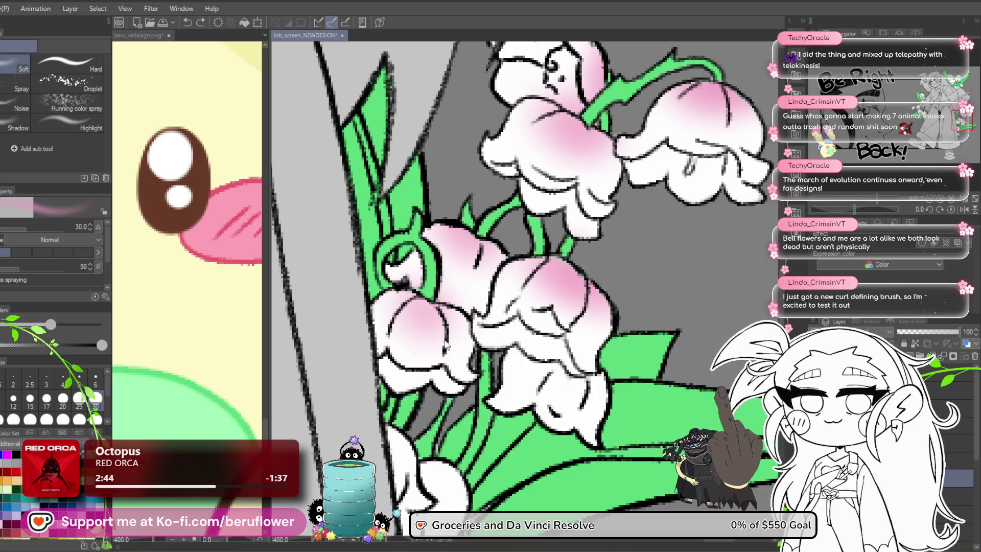
key("ctrl+z")
scroll(447, 322, "down", 3)
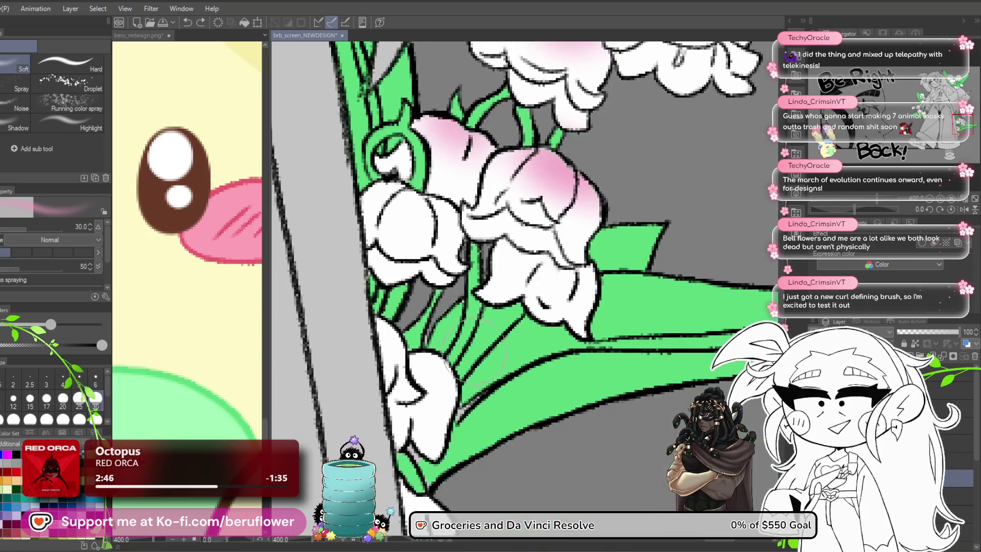
mouse_move(475, 340)
left_mouse_down()
mouse_move(482, 355)
mouse_move(460, 391)
mouse_move(434, 404)
mouse_move(481, 378)
left_mouse_up()
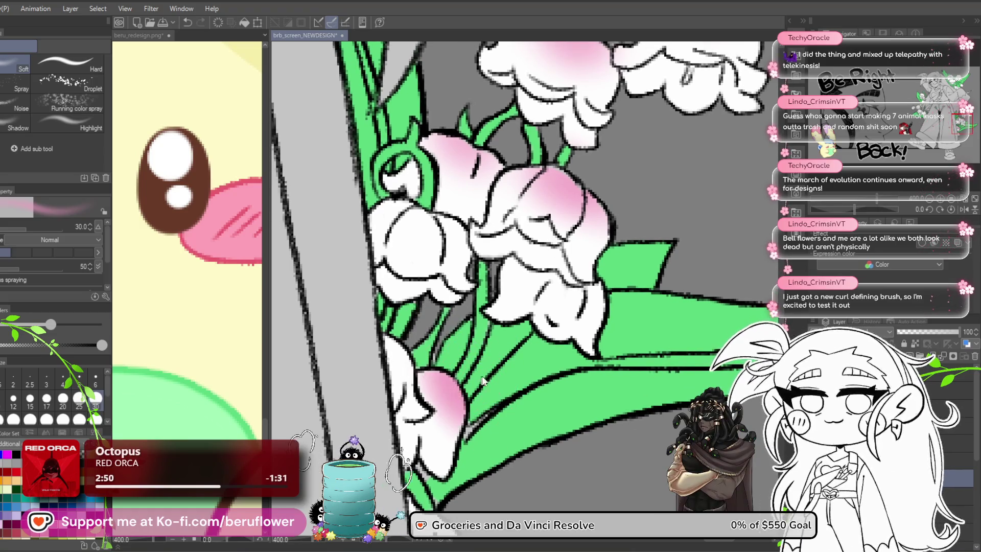
With the airbrush at size 15, tint the lower lily petals pink from stem to tip
key("bracketleft")
key("bracketleft")
key("bracketleft")
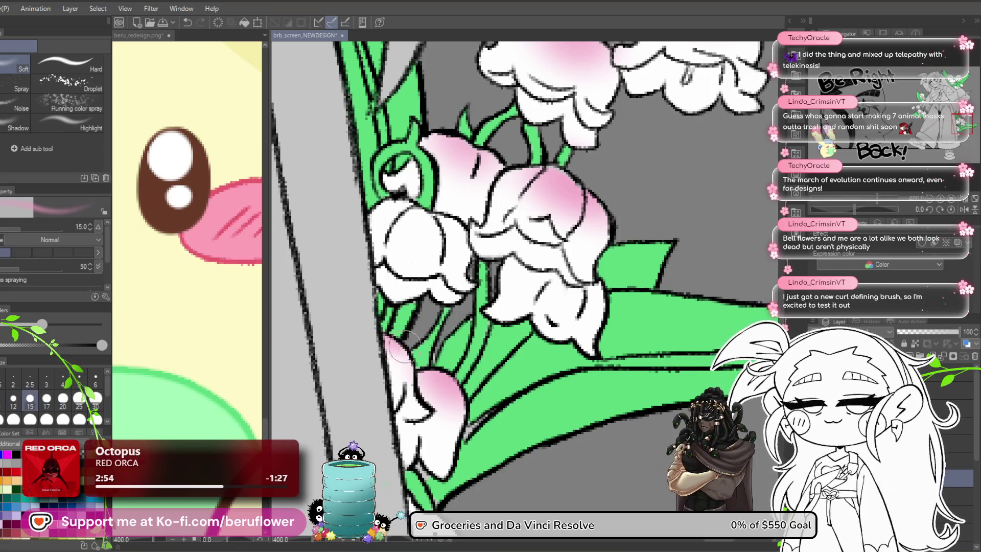
scroll(443, 352, "down", 5)
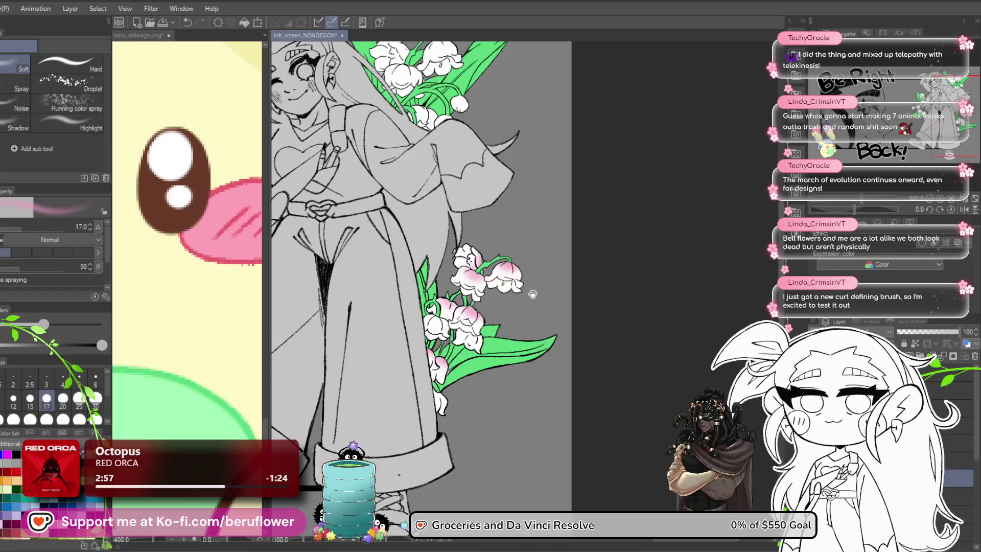
scroll(406, 335, "up", 5)
mouse_move(406, 335)
left_mouse_down()
mouse_move(483, 373)
mouse_move(481, 397)
left_mouse_up()
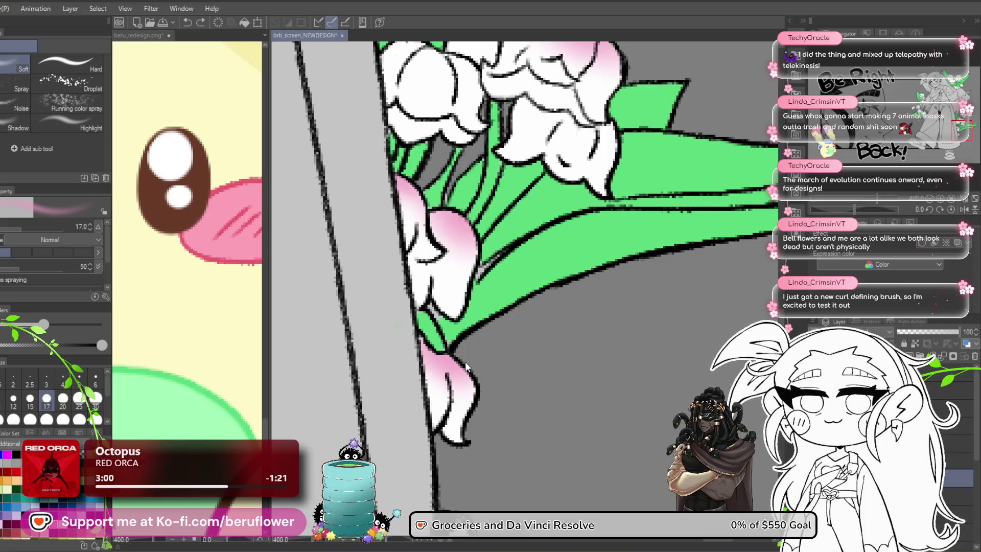
left_click_drag(452, 366, 438, 381)
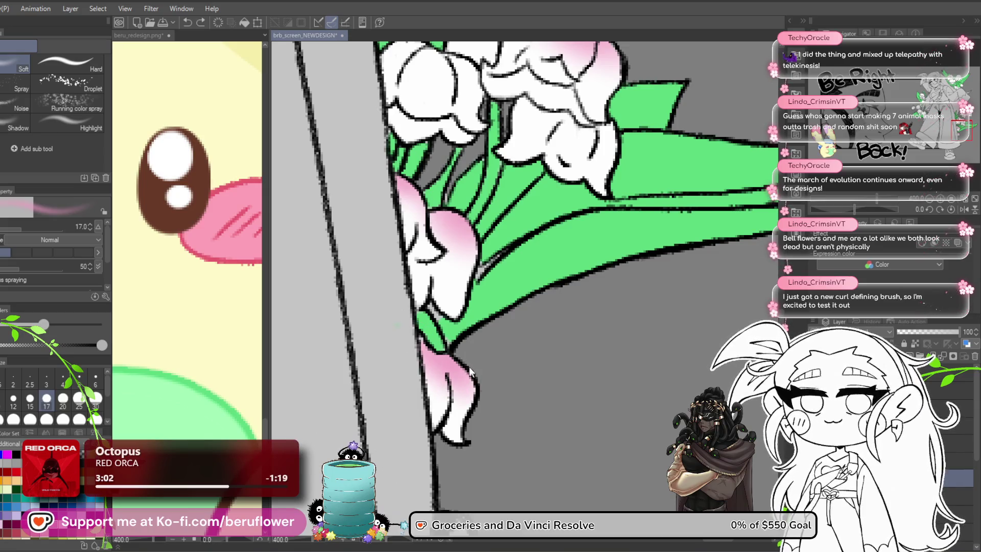
scroll(470, 370, "down", 5)
scroll(596, 178, "up", 4)
mouse_move(596, 177)
left_mouse_down()
mouse_move(567, 317)
mouse_move(533, 319)
left_mouse_up()
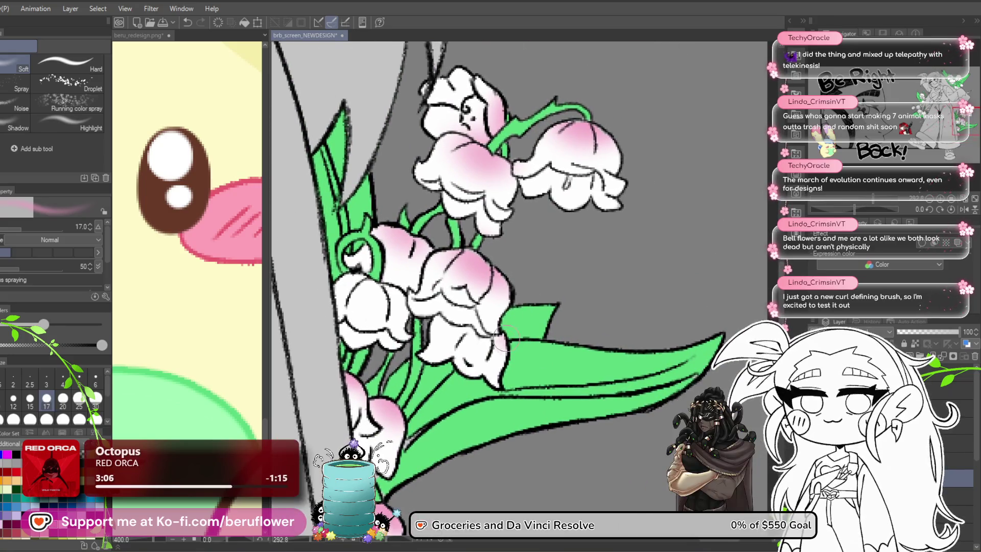
left_click_drag(473, 336, 457, 333)
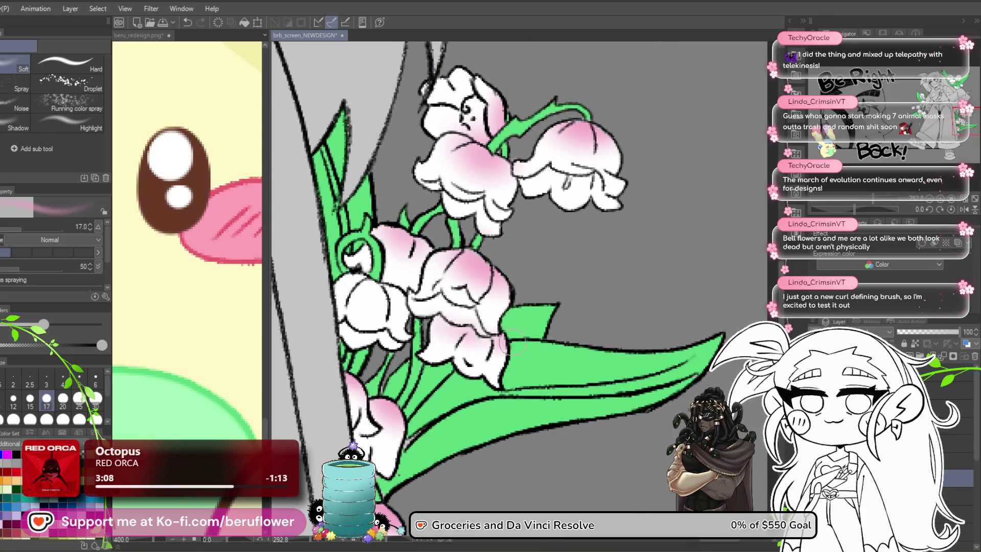
scroll(547, 353, "down", 5)
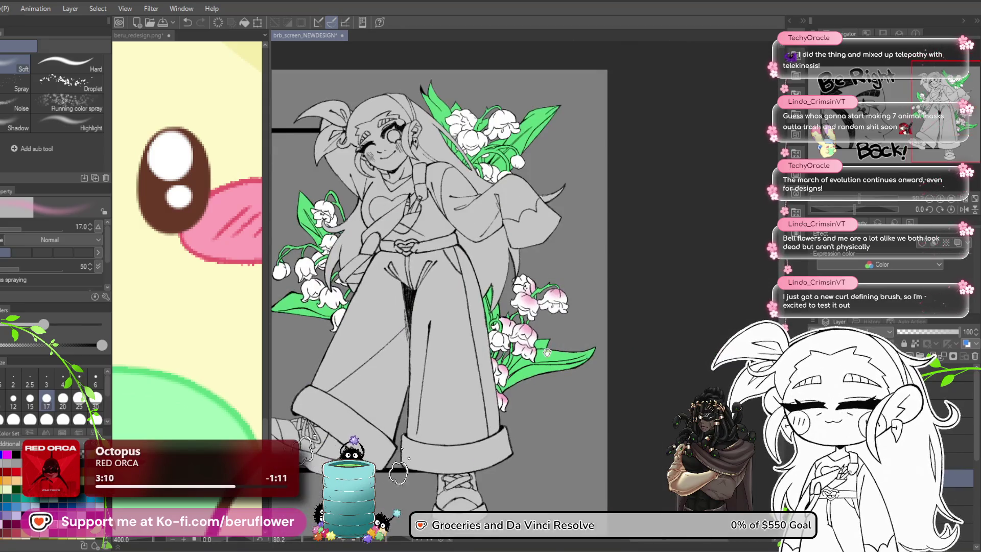
scroll(519, 250, "up", 5)
left_click_drag(506, 444, 454, 312)
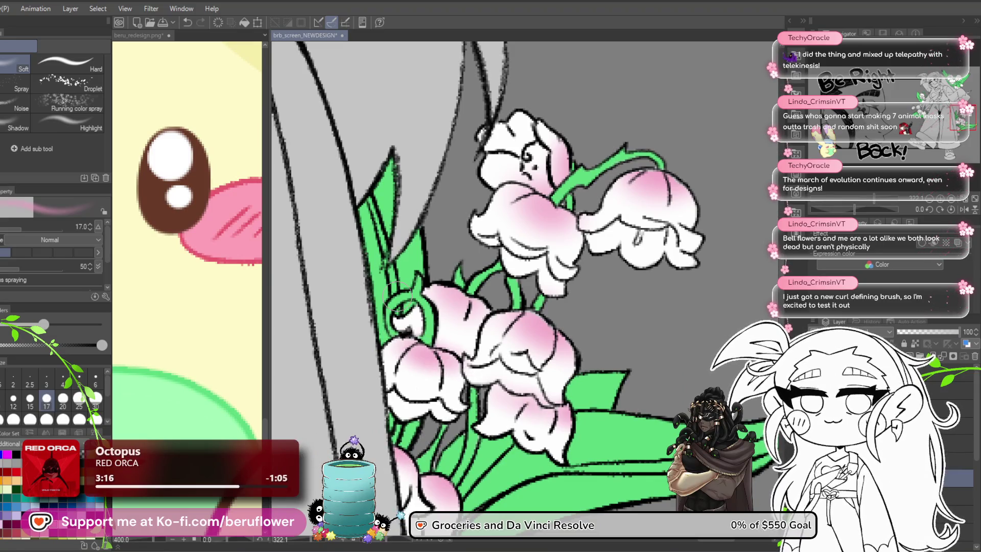
scroll(401, 305, "down", 5)
scroll(565, 229, "up", 2)
scroll(649, 335, "down", 2)
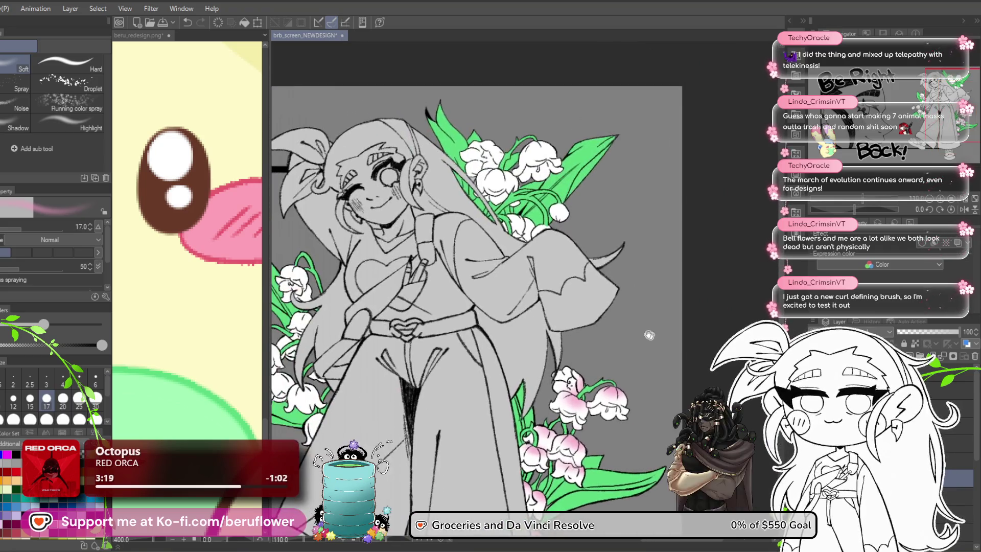
scroll(545, 171, "up", 4)
key("bracketright")
key("bracketright")
key("bracketright")
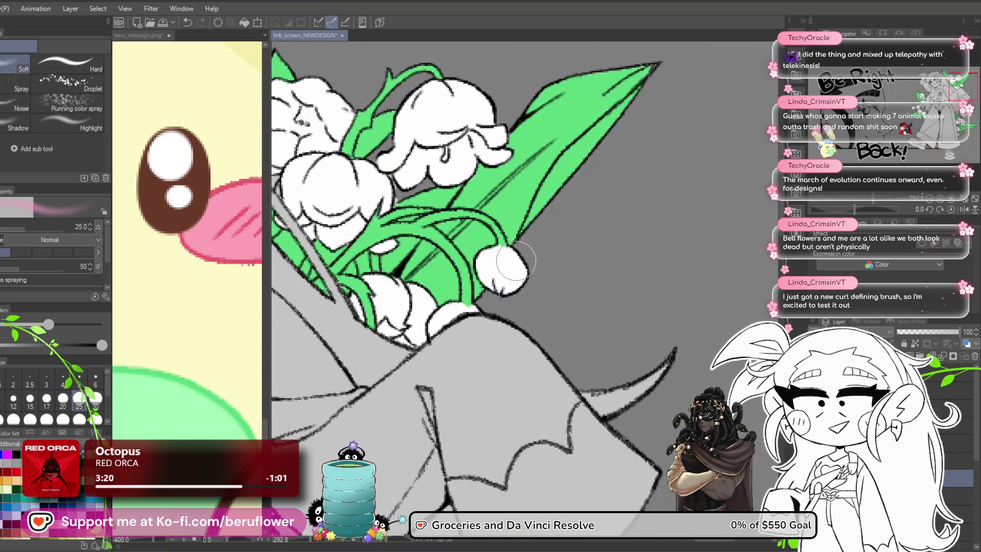
At airbrush size 25, tint the white bell by the shoulder and the top bells pink
key("bracketleft")
left_click_drag(508, 253, 504, 246)
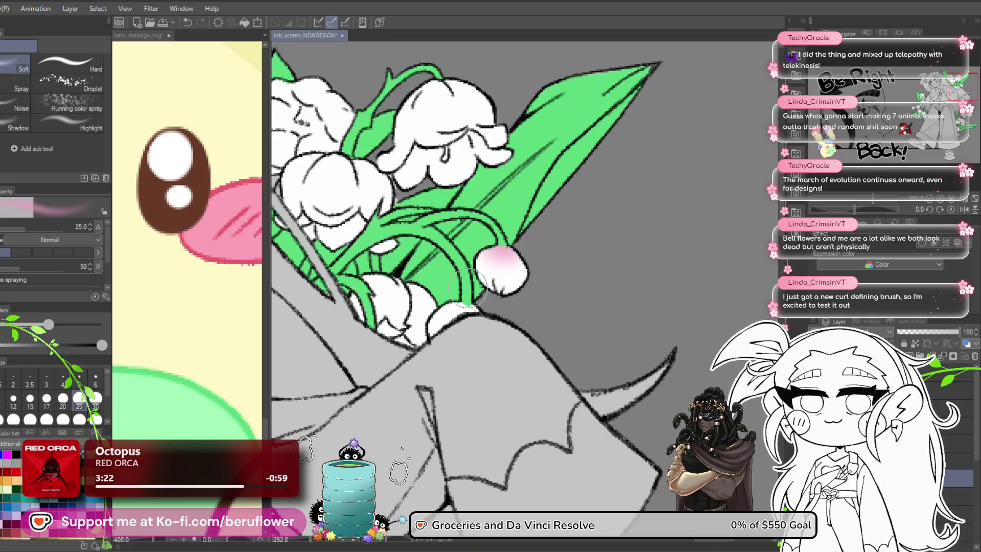
left_click_drag(479, 318, 514, 342)
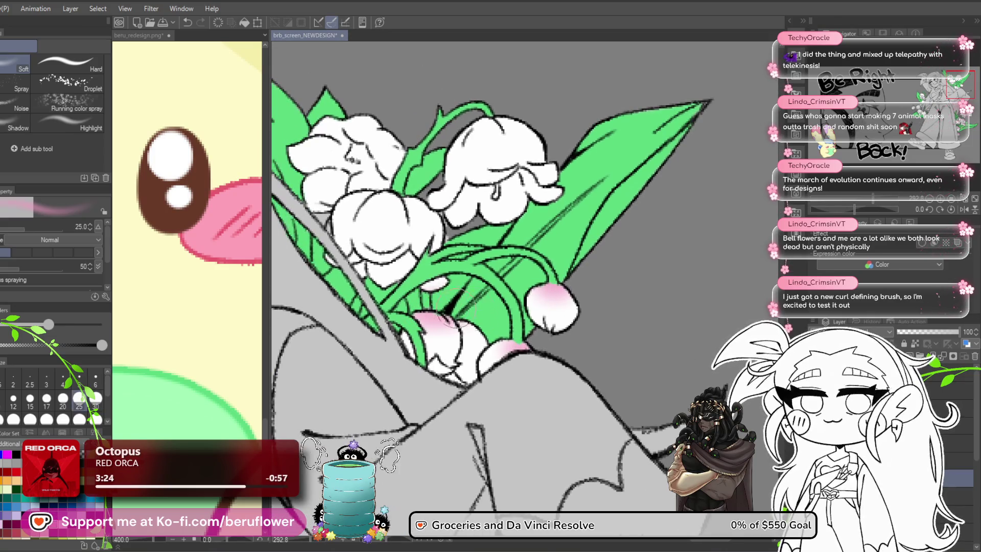
left_click_drag(460, 318, 493, 407)
mouse_move(511, 220)
left_mouse_down()
mouse_move(569, 194)
mouse_move(516, 219)
mouse_move(511, 240)
mouse_move(562, 215)
left_mouse_up()
mouse_move(459, 255)
left_mouse_down()
mouse_move(481, 271)
mouse_move(436, 208)
left_mouse_up()
Spread pink across the middle bell and shade the left bell pink
scroll(491, 262, "down", 5)
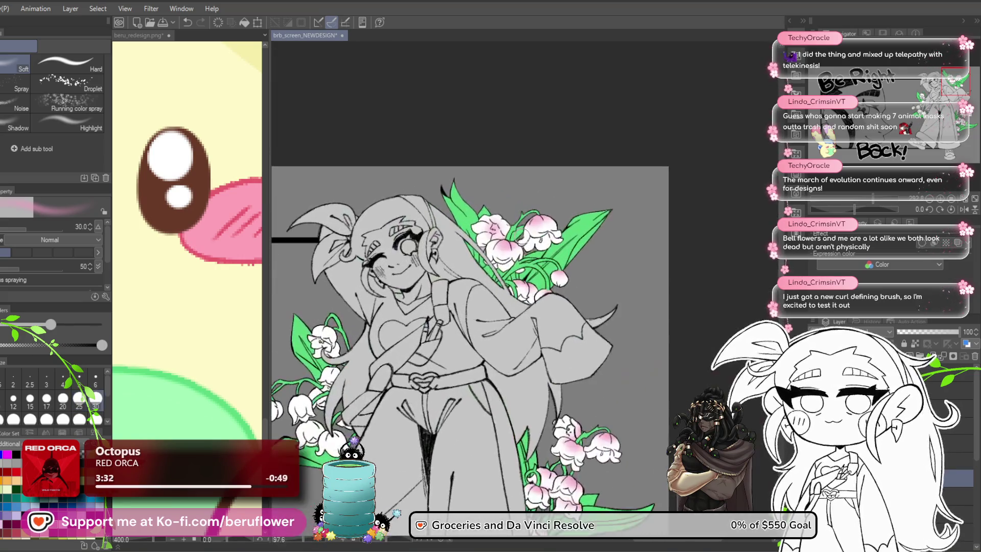
scroll(548, 206, "up", 5)
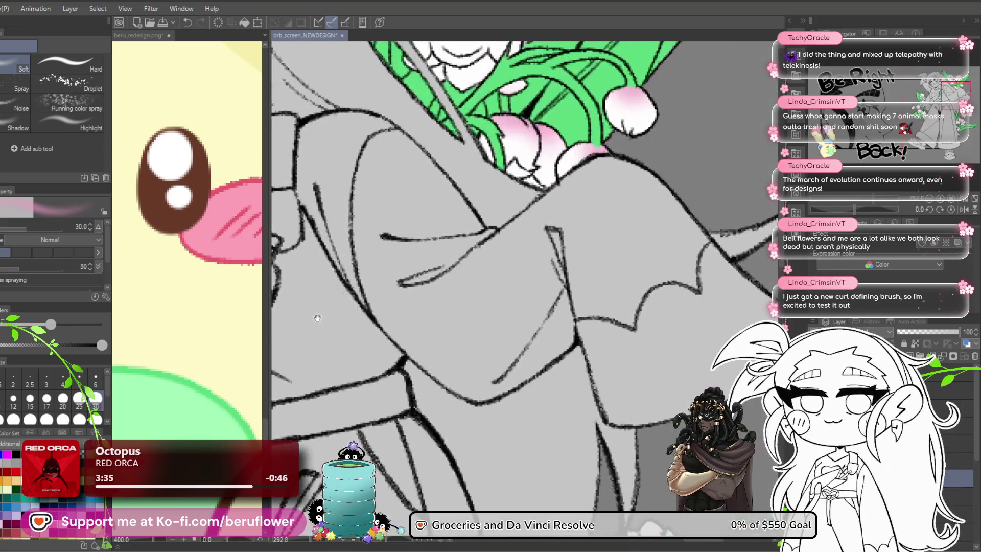
scroll(485, 332, "down", 2)
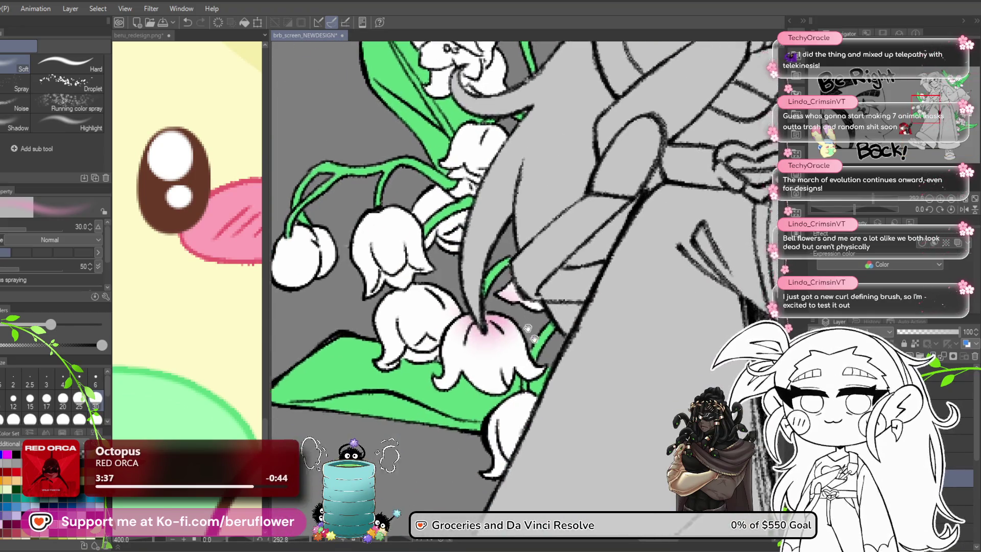
left_click_drag(493, 320, 490, 314)
scroll(460, 317, "down", 1)
left_click_drag(422, 306, 457, 354)
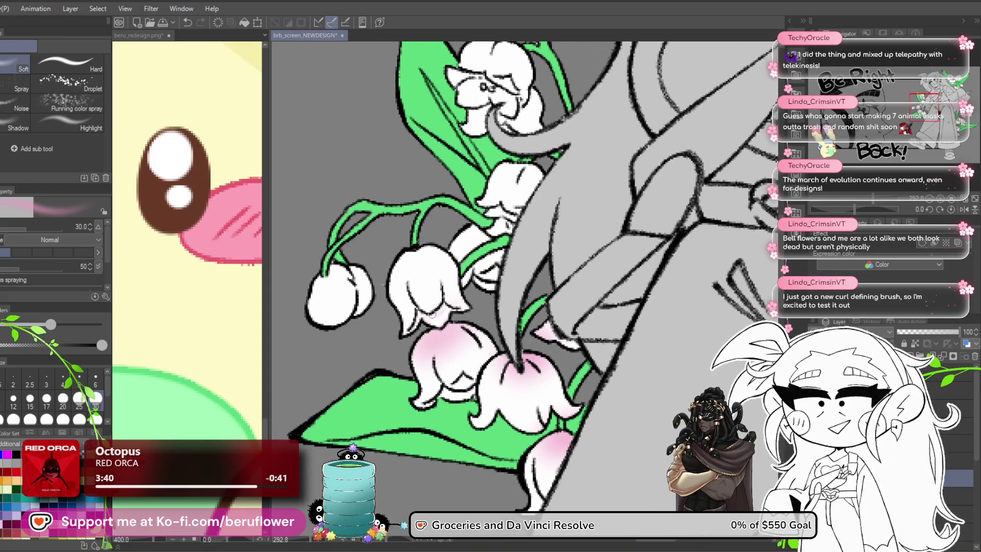
left_click_drag(444, 330, 516, 310)
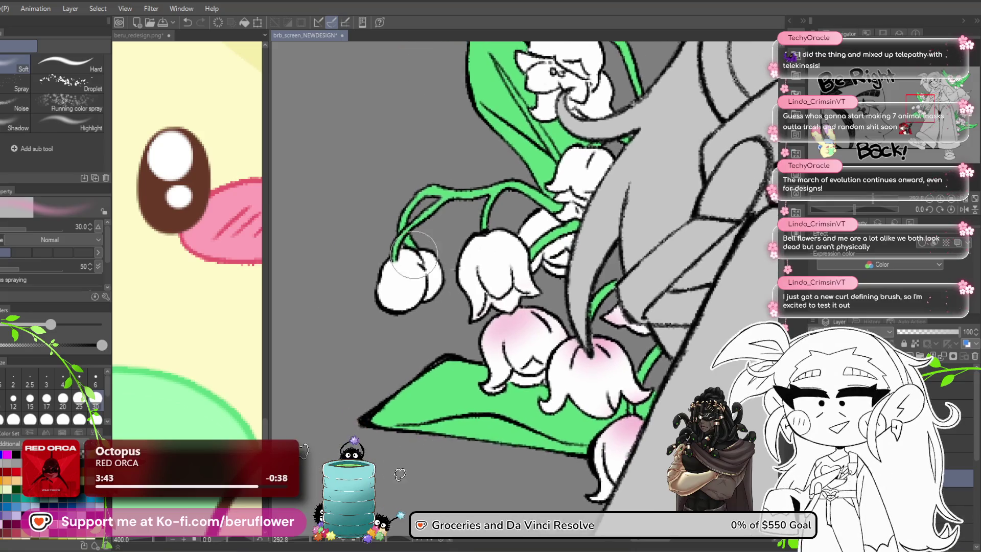
left_click_drag(403, 241, 424, 276)
Tint the top of the upper white bell pink, then fit the whole illustration in view
left_click_drag(486, 234, 384, 310)
left_click_drag(483, 204, 483, 248)
mouse_move(489, 162)
left_mouse_down()
mouse_move(481, 233)
mouse_move(462, 230)
left_mouse_up()
left_click_drag(530, 299, 529, 197)
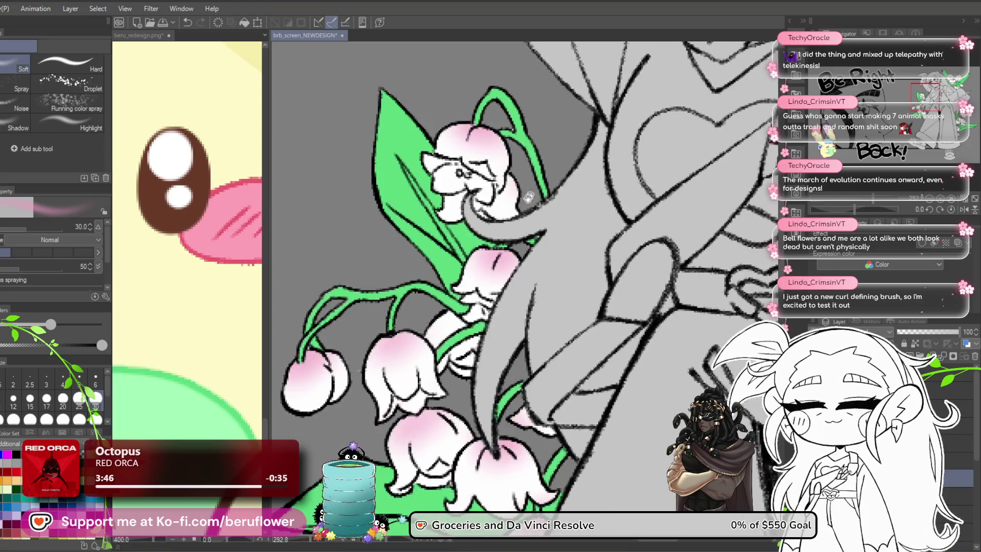
key("ctrl+0")
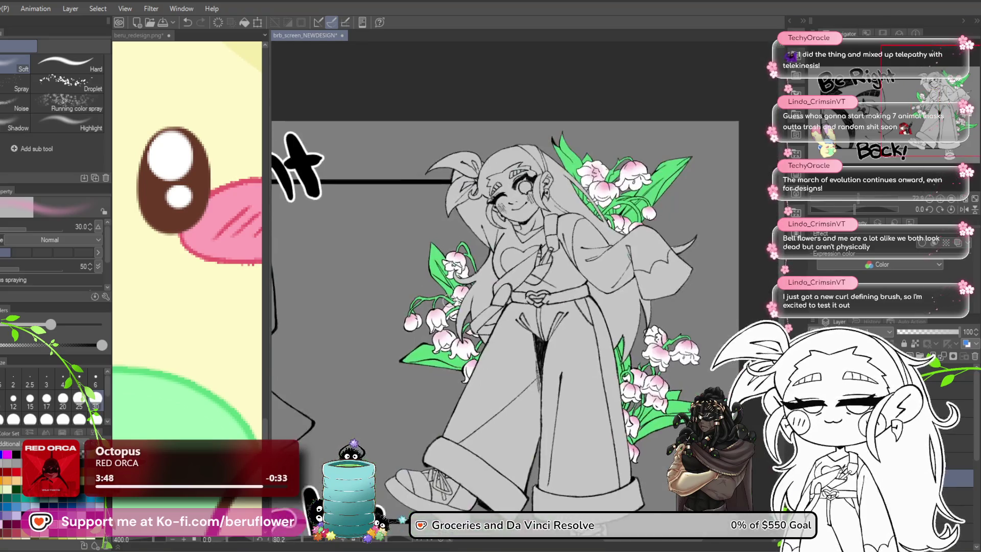
scroll(495, 312, "up", 5)
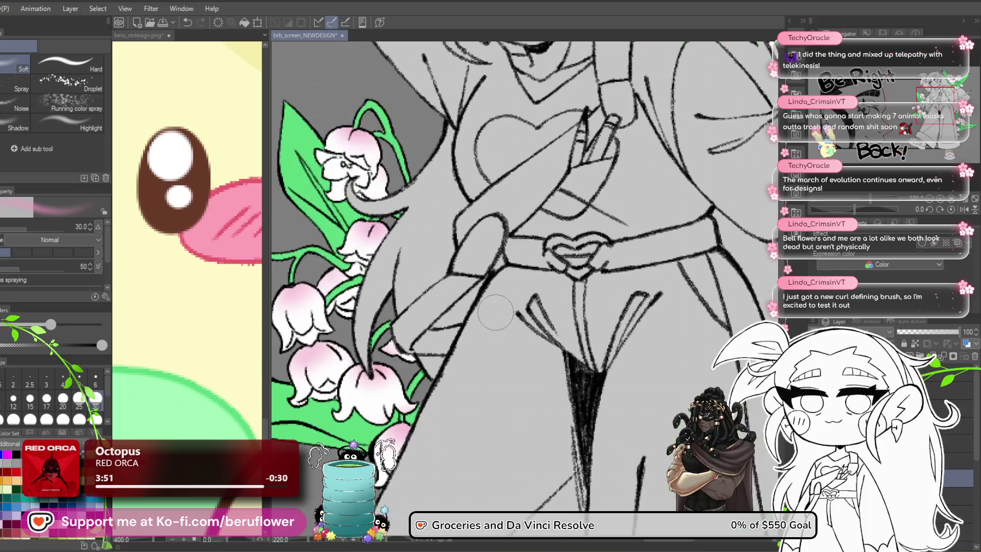
scroll(495, 312, "down", 2)
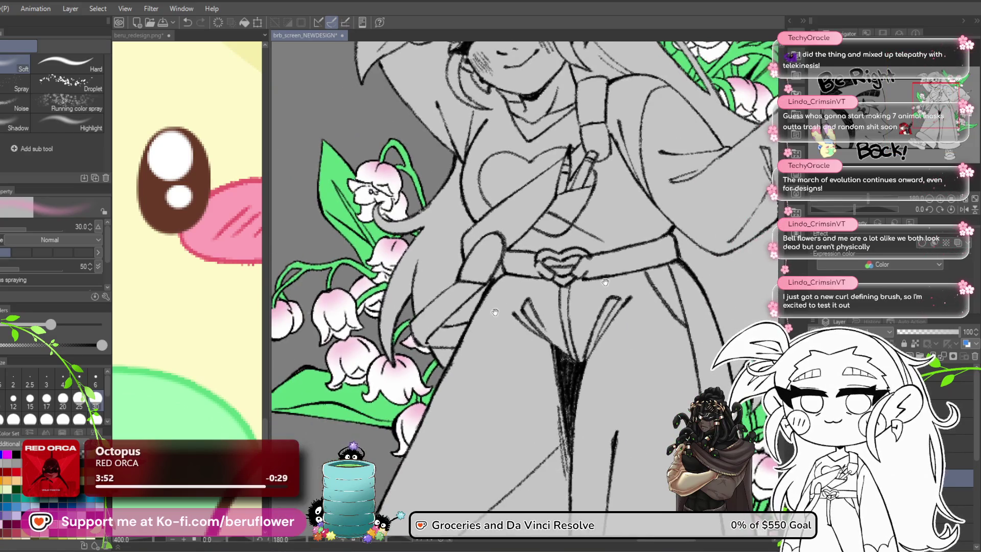
left_click_drag(495, 313, 510, 345)
scroll(430, 227, "up", 4)
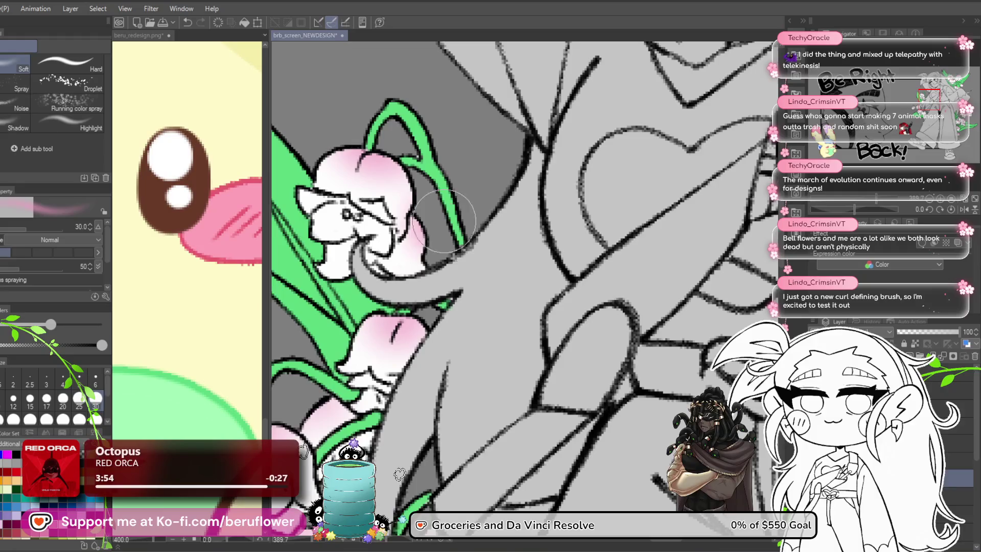
scroll(443, 221, "down", 8)
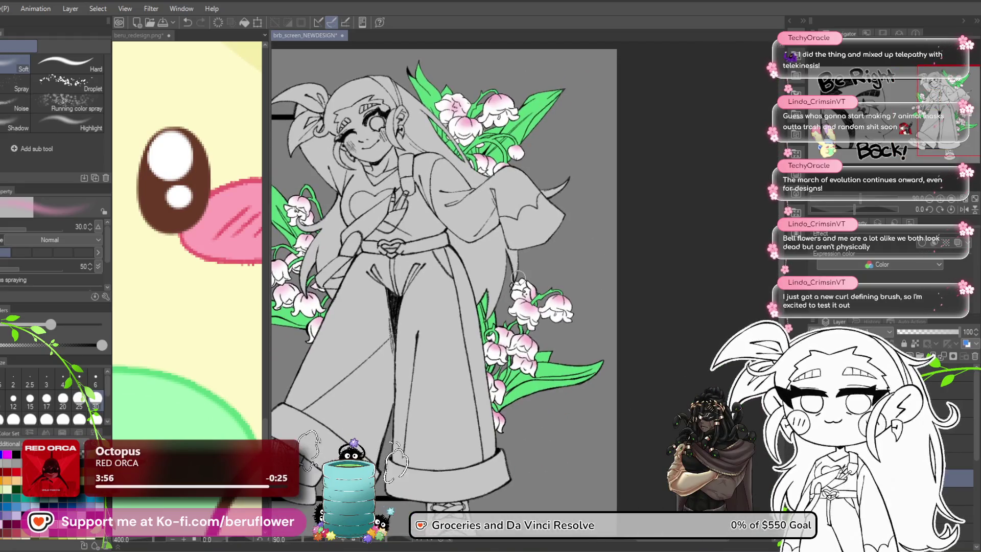
scroll(519, 277, "up", 10)
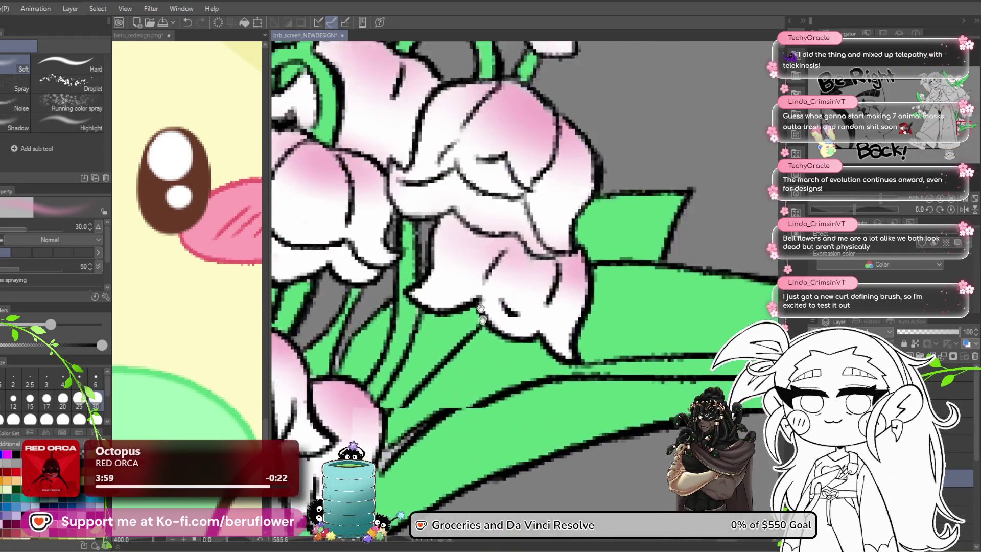
left_click_drag(481, 313, 496, 410)
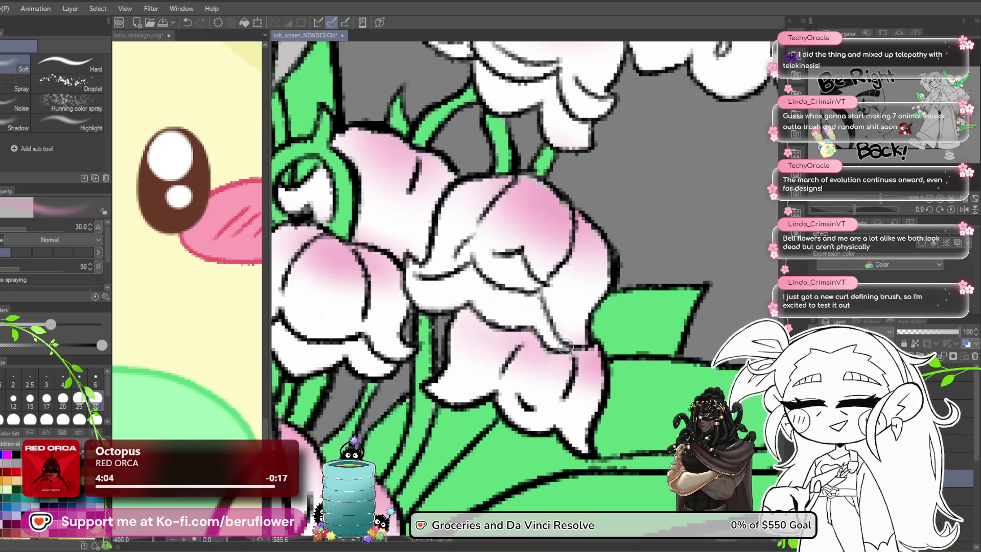
mouse_move(518, 271)
left_mouse_down()
mouse_move(567, 288)
mouse_move(516, 301)
mouse_move(491, 288)
left_mouse_up()
scroll(439, 311, "up", 5)
left_click_drag(608, 299, 645, 198)
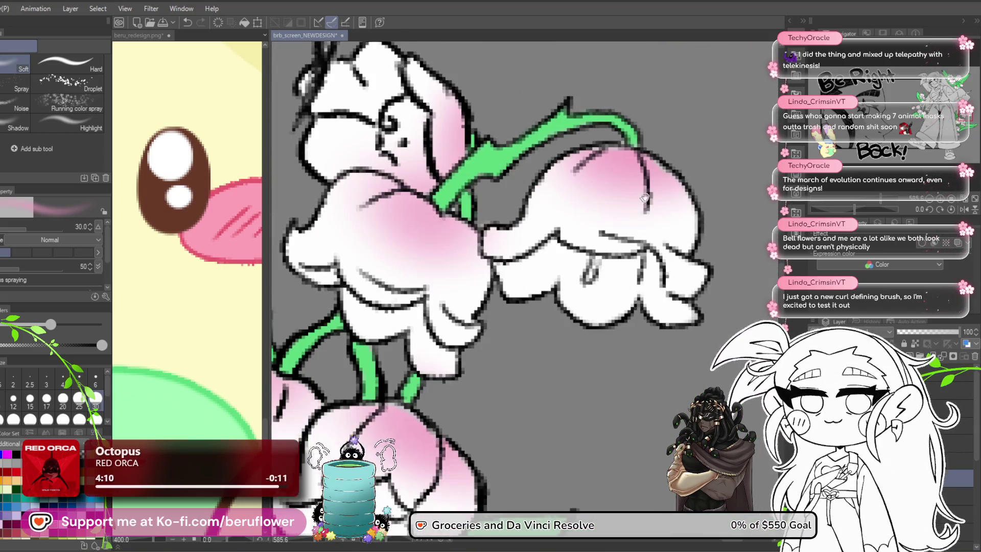
scroll(646, 347, "down", 5)
scroll(596, 228, "up", 6)
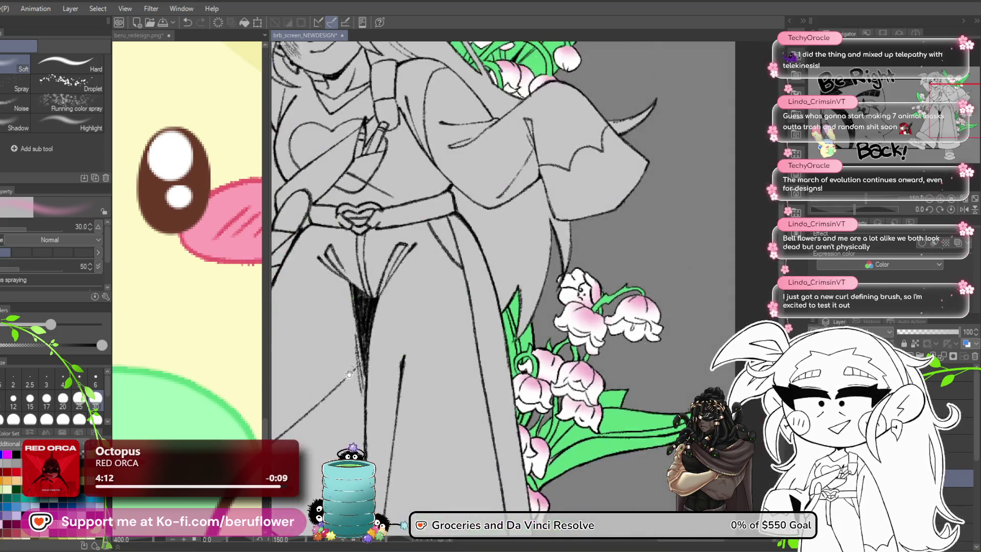
scroll(595, 228, "down", 5)
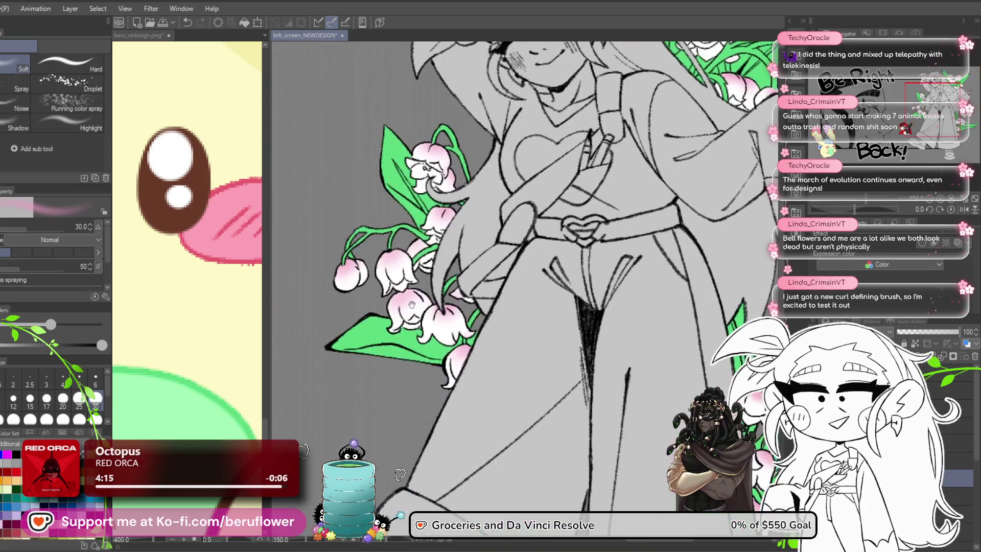
scroll(411, 305, "up", 4)
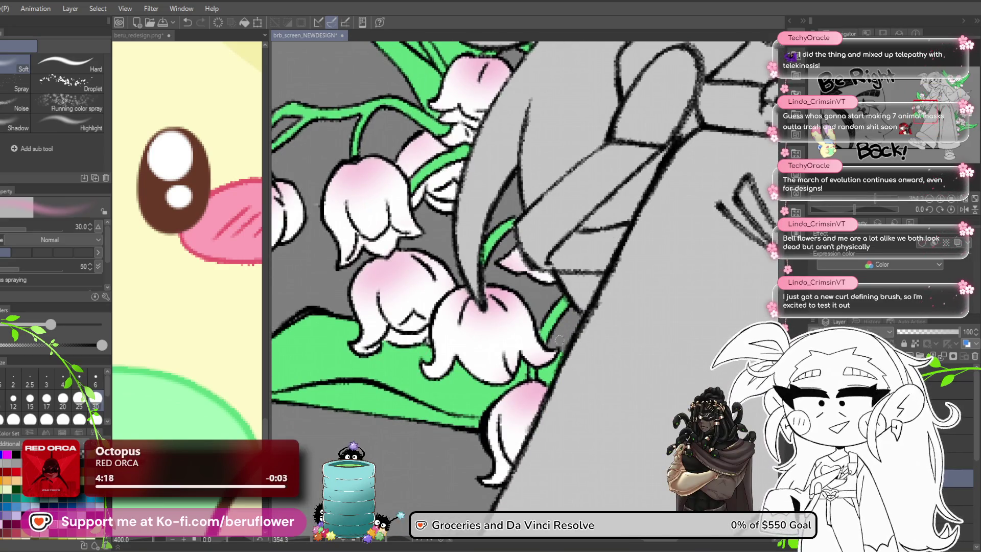
left_click_drag(559, 340, 527, 311)
scroll(511, 254, "down", 5)
scroll(511, 254, "up", 2)
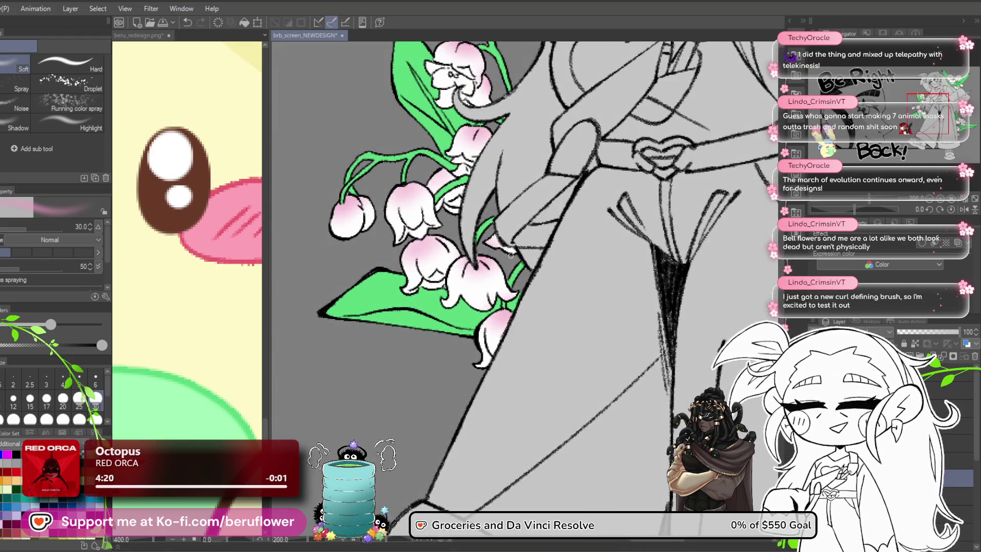
mouse_move(565, 291)
left_mouse_down()
mouse_move(429, 344)
mouse_move(372, 350)
left_mouse_up()
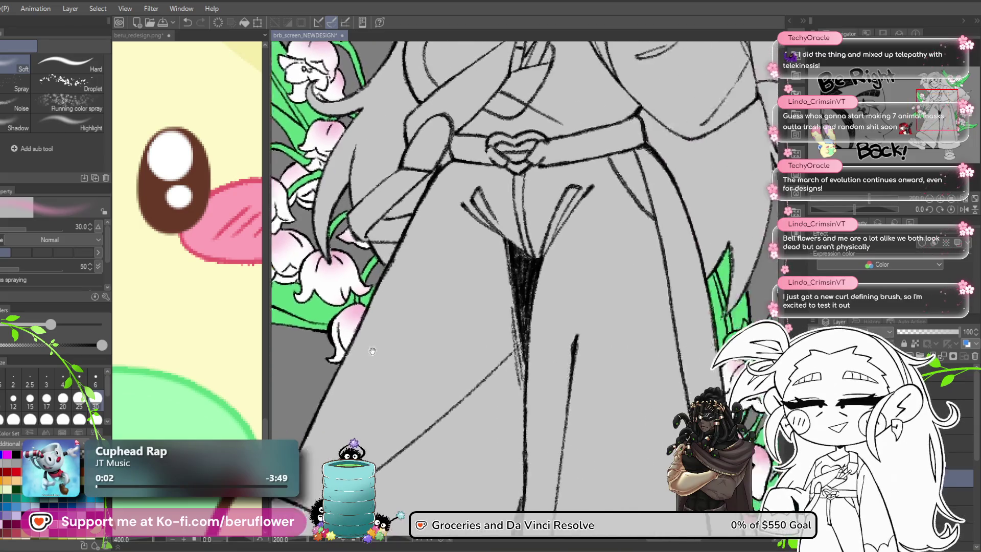
scroll(429, 394, "down", 5)
scroll(487, 435, "up", 4)
Switch to the pen and marker brushes with P while framing the face and upper body
left_click_drag(487, 435, 490, 415)
key("p")
left_click_drag(371, 205, 403, 254)
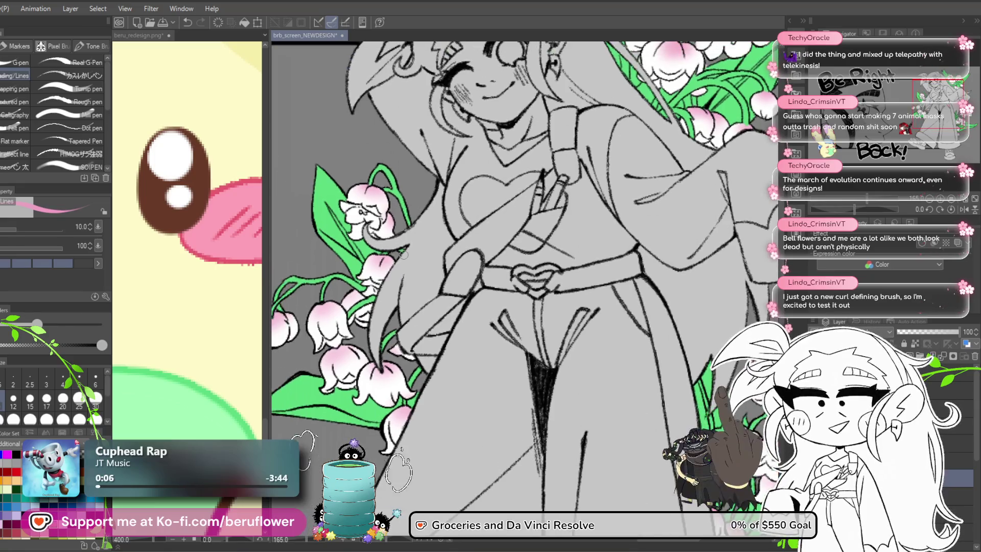
scroll(404, 254, "up", 3)
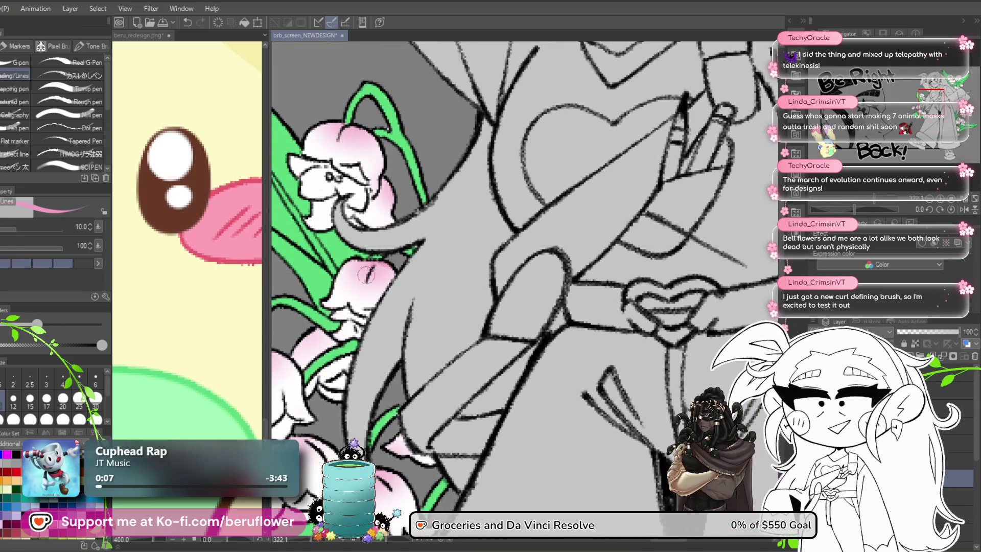
scroll(367, 275, "down", 2)
scroll(567, 370, "down", 1)
mouse_move(567, 370)
left_mouse_down()
mouse_move(542, 391)
mouse_move(507, 387)
left_mouse_up()
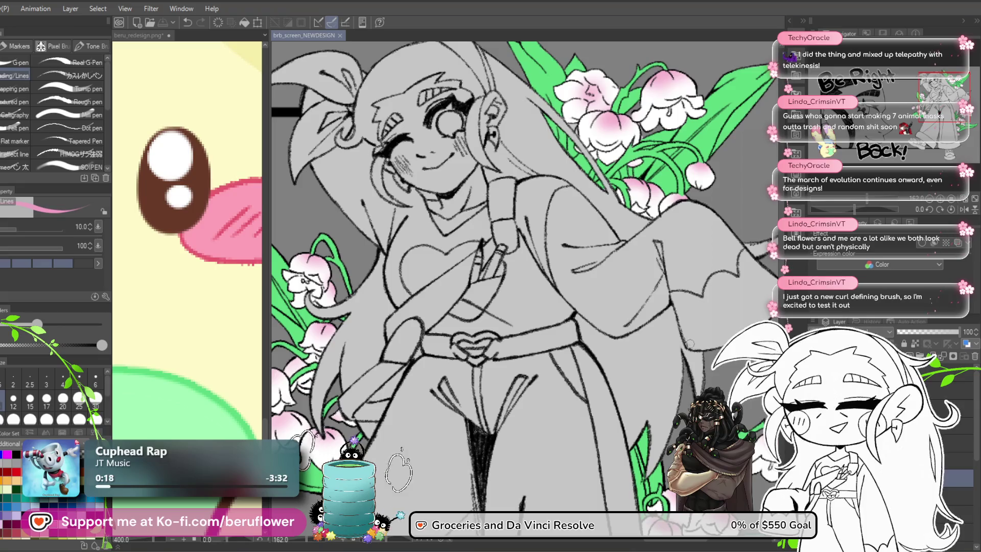
Lower the layer opacity to about 41, then restore 100 and apply a new blend mode
mouse_move(937, 333)
left_mouse_down()
mouse_move(909, 336)
mouse_move(960, 340)
left_mouse_up()
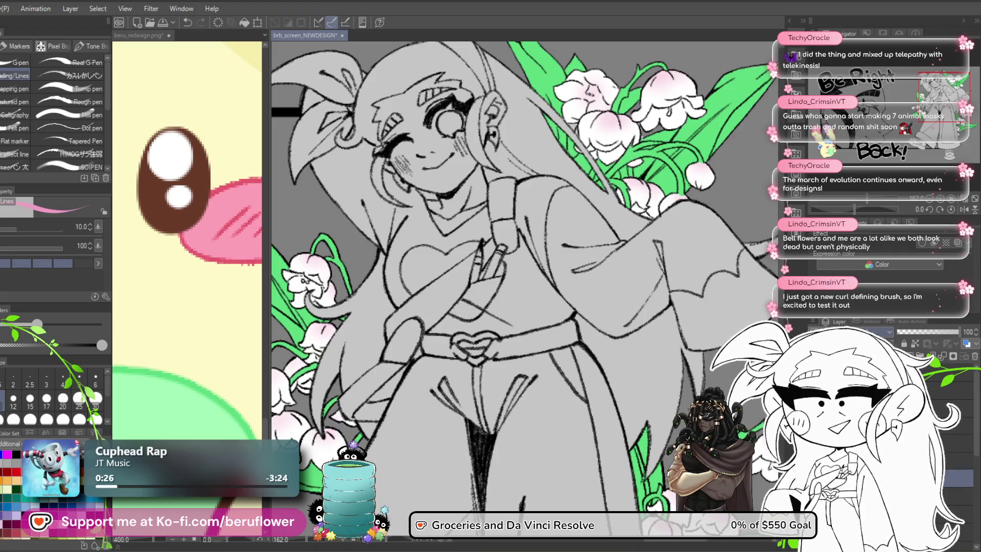
left_click(848, 331)
left_click(863, 187)
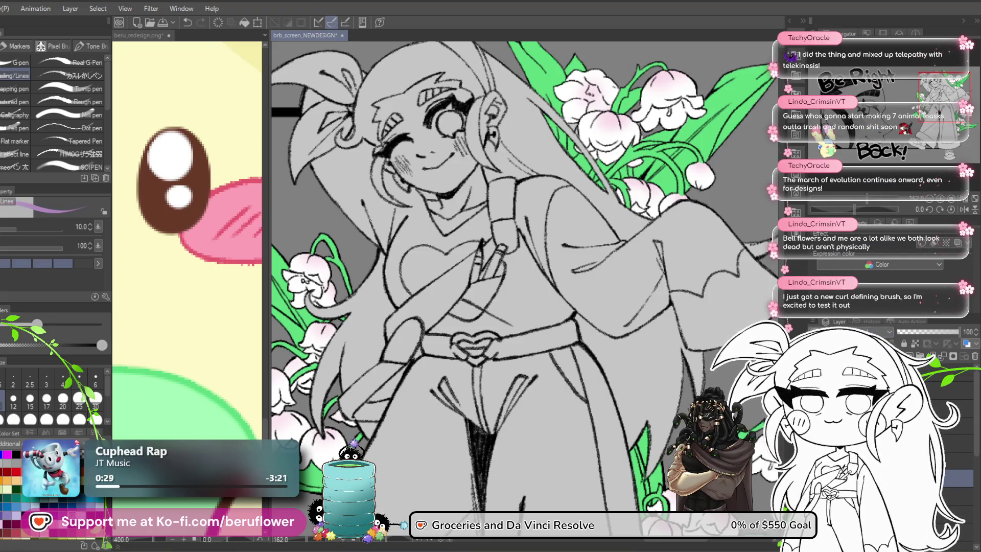
Pick a lavender shading colour in the Color settings dialog
left_click(869, 276)
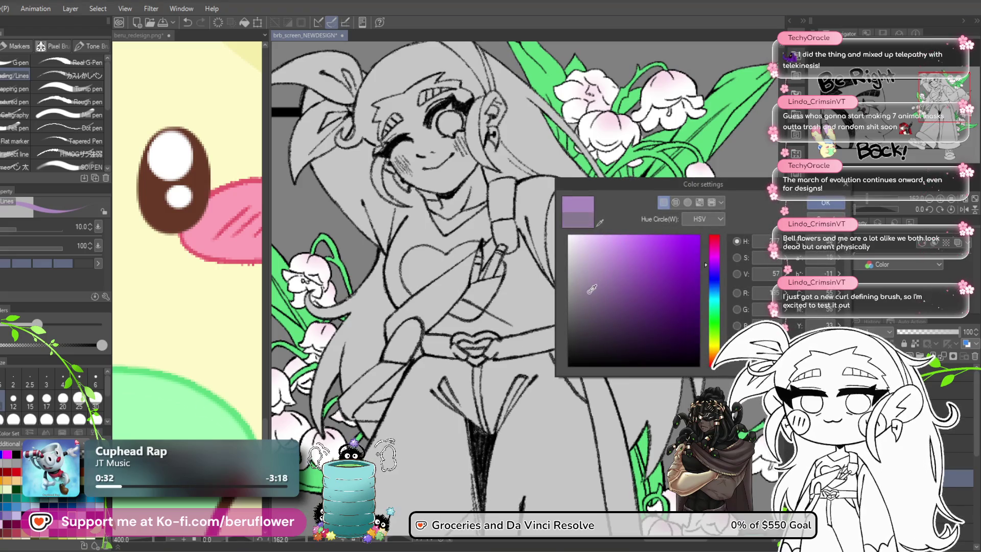
key("Return")
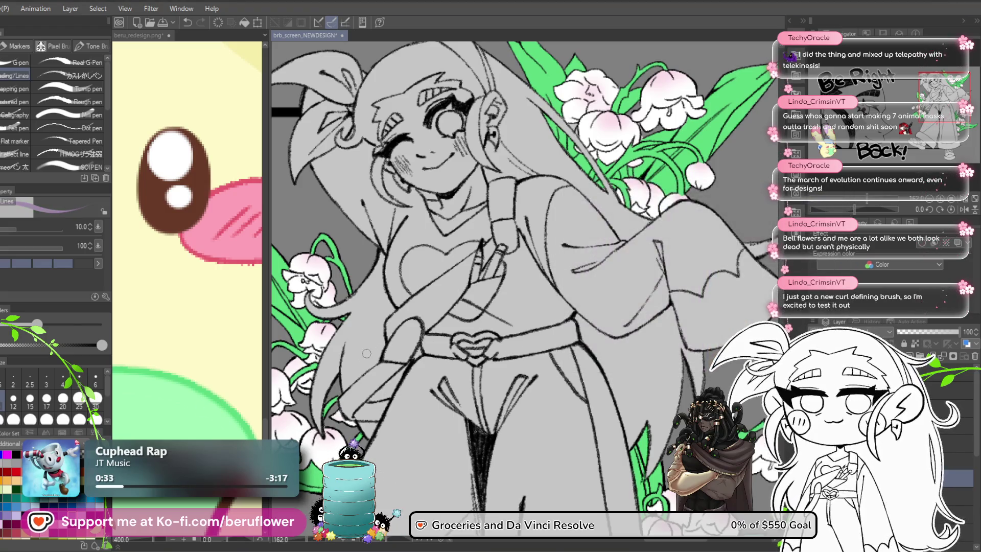
left_click_drag(346, 392, 383, 364)
scroll(382, 364, "up", 5)
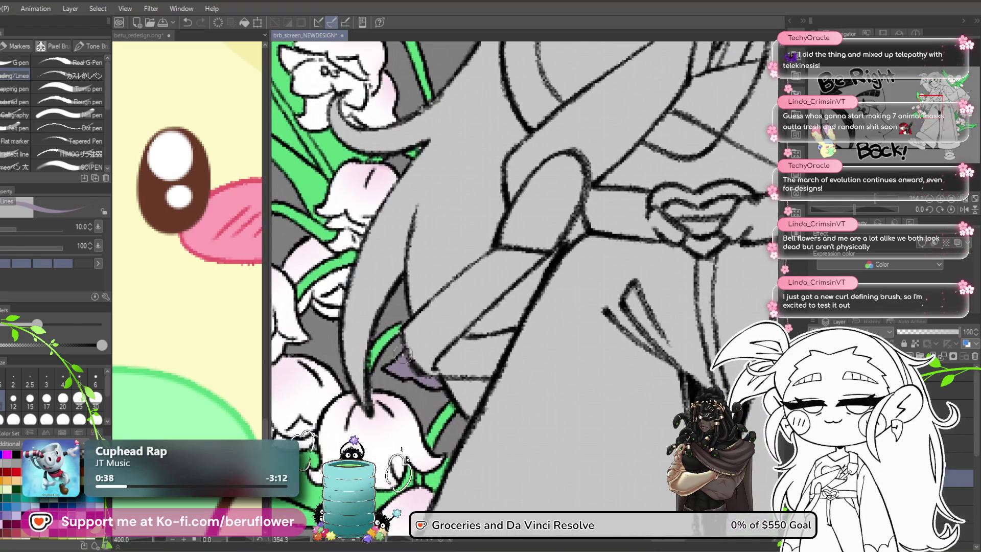
Set the shading layer's opacity to 56% and review the whole character
left_click_drag(920, 334, 932, 333)
mouse_move(435, 179)
left_mouse_down()
mouse_move(460, 281)
mouse_move(502, 351)
mouse_move(589, 371)
left_mouse_up()
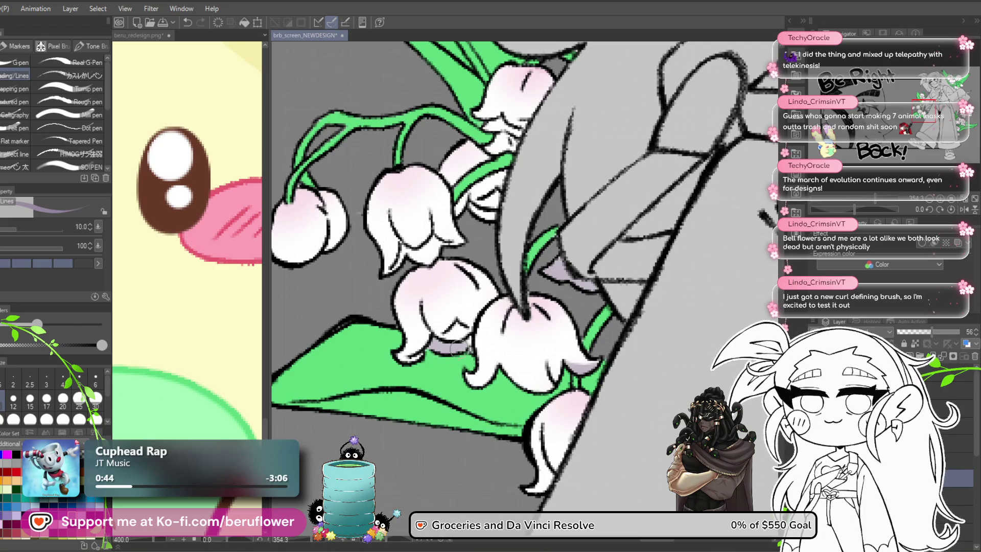
left_click_drag(442, 242, 478, 325)
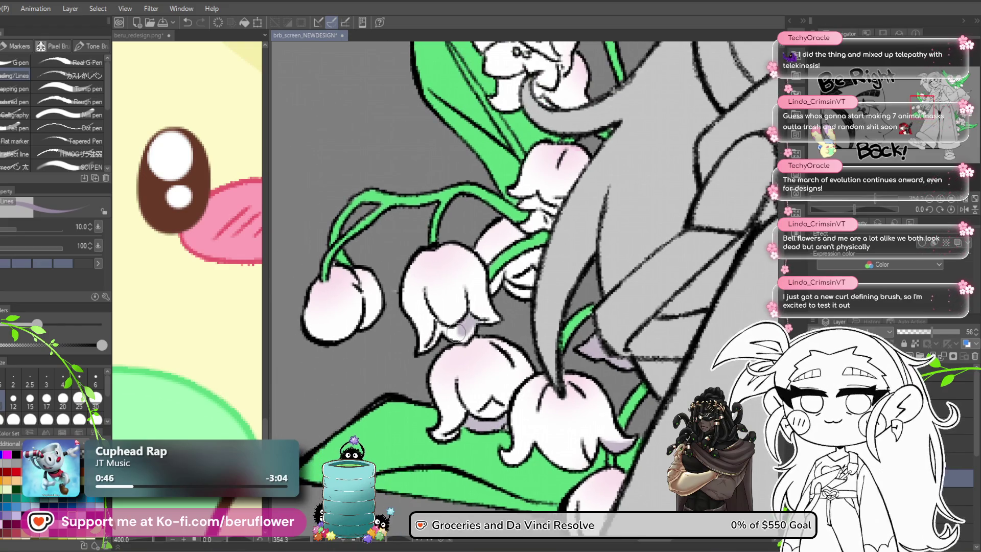
left_click_drag(475, 330, 447, 371)
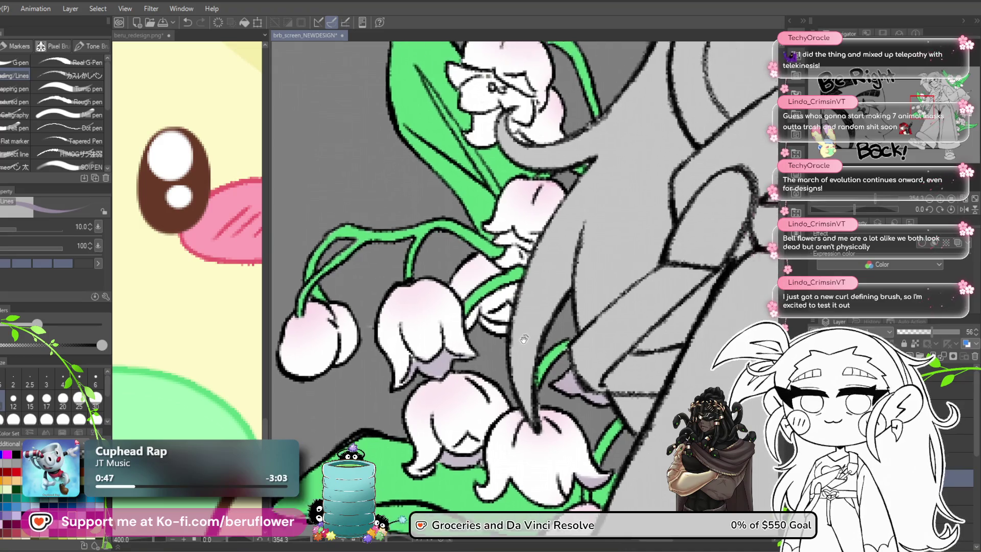
left_click_drag(510, 331, 470, 321)
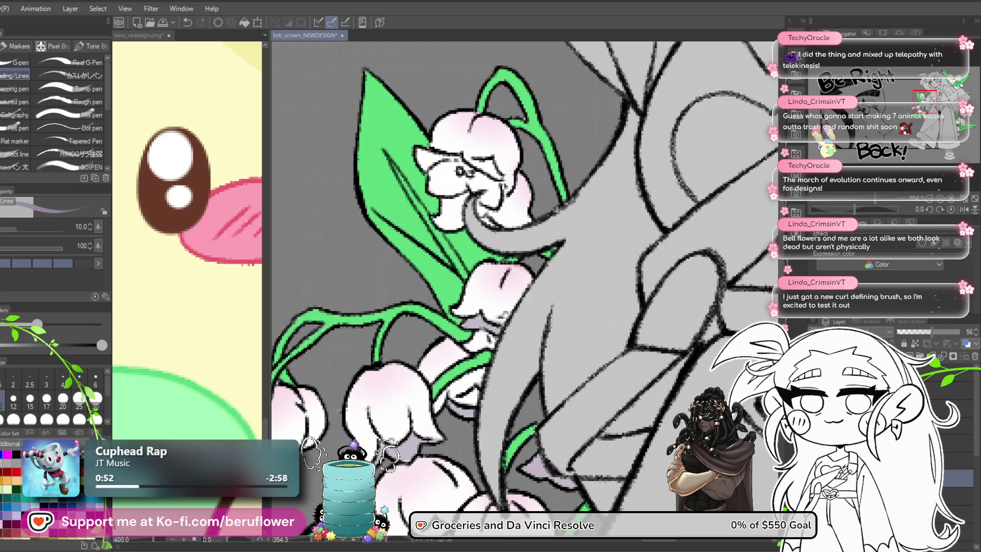
scroll(491, 317, "up", 3)
scroll(495, 312, "down", 5)
mouse_move(664, 460)
left_mouse_down()
mouse_move(639, 358)
mouse_move(615, 387)
mouse_move(643, 399)
left_mouse_up()
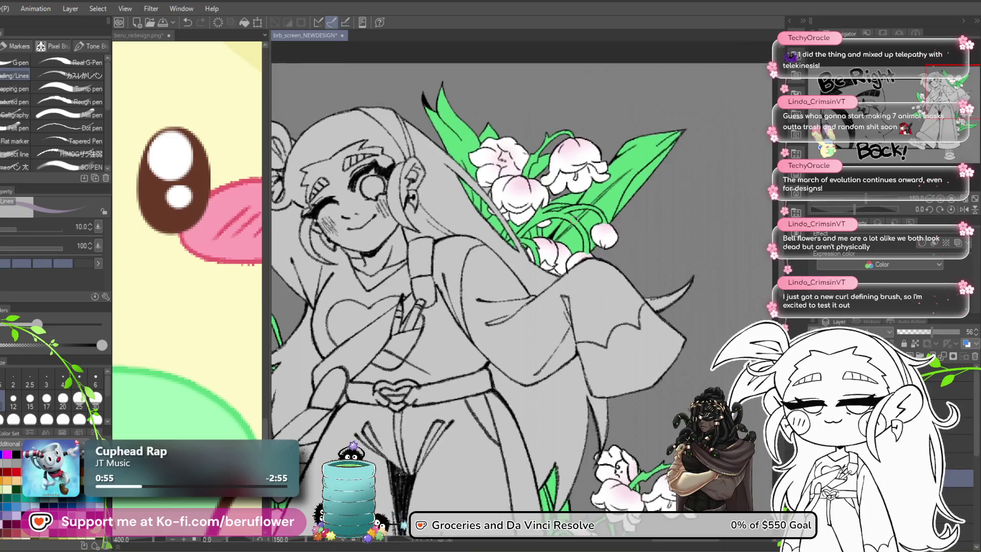
Brush lavender shadows down the upper bouquet's bell petals and around the right bell's droplet
scroll(563, 351, "up", 5)
left_click_drag(563, 350, 555, 357)
mouse_move(526, 278)
left_mouse_down()
mouse_move(525, 332)
mouse_move(505, 353)
mouse_move(518, 505)
mouse_move(526, 307)
mouse_move(533, 316)
left_mouse_up()
mouse_move(545, 280)
left_mouse_down()
mouse_move(477, 379)
mouse_move(434, 381)
mouse_move(357, 407)
left_mouse_up()
mouse_move(511, 347)
left_mouse_down()
mouse_move(535, 314)
mouse_move(537, 353)
left_mouse_up()
mouse_move(539, 299)
left_mouse_down()
mouse_move(577, 327)
mouse_move(533, 312)
left_mouse_up()
mouse_move(545, 279)
left_mouse_down()
mouse_move(548, 310)
mouse_move(592, 322)
mouse_move(639, 289)
mouse_move(587, 251)
mouse_move(549, 286)
mouse_move(606, 281)
left_mouse_up()
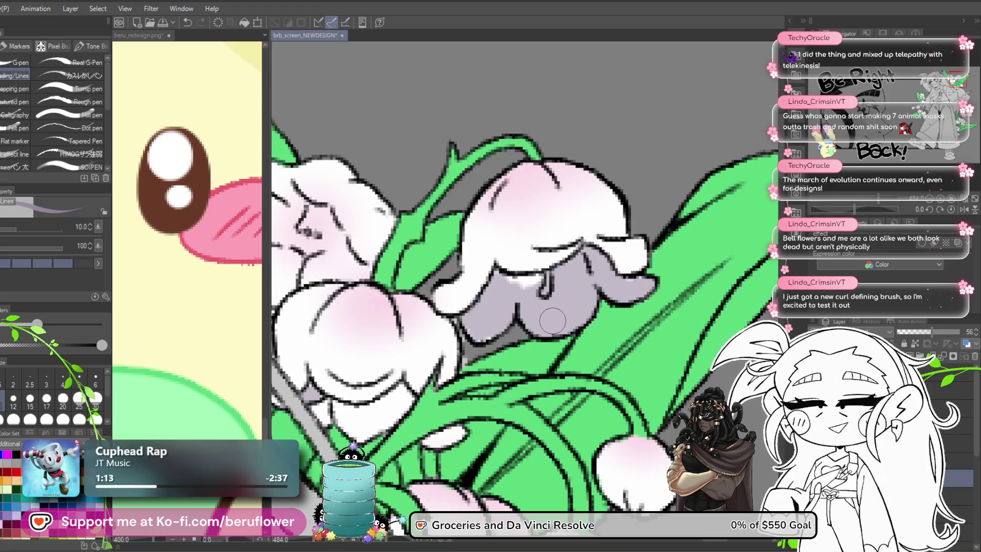
mouse_move(536, 240)
left_mouse_down()
mouse_move(551, 276)
mouse_move(511, 281)
mouse_move(575, 289)
left_mouse_up()
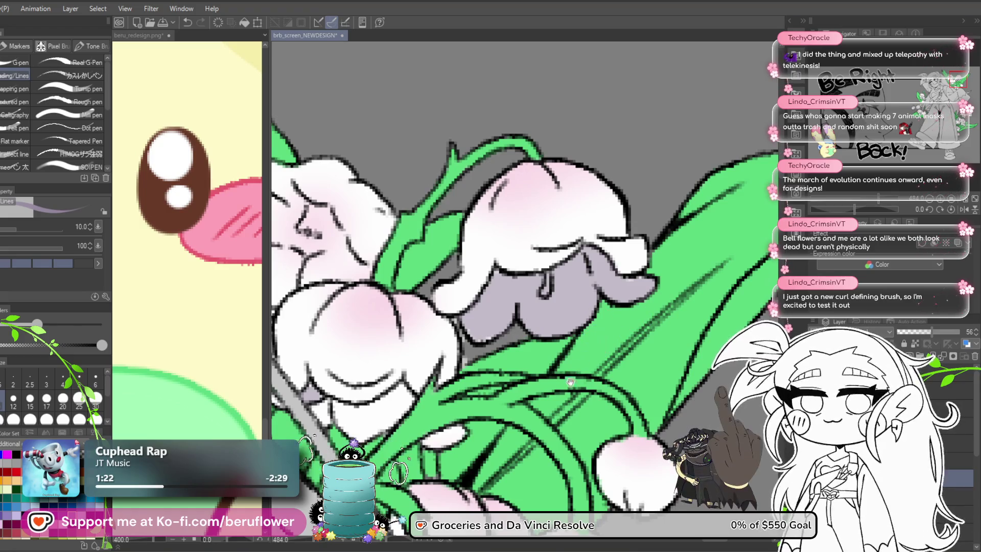
Shade the lower lily bell lavender near the green stems
left_click_drag(539, 422, 526, 291)
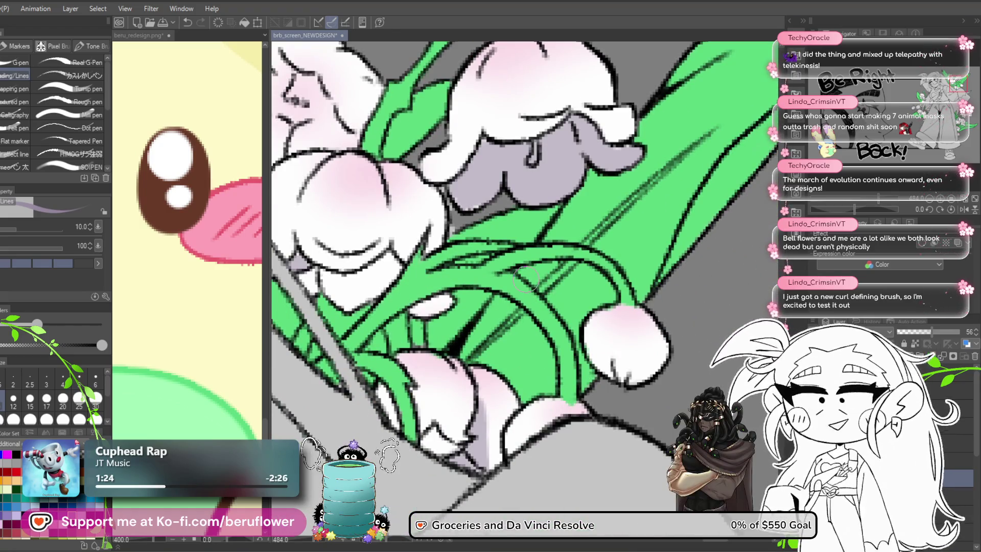
scroll(526, 279, "down", 3)
scroll(467, 287, "up", 3)
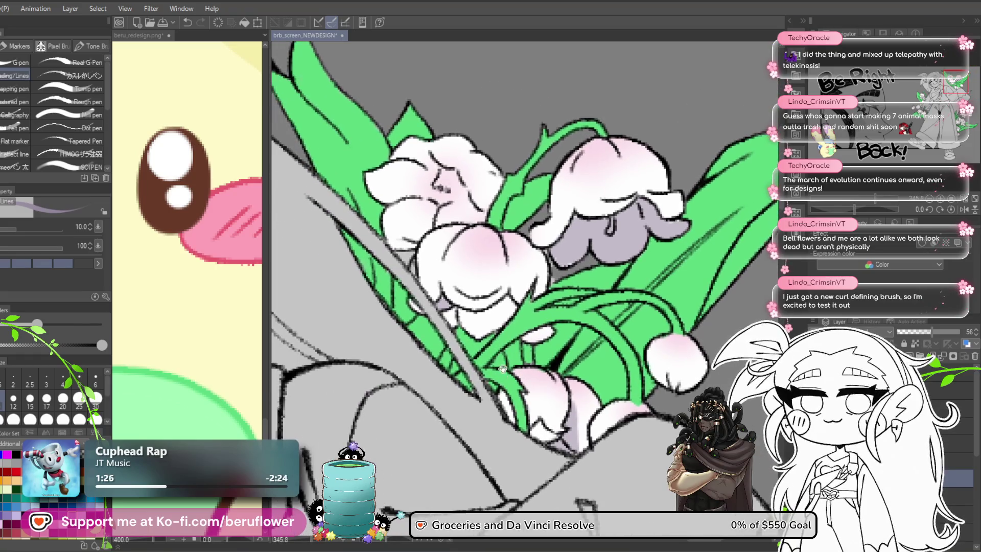
mouse_move(434, 317)
left_mouse_down()
mouse_move(424, 307)
mouse_move(475, 327)
mouse_move(526, 301)
mouse_move(493, 319)
mouse_move(481, 307)
mouse_move(478, 341)
left_mouse_up()
scroll(482, 306, "down", 5)
scroll(459, 325, "up", 4)
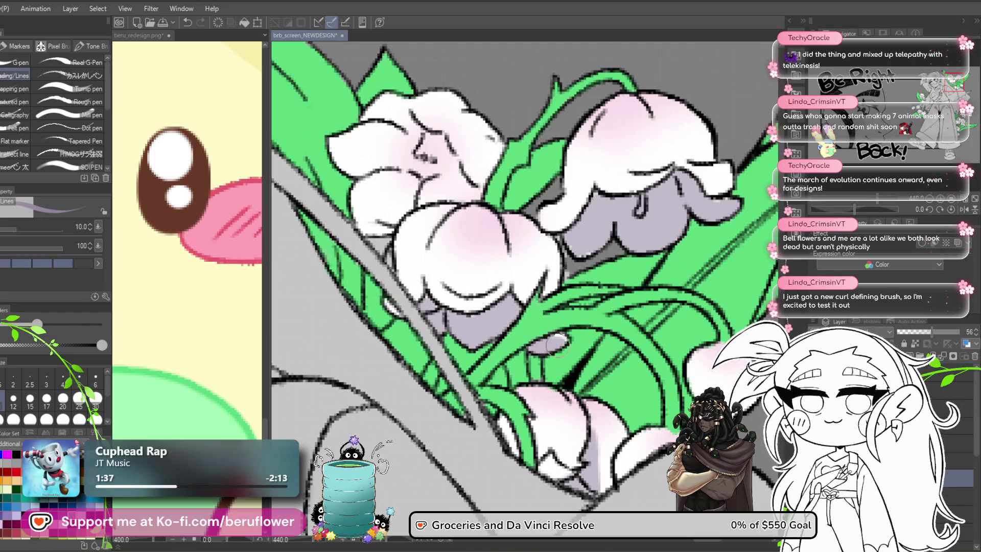
scroll(536, 352, "down", 5)
scroll(458, 447, "up", 3)
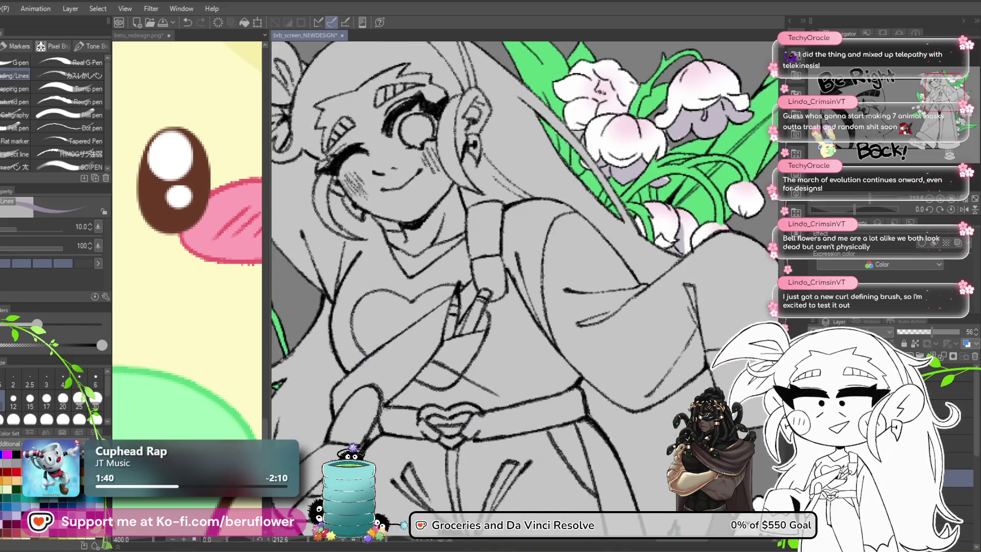
mouse_move(577, 330)
left_mouse_down()
mouse_move(548, 335)
mouse_move(517, 207)
left_mouse_up()
scroll(480, 280, "up", 4)
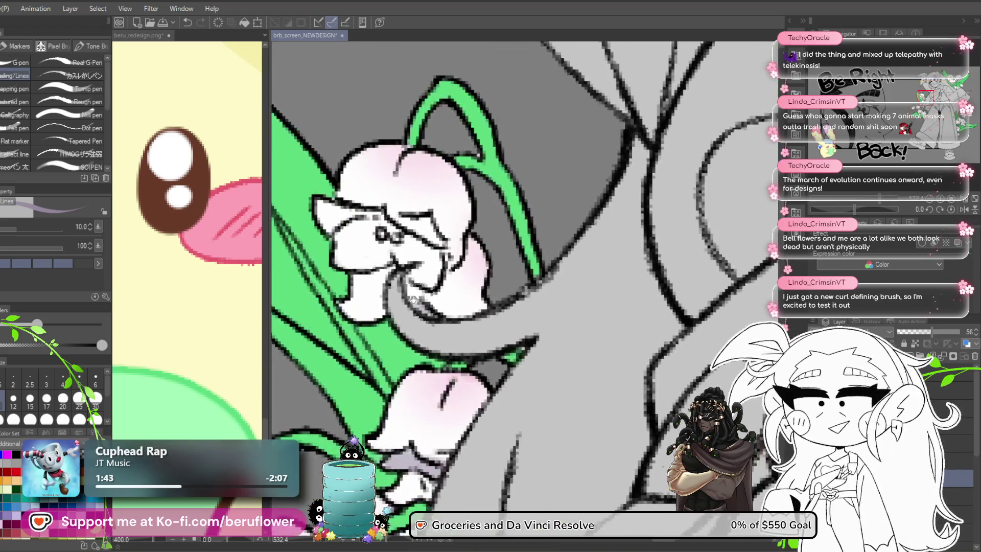
left_click_drag(468, 299, 484, 288)
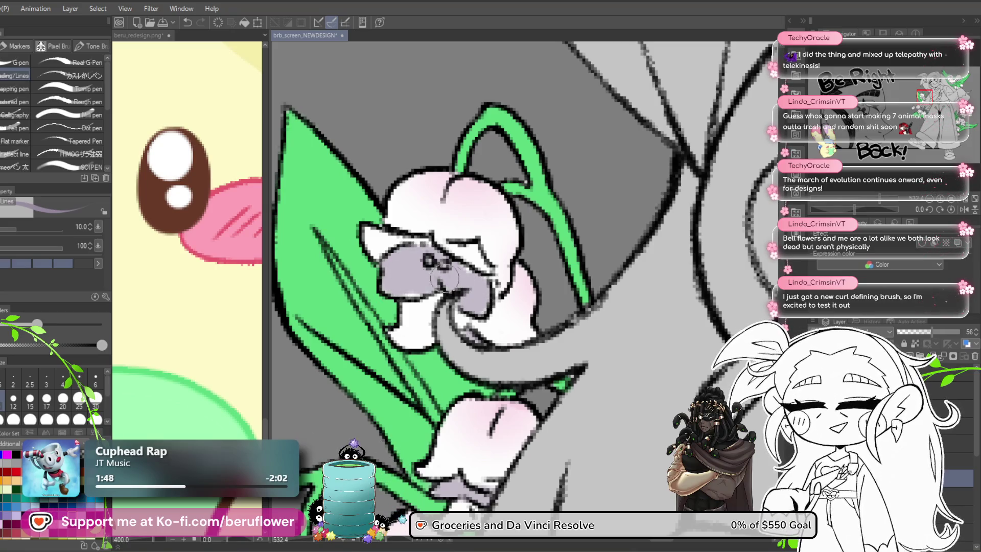
scroll(436, 279, "up", 1)
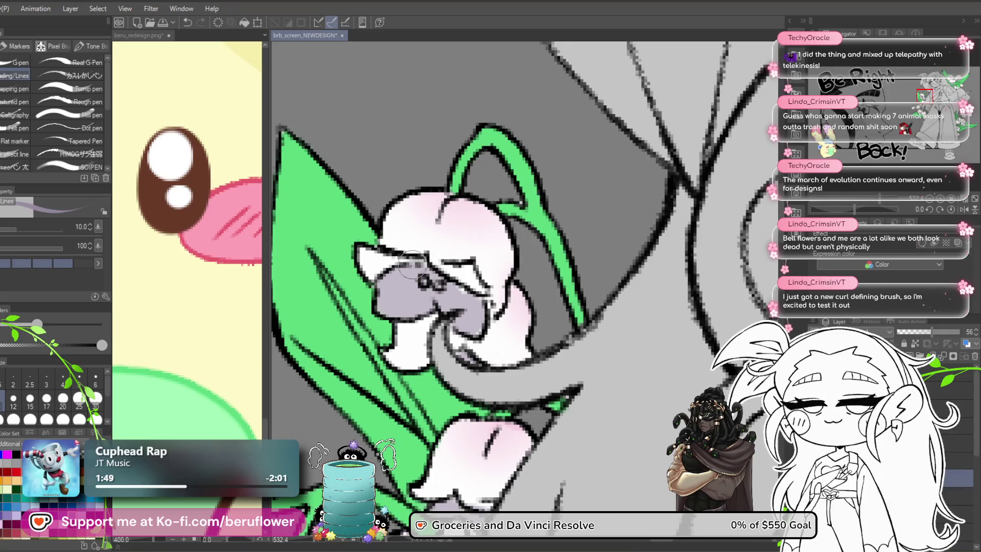
mouse_move(562, 373)
left_mouse_down()
mouse_move(549, 316)
mouse_move(526, 323)
left_mouse_up()
left_click_drag(463, 342, 419, 288)
left_click_drag(579, 367, 404, 276)
mouse_move(416, 365)
left_mouse_down()
mouse_move(455, 391)
mouse_move(440, 330)
left_mouse_up()
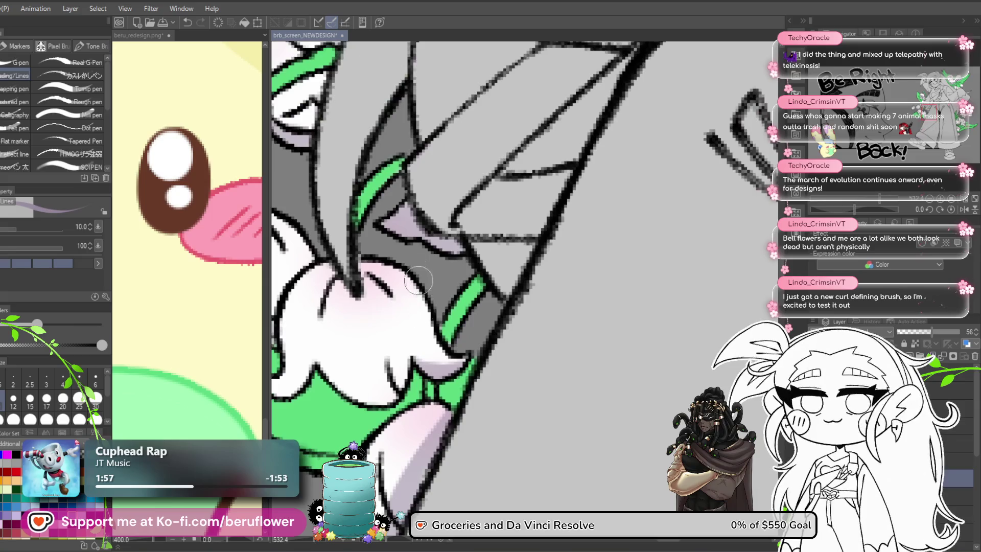
left_click_drag(419, 268, 421, 299)
scroll(479, 321, "down", 5)
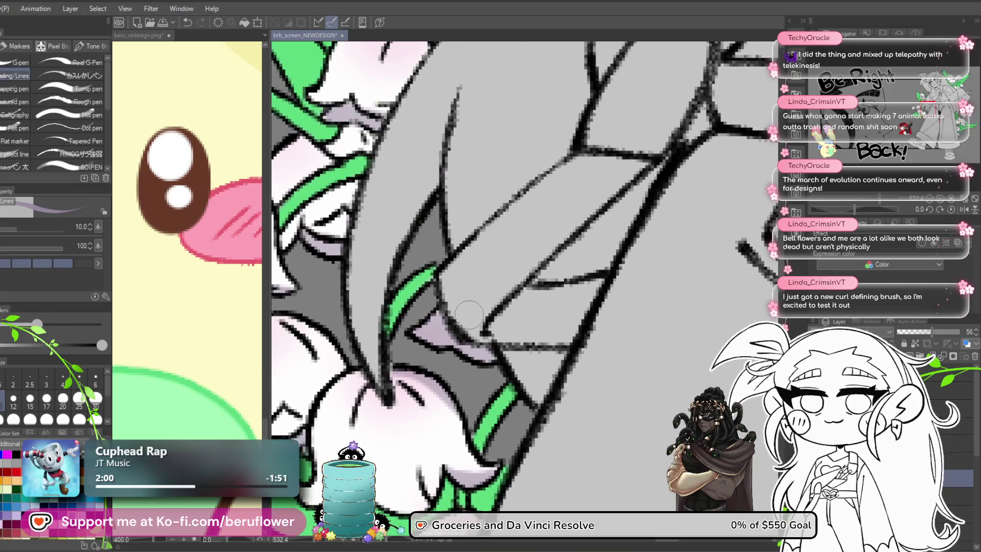
scroll(367, 289, "up", 4)
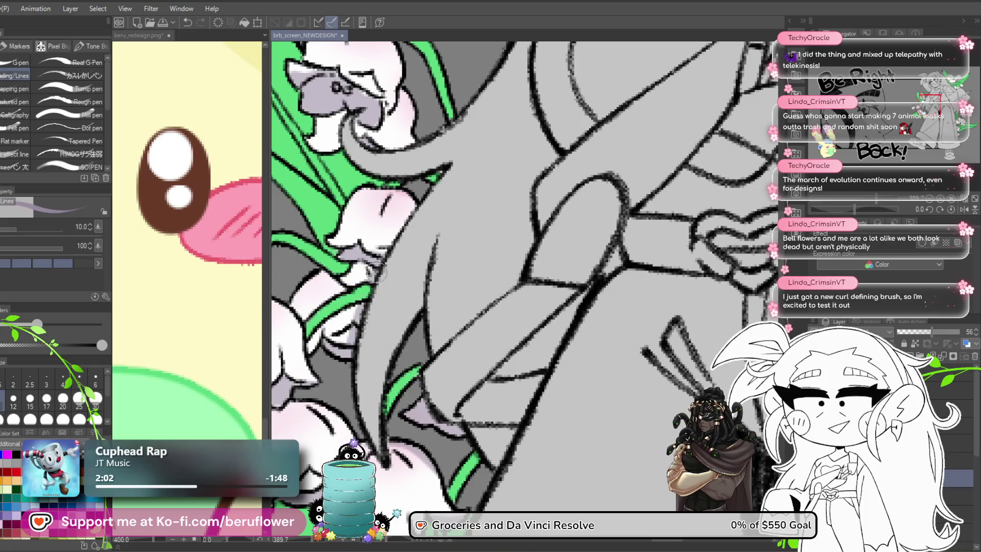
mouse_move(363, 297)
left_mouse_down()
mouse_move(357, 332)
mouse_move(374, 393)
left_mouse_up()
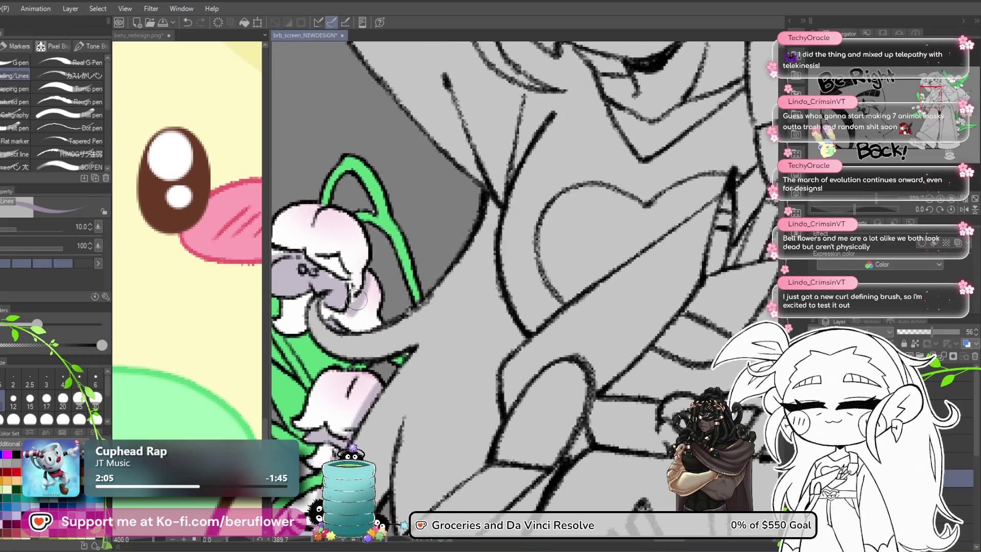
scroll(380, 266, "down", 5)
scroll(465, 243, "up", 4)
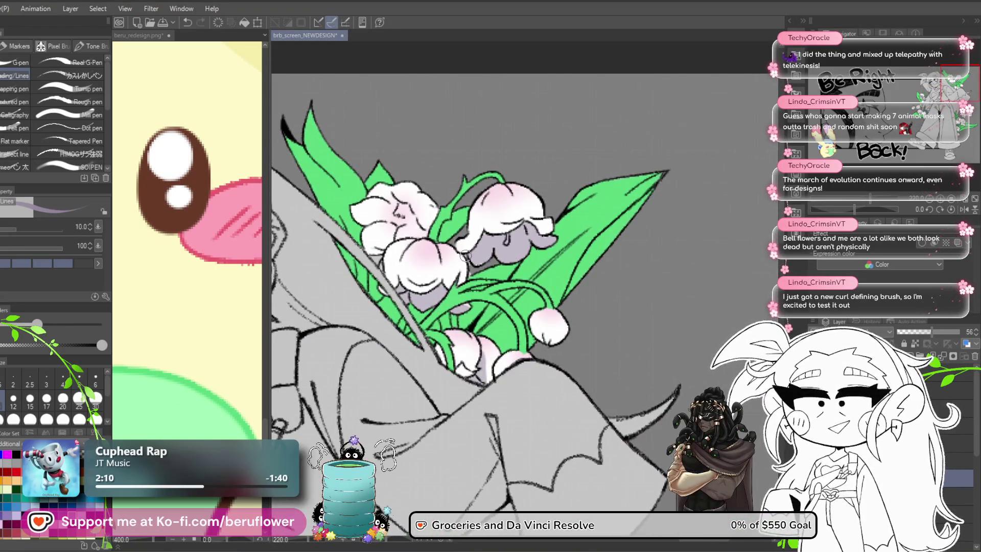
scroll(465, 245, "up", 3)
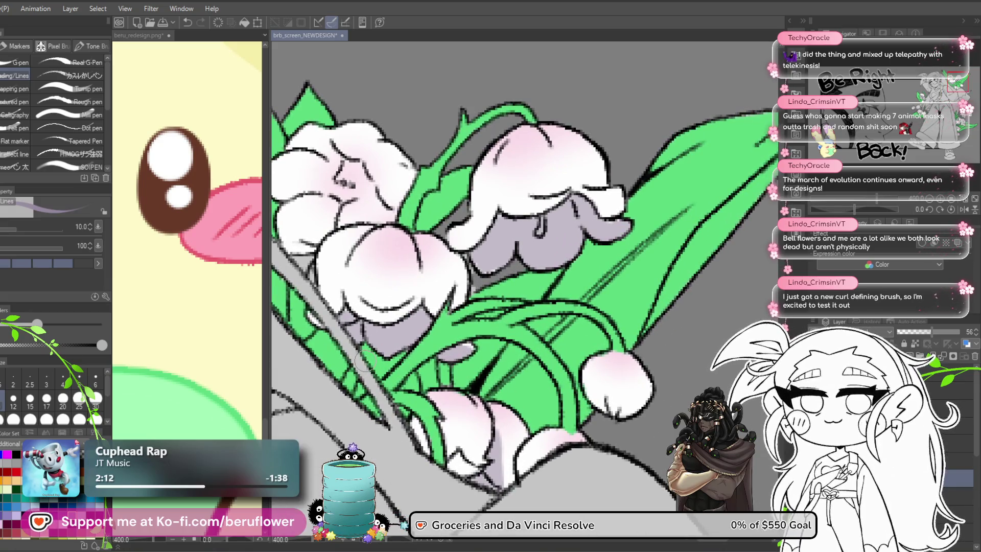
mouse_move(373, 291)
left_mouse_down()
mouse_move(392, 344)
mouse_move(398, 330)
left_mouse_up()
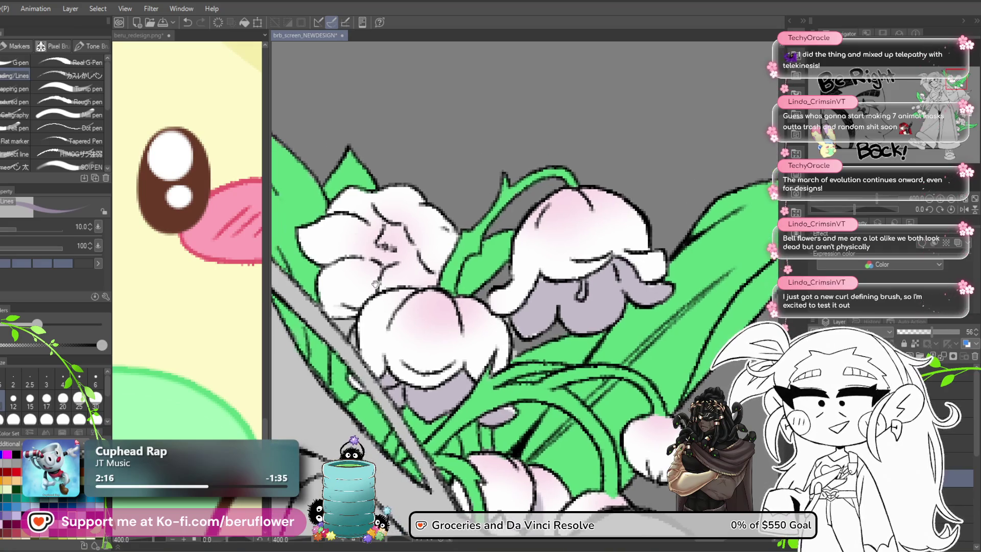
left_click_drag(375, 284, 387, 300)
scroll(373, 257, "up", 5)
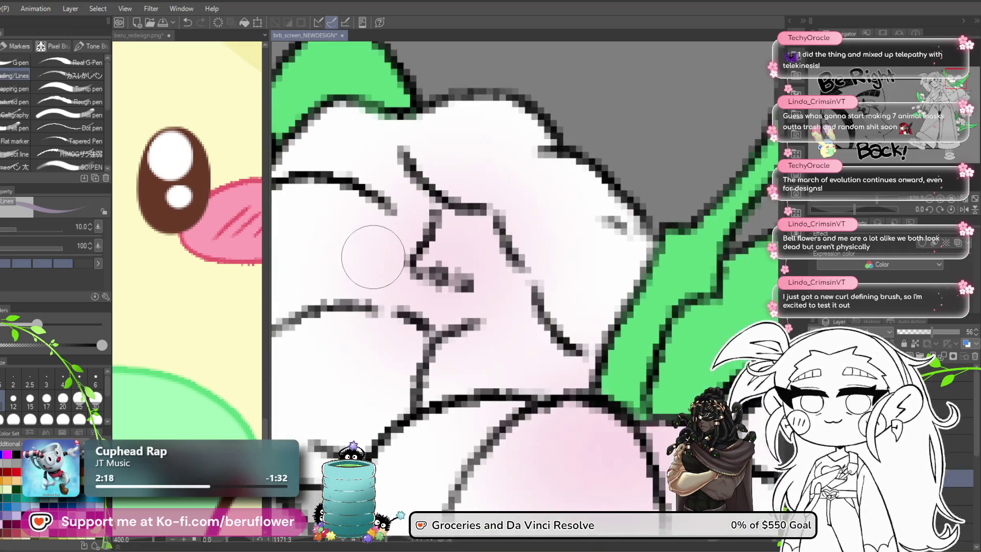
Paint grey shading on the petals along and below the green stem
left_click_drag(437, 254, 442, 345)
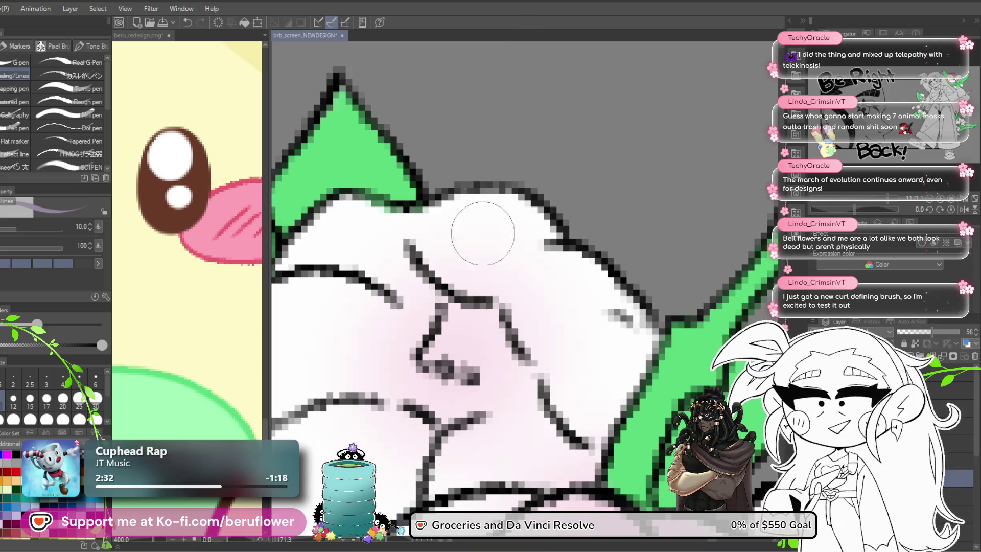
scroll(439, 286, "down", 5)
scroll(514, 364, "up", 3)
left_click_drag(515, 364, 508, 273)
scroll(454, 318, "up", 4)
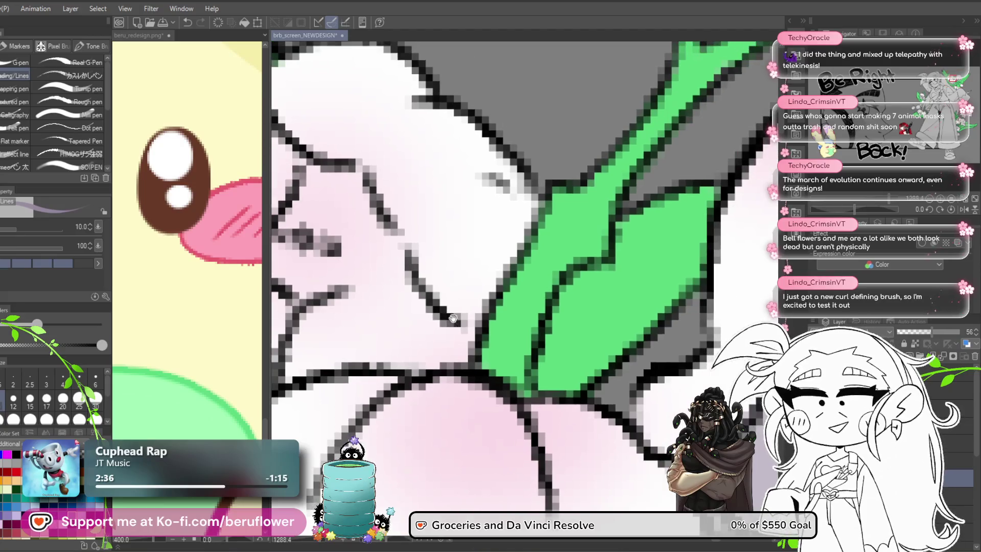
left_click_drag(454, 319, 442, 304)
mouse_move(524, 179)
left_mouse_down()
mouse_move(452, 278)
mouse_move(522, 197)
mouse_move(408, 332)
mouse_move(435, 357)
left_mouse_up()
left_click_drag(409, 306, 460, 307)
mouse_move(486, 235)
left_mouse_down()
mouse_move(462, 300)
mouse_move(419, 271)
mouse_move(450, 296)
mouse_move(488, 232)
mouse_move(485, 286)
mouse_move(455, 293)
mouse_move(461, 360)
left_mouse_up()
mouse_move(572, 235)
left_mouse_down()
mouse_move(542, 204)
mouse_move(537, 246)
left_mouse_up()
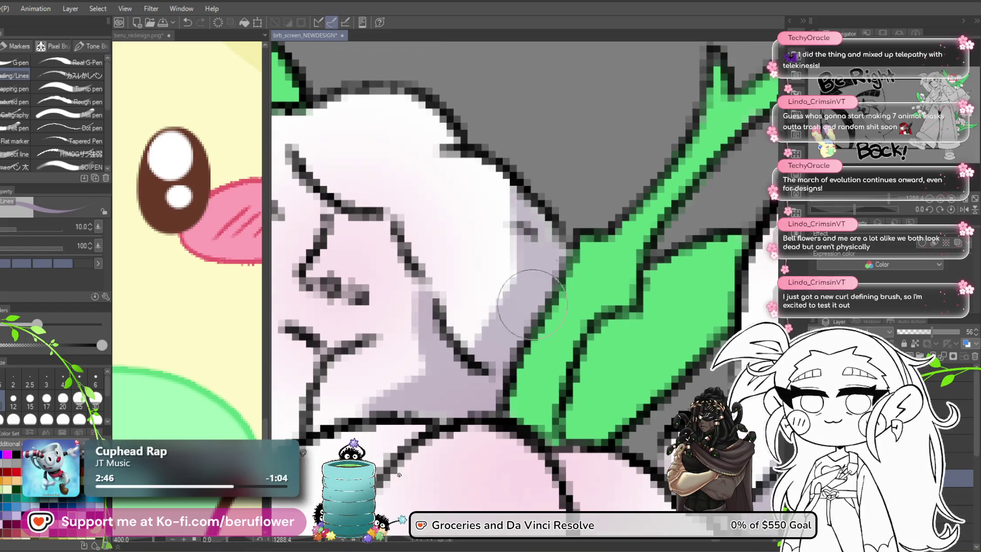
Darken the inner shadow inside the left bell's fold
scroll(536, 246, "down", 10)
scroll(443, 338, "up", 6)
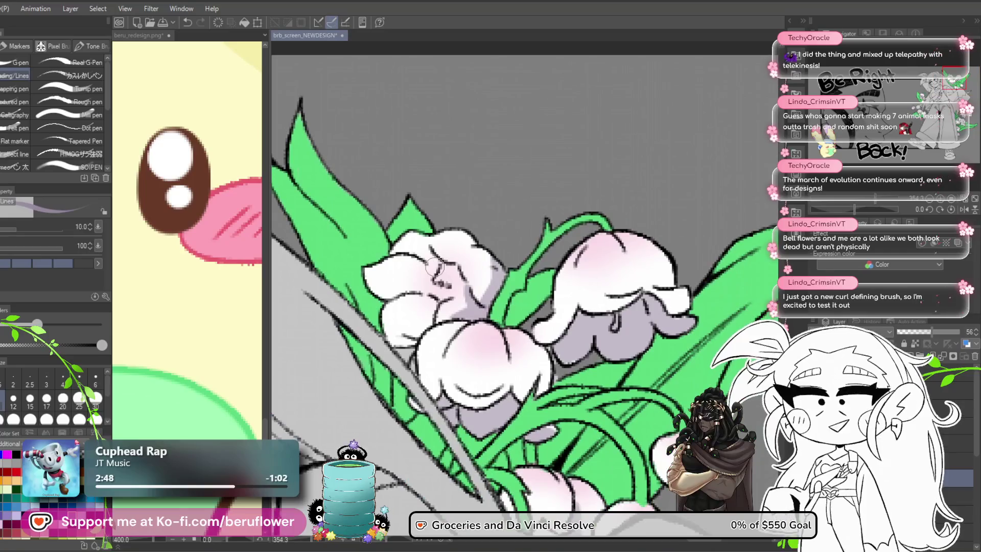
left_click_drag(444, 337, 443, 332)
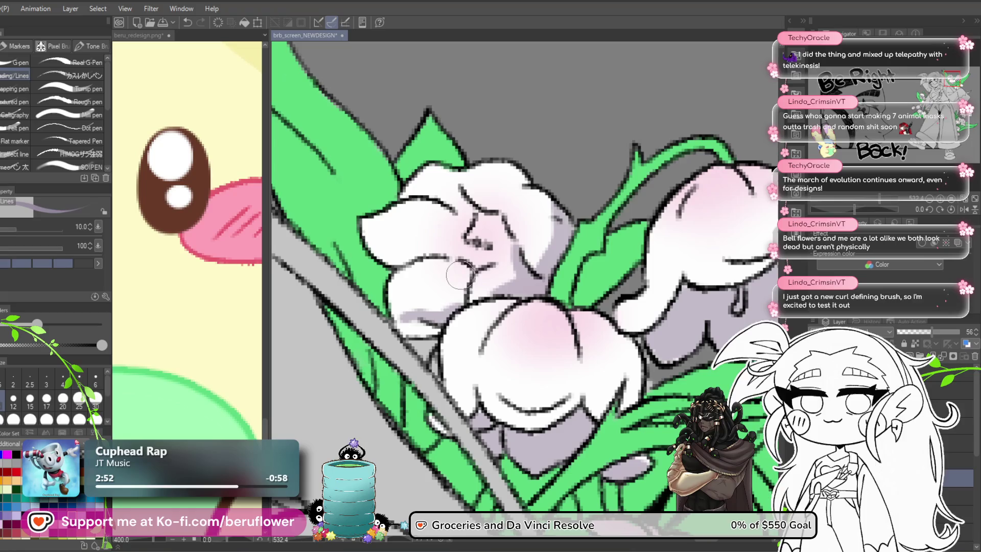
left_click_drag(443, 287, 412, 313)
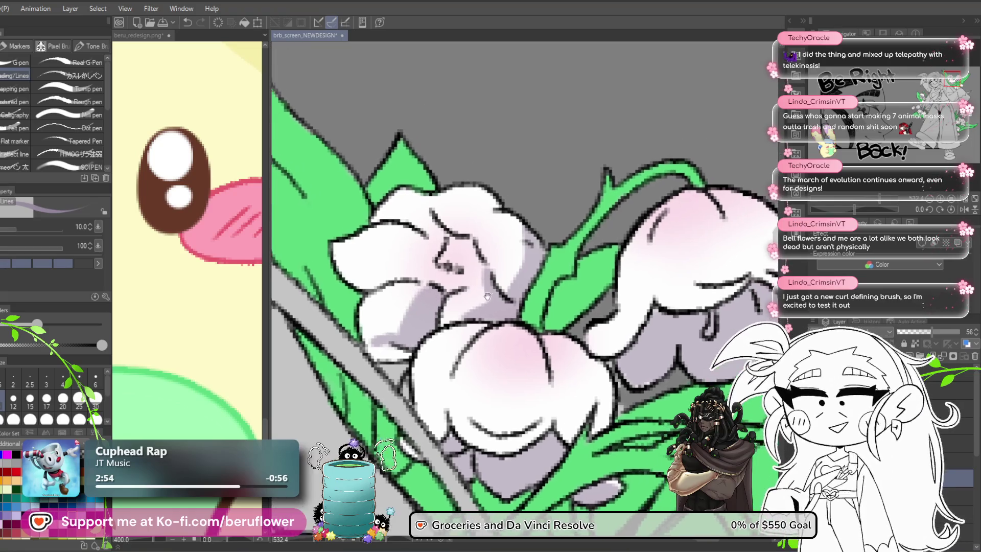
scroll(478, 303, "up", 3)
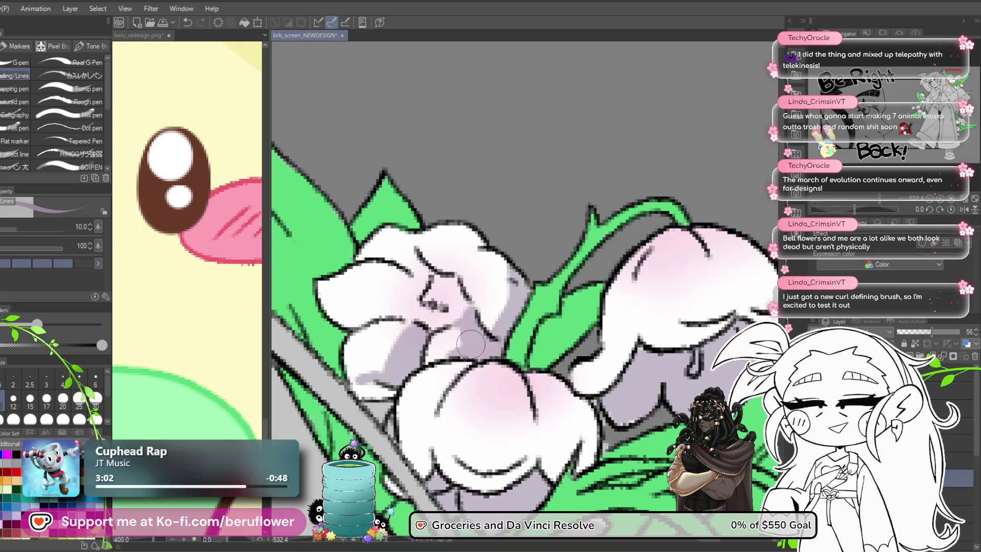
mouse_move(450, 319)
left_mouse_down()
mouse_move(434, 305)
mouse_move(457, 289)
left_mouse_up()
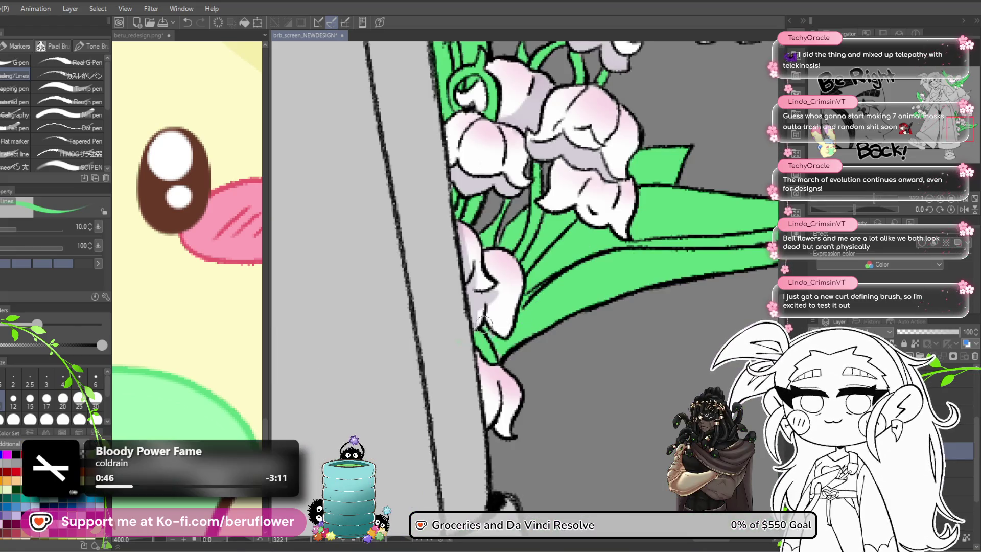
Pan across the bouquet and torso up to the character's face
left_click_drag(498, 360, 541, 460)
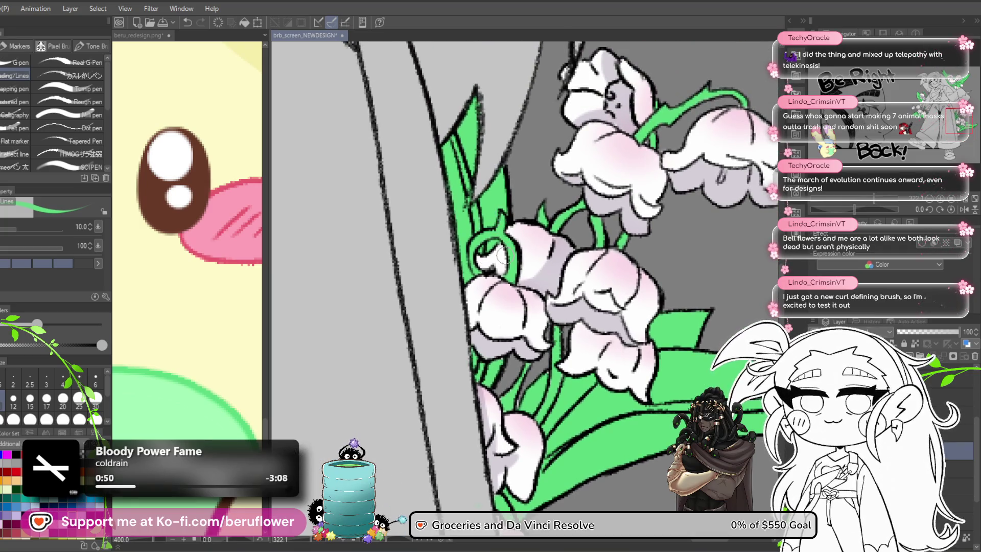
scroll(503, 254, "down", 5)
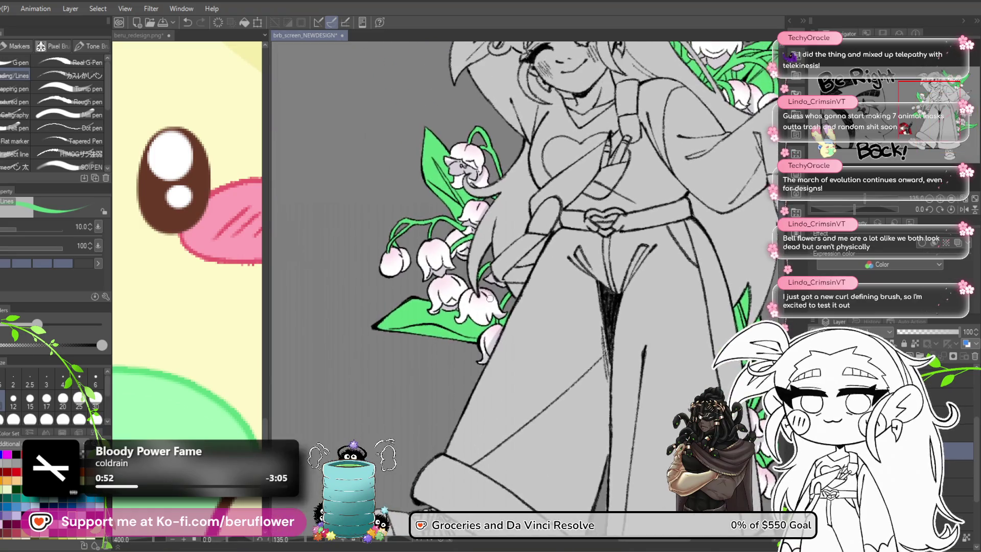
scroll(489, 298, "up", 5)
left_click_drag(547, 373, 532, 371)
left_click_drag(409, 92, 409, 338)
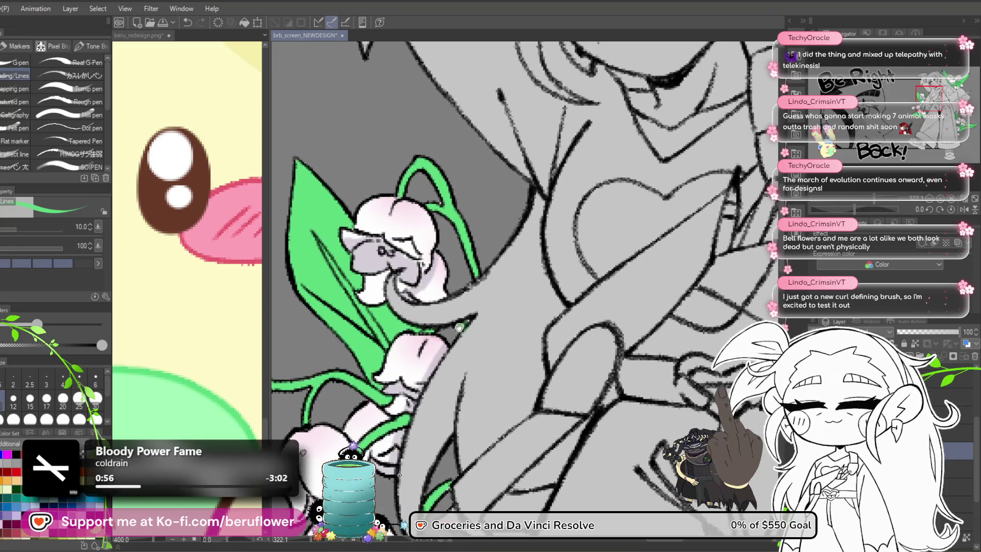
left_click_drag(497, 331, 467, 314)
mouse_move(530, 375)
left_mouse_down()
mouse_move(513, 400)
mouse_move(537, 470)
left_mouse_up()
mouse_move(422, 286)
left_mouse_down()
mouse_move(422, 466)
mouse_move(335, 450)
mouse_move(287, 491)
left_mouse_up()
scroll(544, 309, "up", 2)
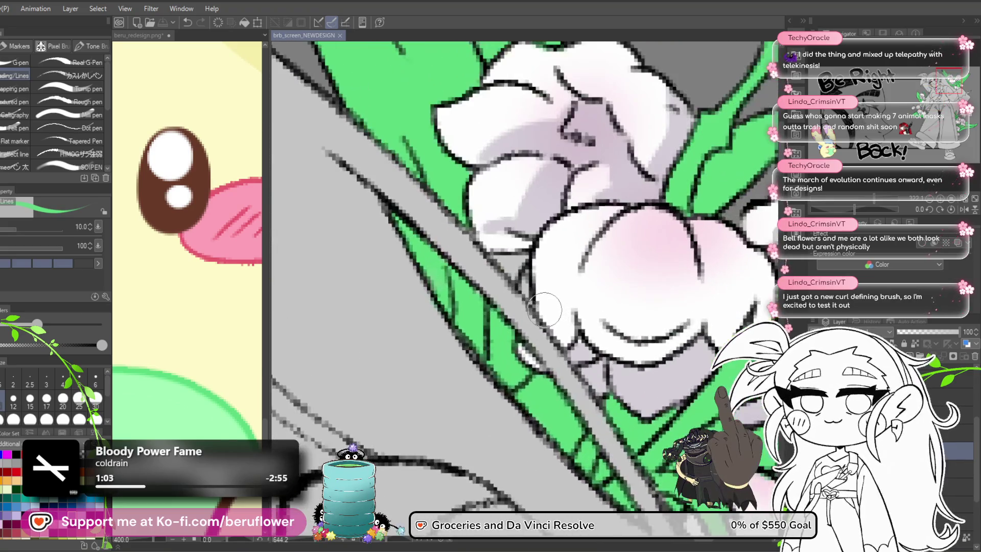
scroll(541, 309, "up", 1)
Undo the stray green patch beside the bell and repaint the green fill around its outline
key("ctrl+z")
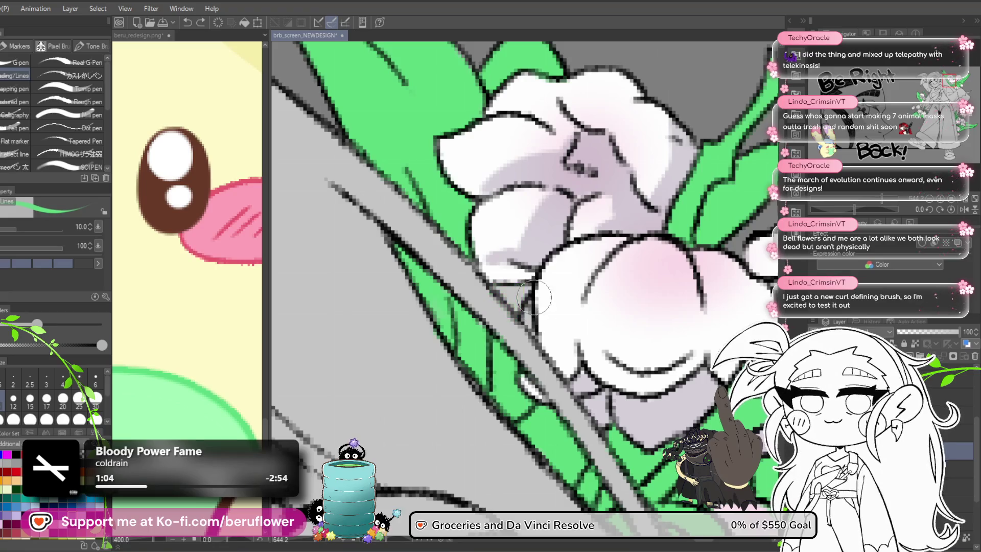
mouse_move(519, 297)
left_mouse_down()
mouse_move(523, 289)
mouse_move(465, 267)
left_mouse_up()
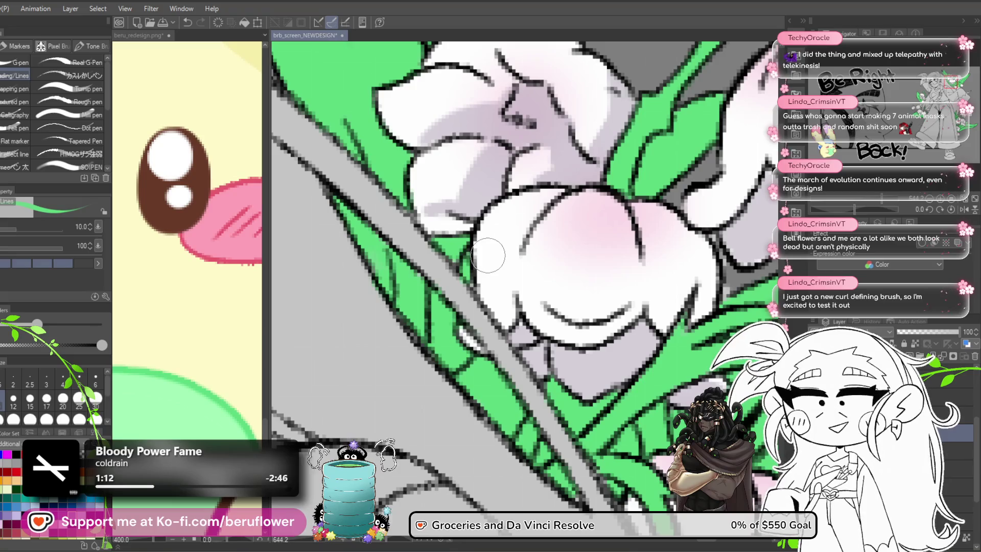
scroll(444, 263, "down", 3)
scroll(433, 254, "up", 4)
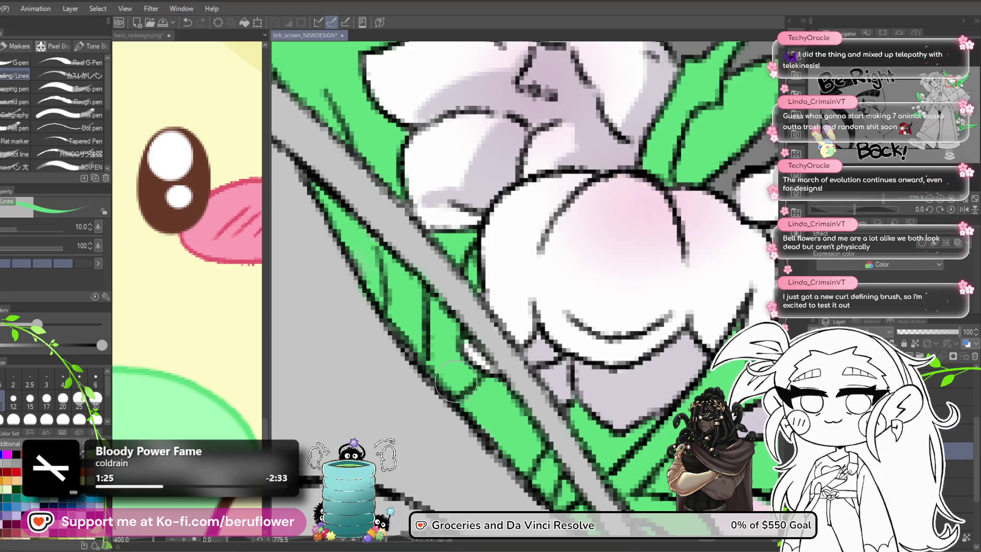
scroll(436, 336, "down", 5)
scroll(429, 307, "up", 4)
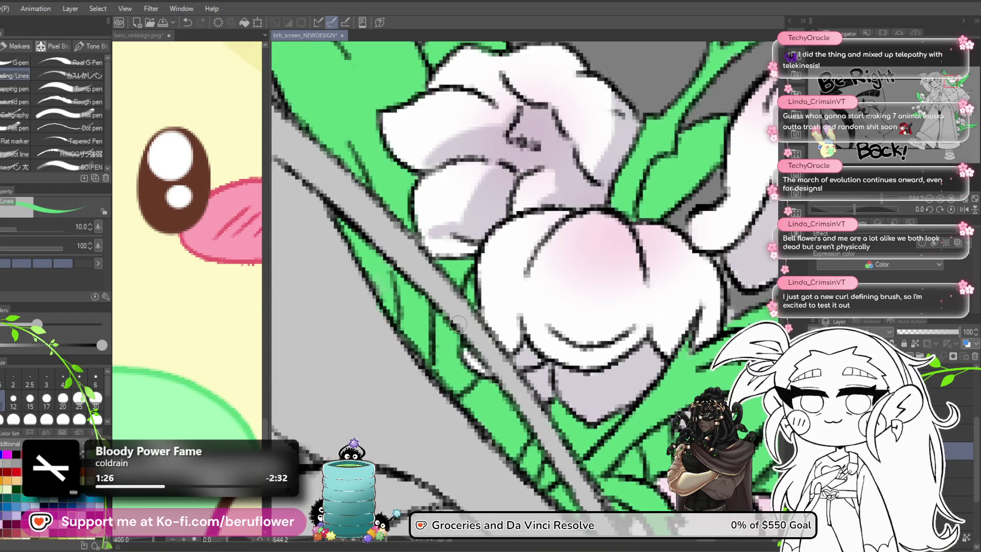
scroll(459, 323, "down", 5)
scroll(470, 348, "up", 1)
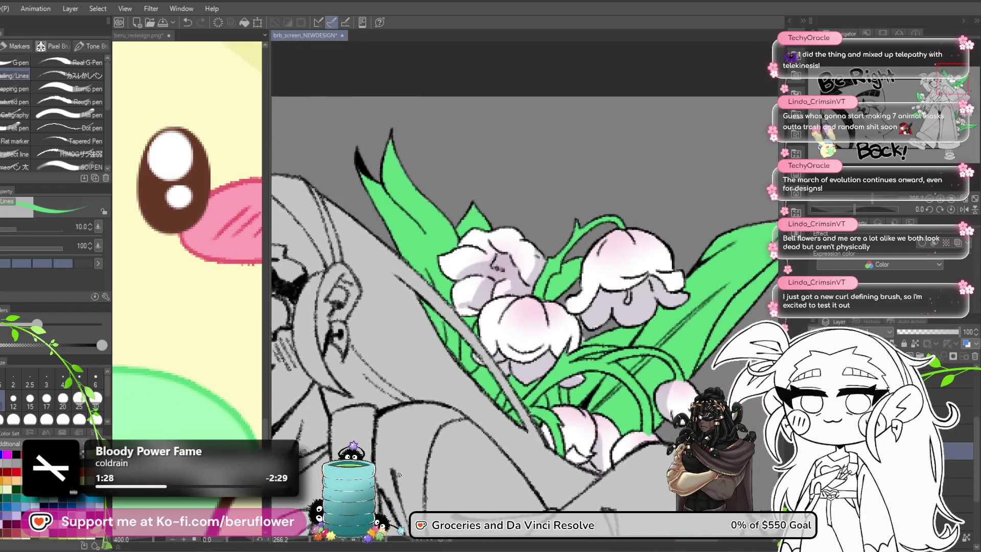
left_click_drag(593, 364, 628, 262)
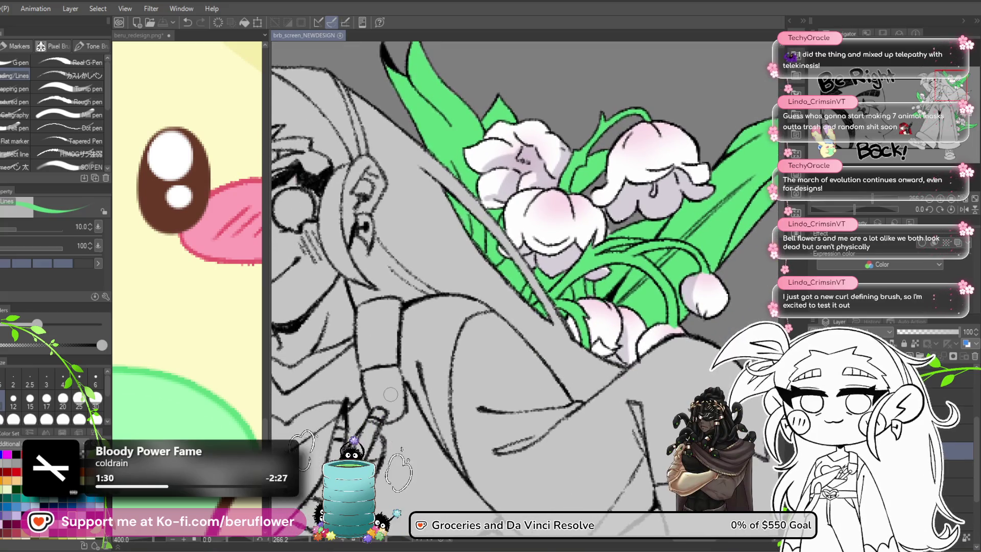
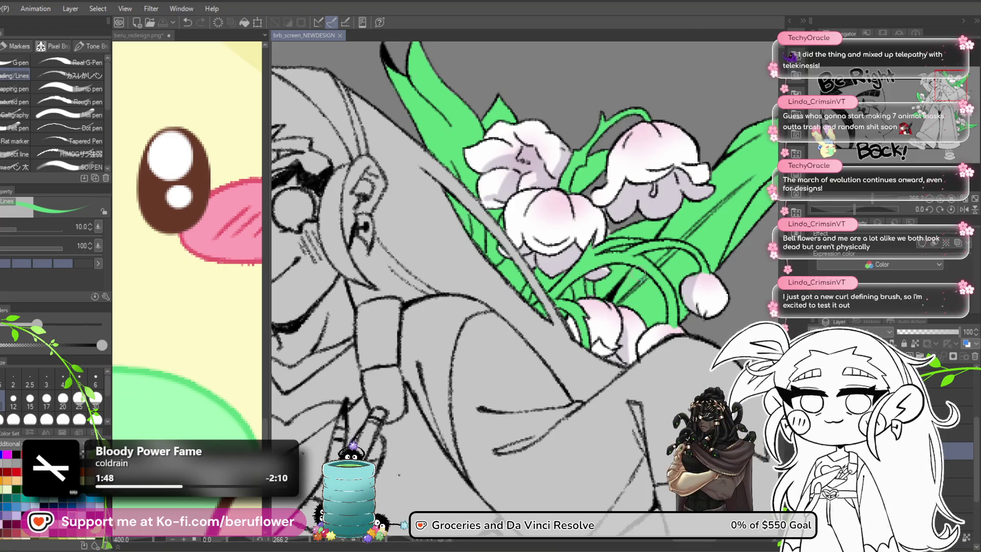
Frame the lily bouquet, pick a darker green for shading, and switch to the Soft airbrush
left_click_drag(538, 459, 636, 316)
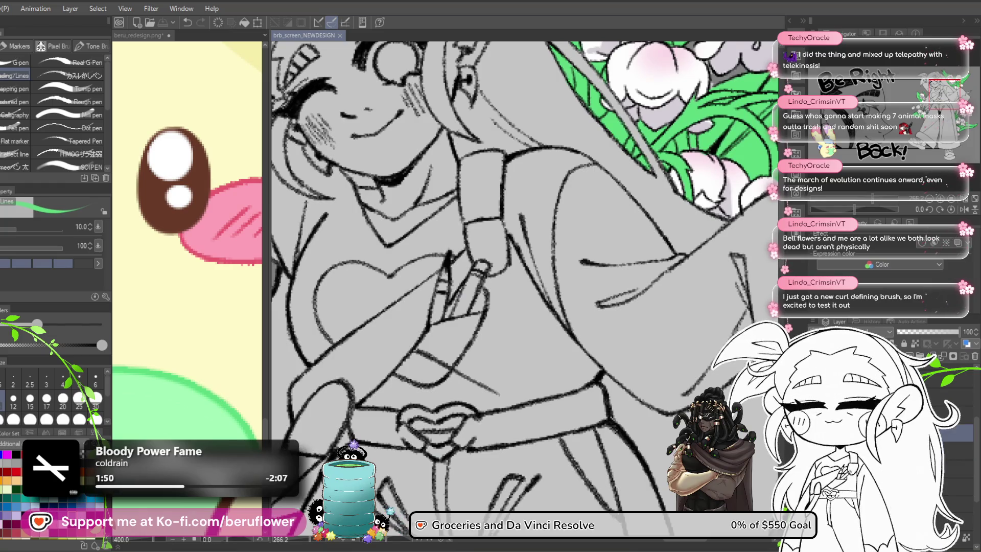
left_click_drag(492, 208, 365, 335)
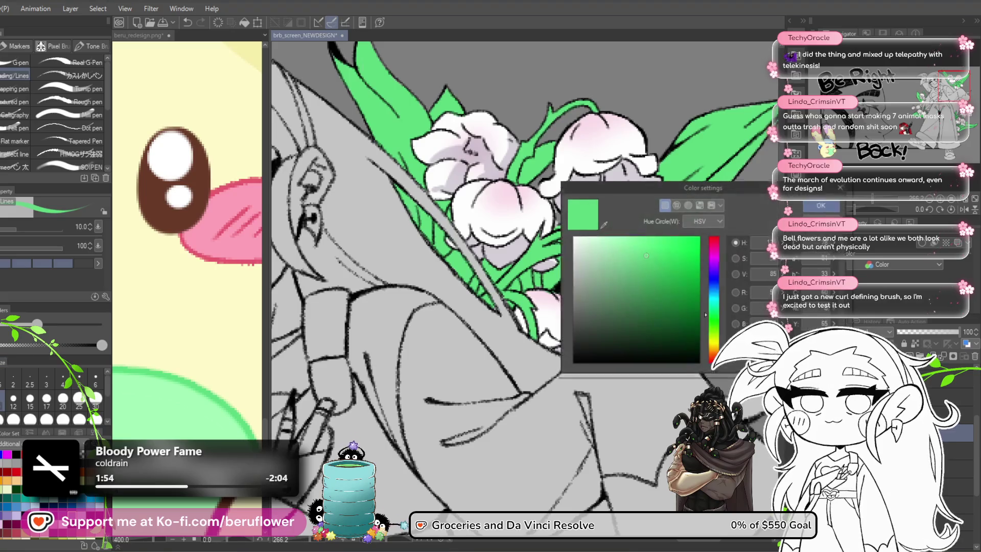
left_click(681, 310)
left_click(837, 205)
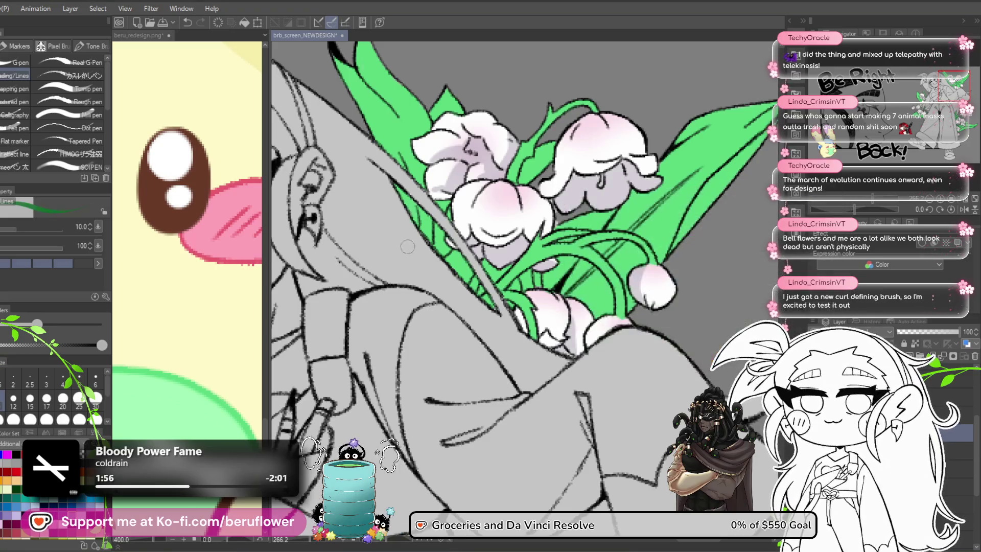
key("b")
left_click_drag(493, 306, 497, 327)
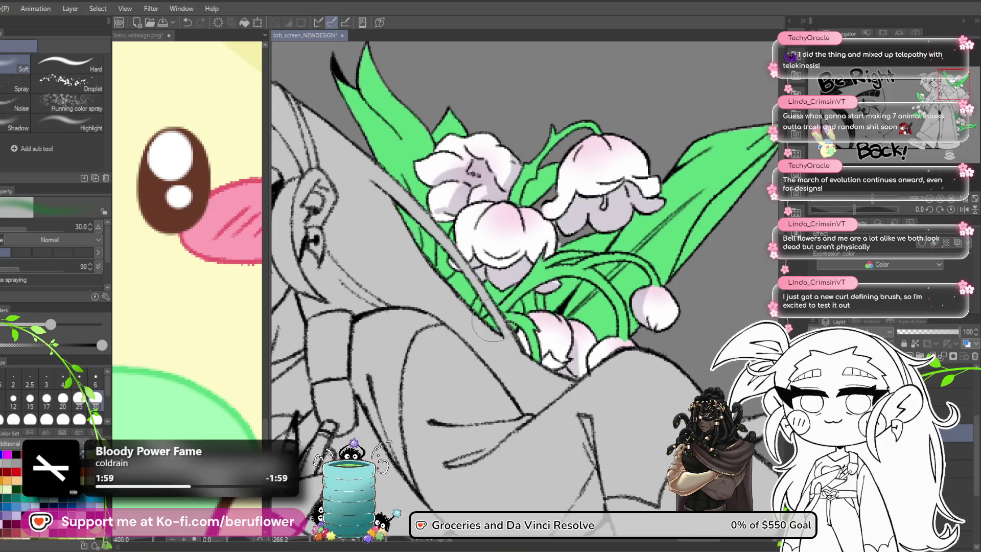
Raise the Soft airbrush to size 40 and frame the lower lily flowers
key("bracketright")
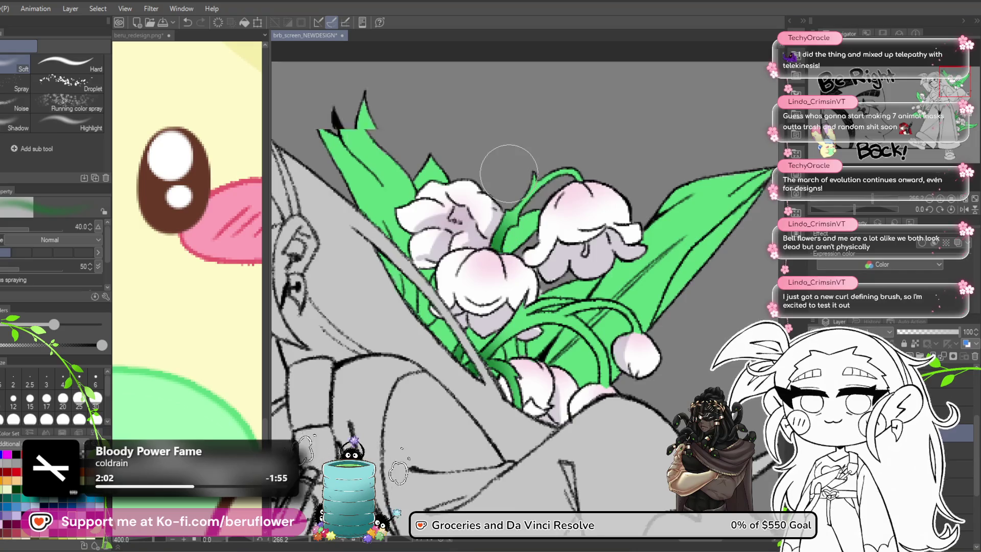
scroll(508, 172, "down", 5)
scroll(508, 174, "up", 3)
scroll(550, 253, "up", 4)
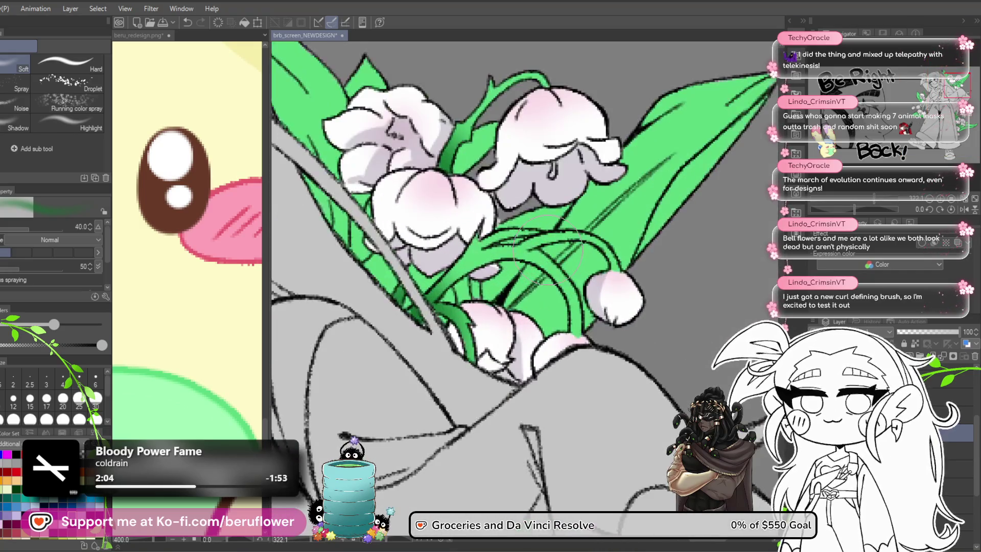
left_click_drag(632, 226, 613, 220)
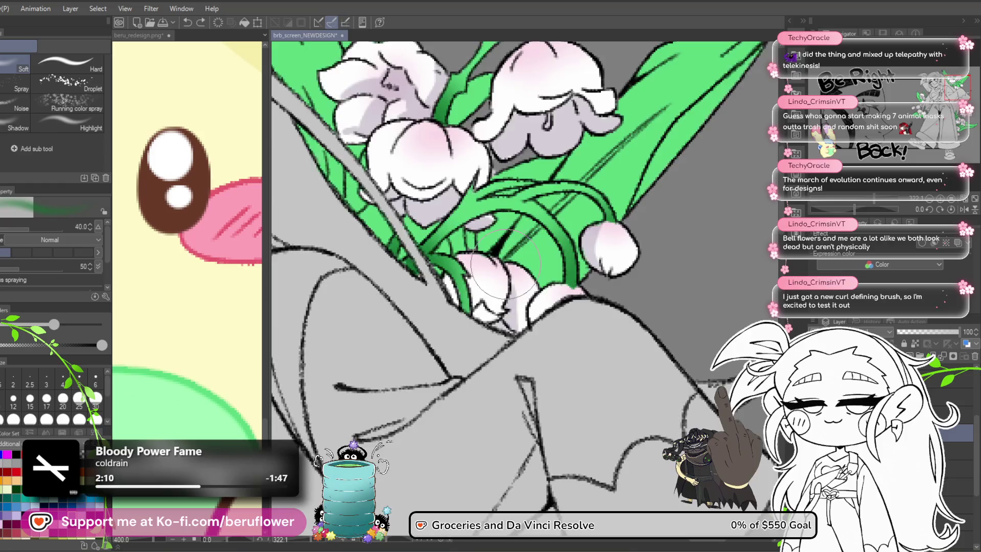
scroll(571, 232, "down", 5)
scroll(525, 244, "up", 3)
Reposition the bouquet, drop the brush to size 17, and softly shade a lily bell
left_click_drag(525, 244, 545, 81)
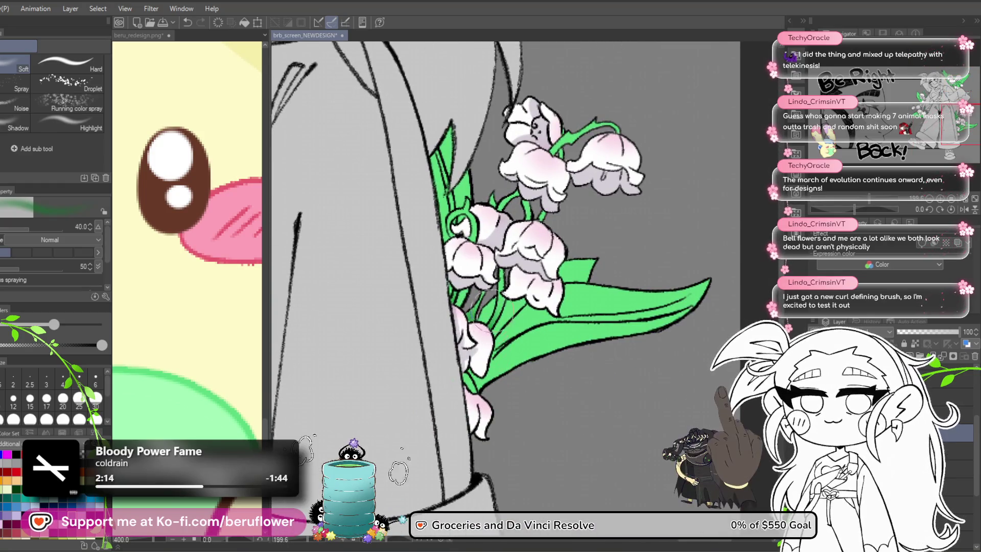
left_click_drag(517, 238, 487, 258)
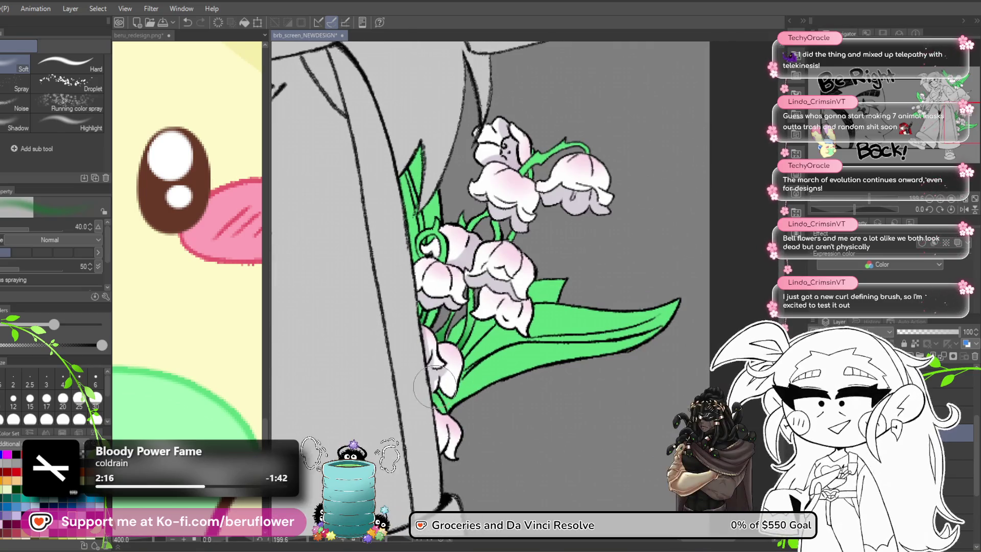
left_click_drag(566, 176, 562, 225)
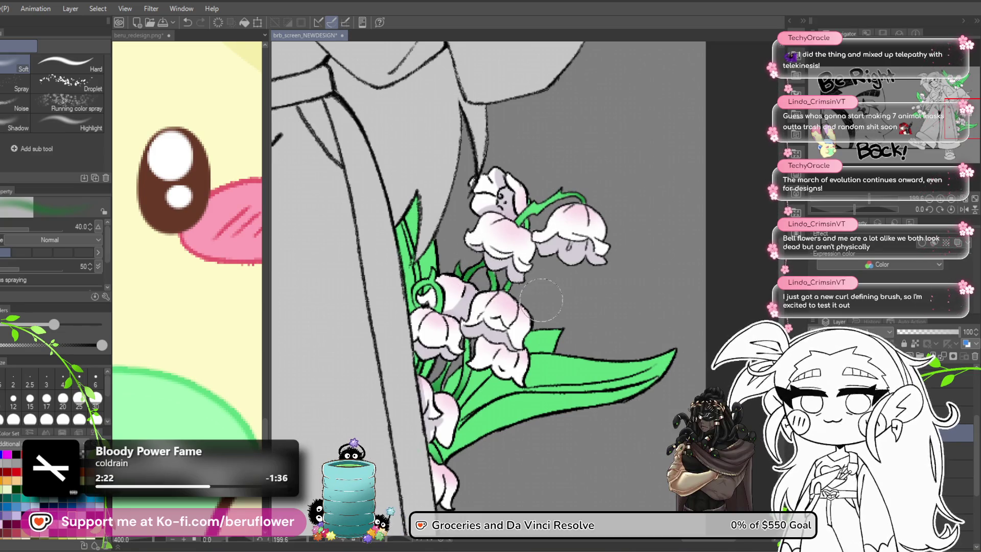
left_click_drag(480, 368, 460, 406)
left_click(46, 398)
left_click_drag(500, 238, 504, 236)
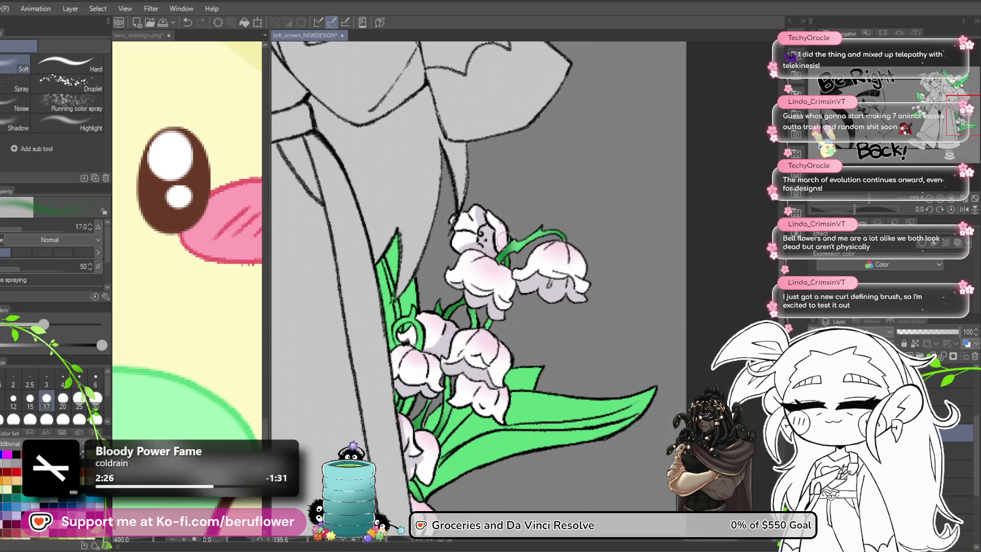
scroll(577, 138, "down", 5)
scroll(459, 231, "up", 6)
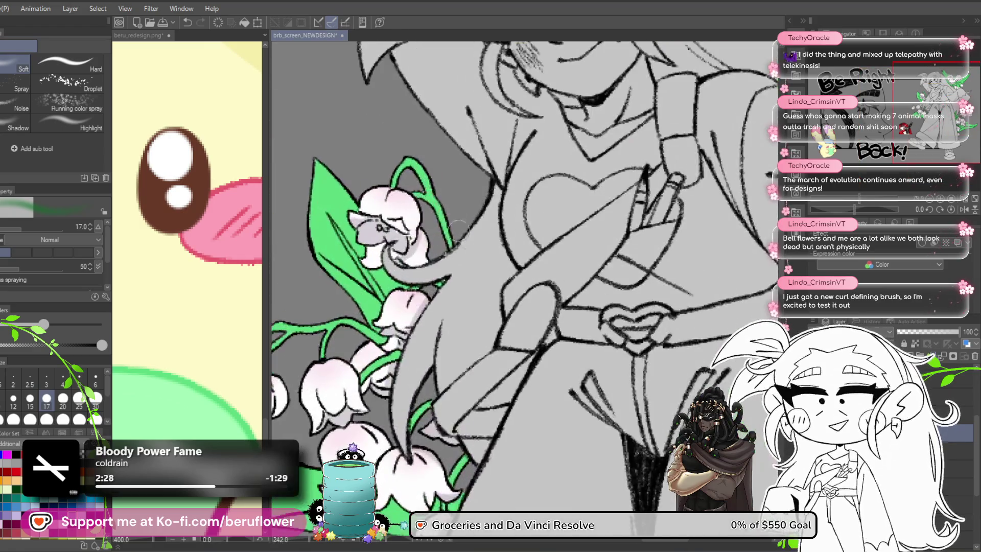
Return the brush to size 40 and look over the left lily bouquet
left_click_drag(458, 231, 440, 257)
key("bracketright")
key("bracketright")
key("bracketright")
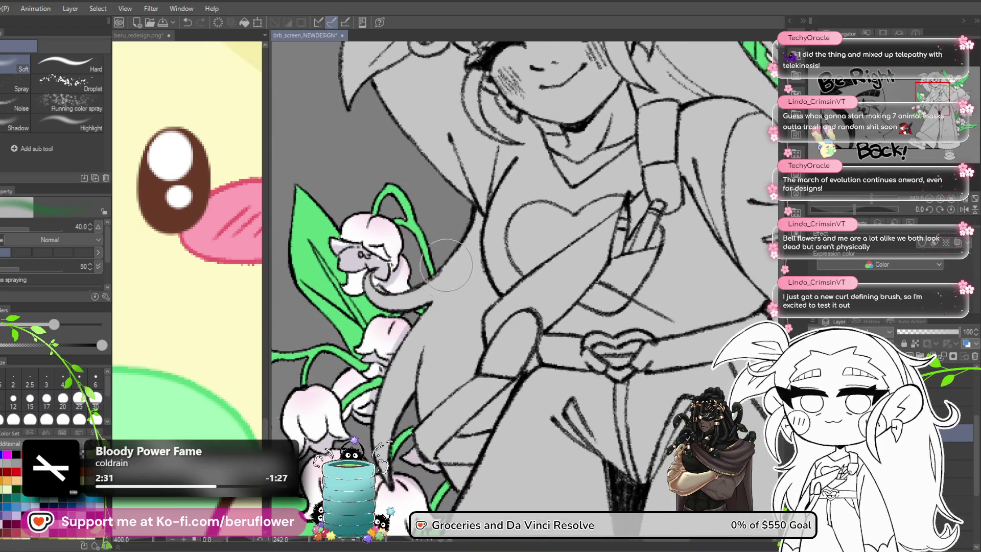
scroll(432, 358, "down", 5)
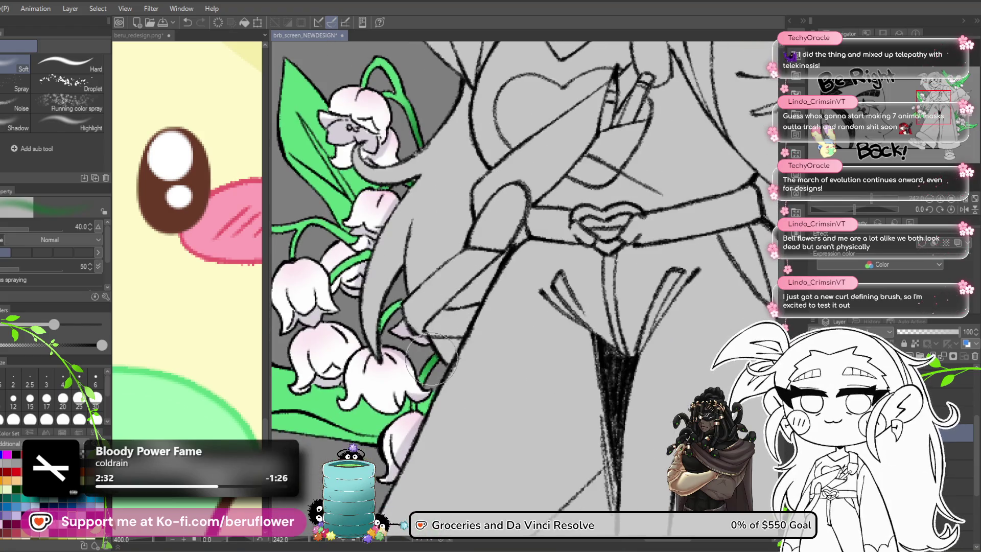
left_click_drag(407, 271, 443, 298)
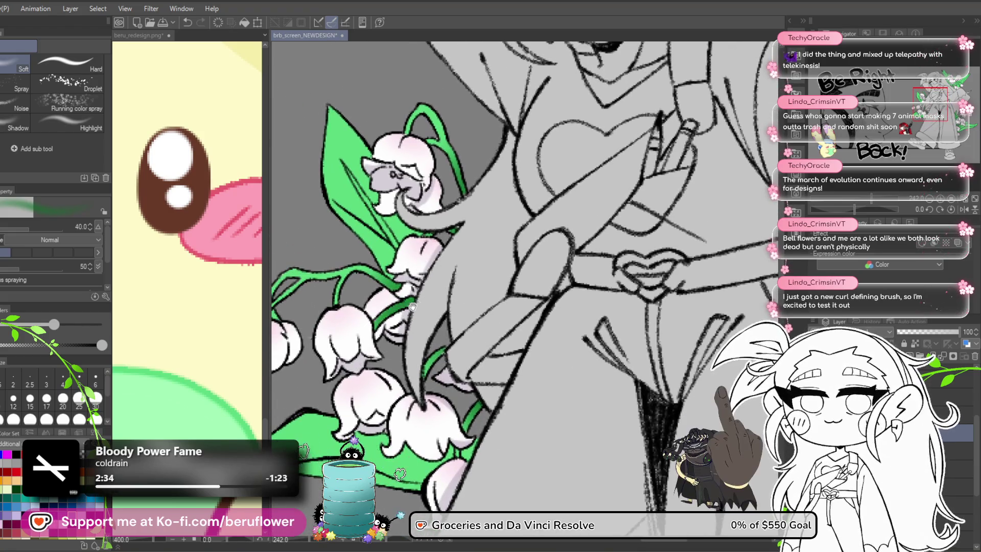
left_click_drag(414, 377, 444, 397)
left_click_drag(322, 221, 352, 218)
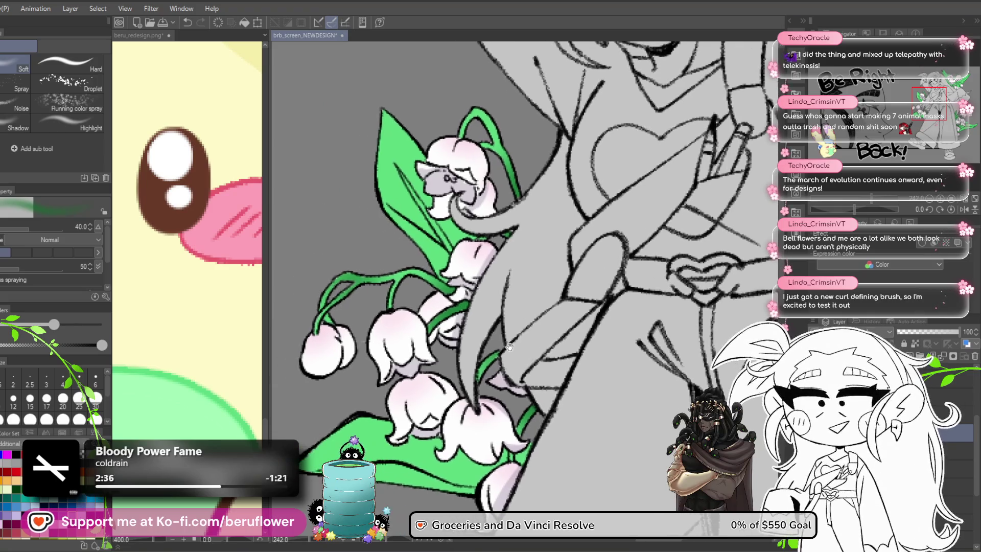
scroll(475, 276, "down", 5)
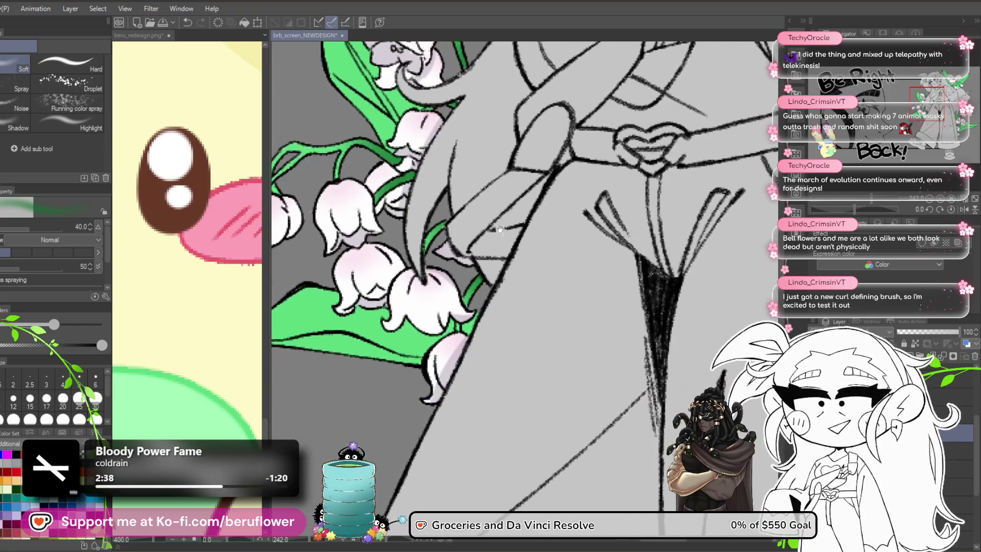
scroll(487, 264, "down", 3)
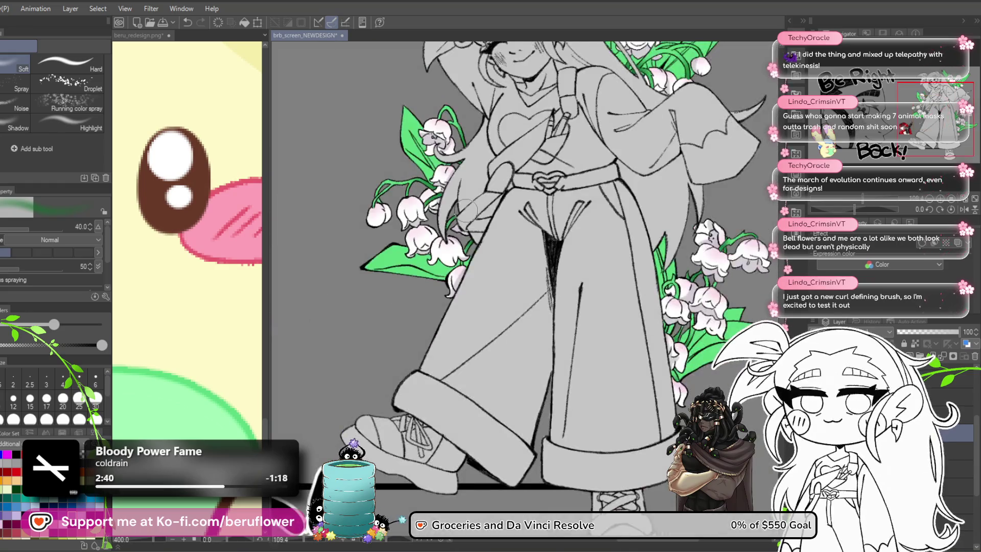
Recentre the whole figure, save the design, and lower the layer opacity to 49%
left_click_drag(680, 195, 671, 265)
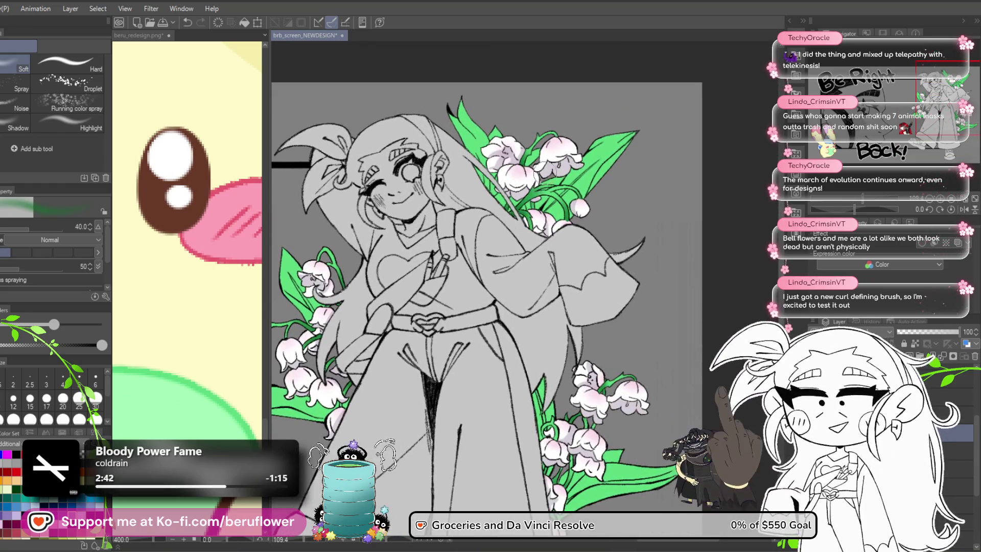
scroll(539, 199, "up", 3)
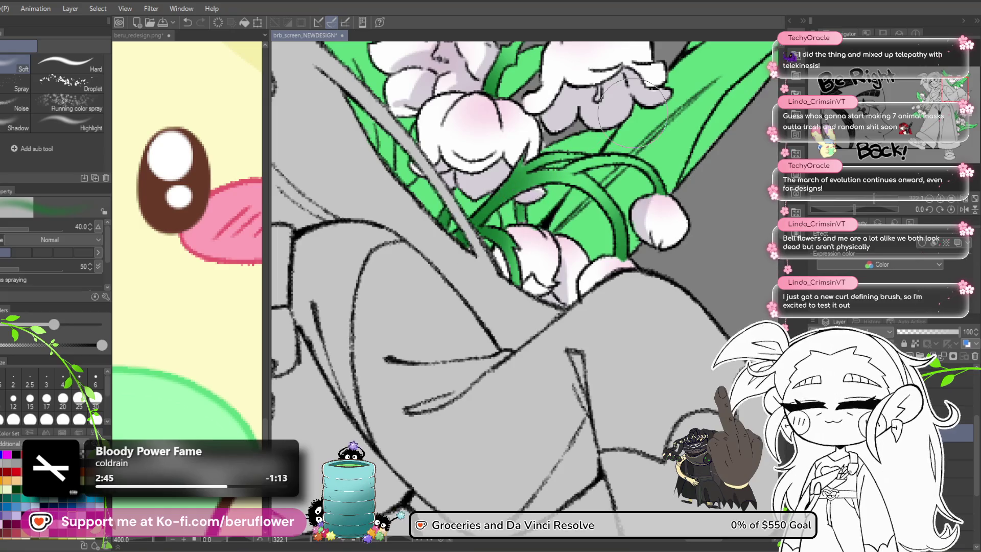
scroll(539, 200, "down", 3)
scroll(508, 217, "up", 2)
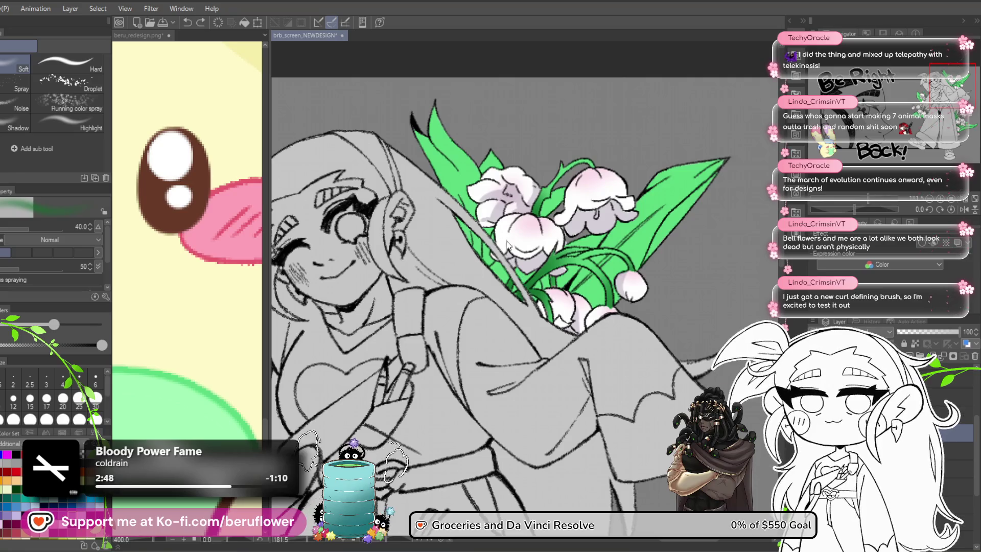
scroll(522, 194, "down", 3)
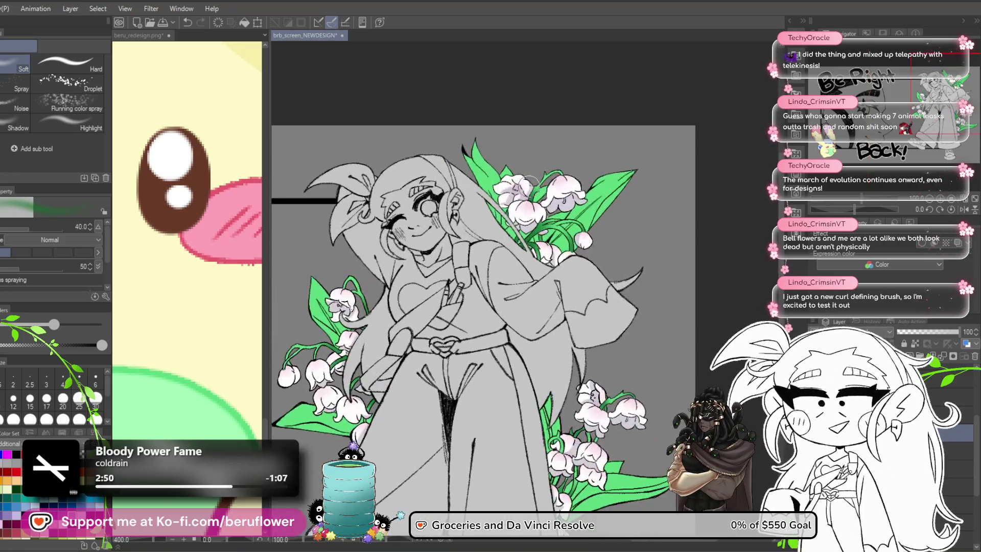
left_click_drag(396, 406, 380, 419)
key("ctrl+s")
left_click_drag(629, 327, 646, 284)
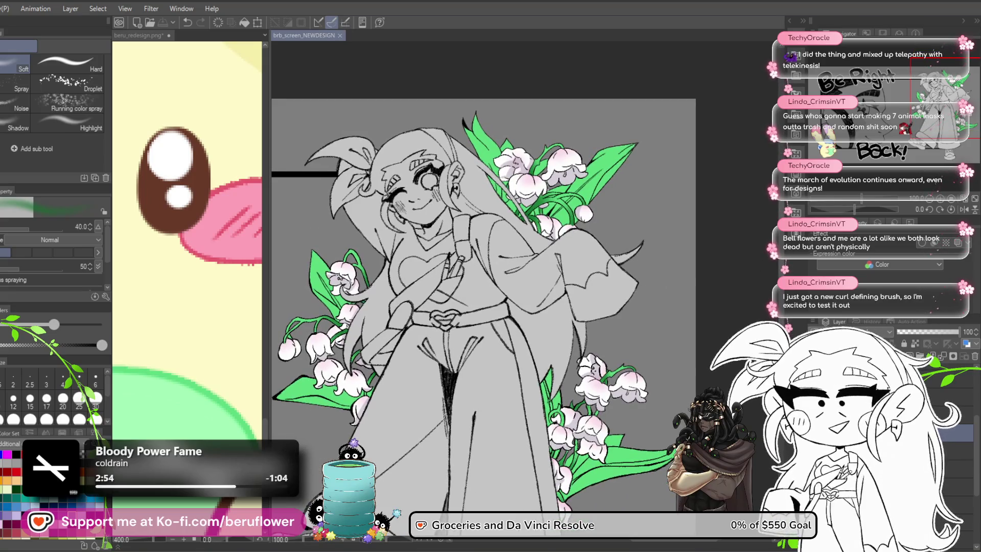
left_click(927, 332)
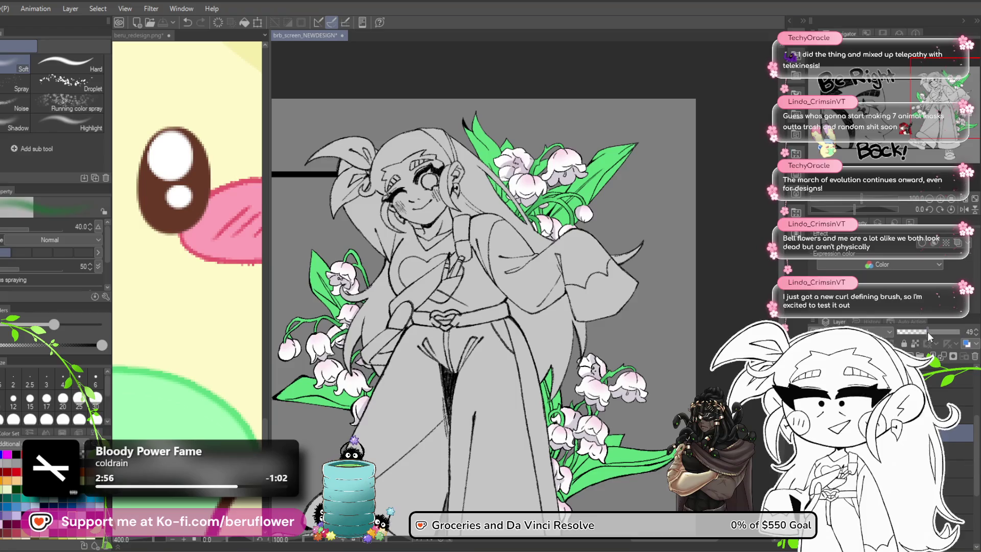
left_click_drag(930, 336, 963, 332)
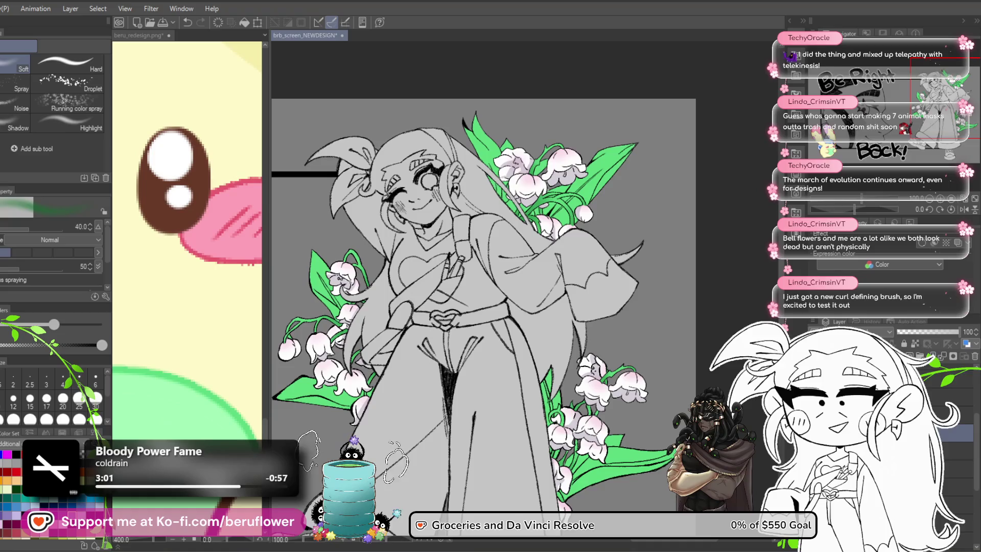
left_click(186, 449)
scroll(383, 313, "up", 5)
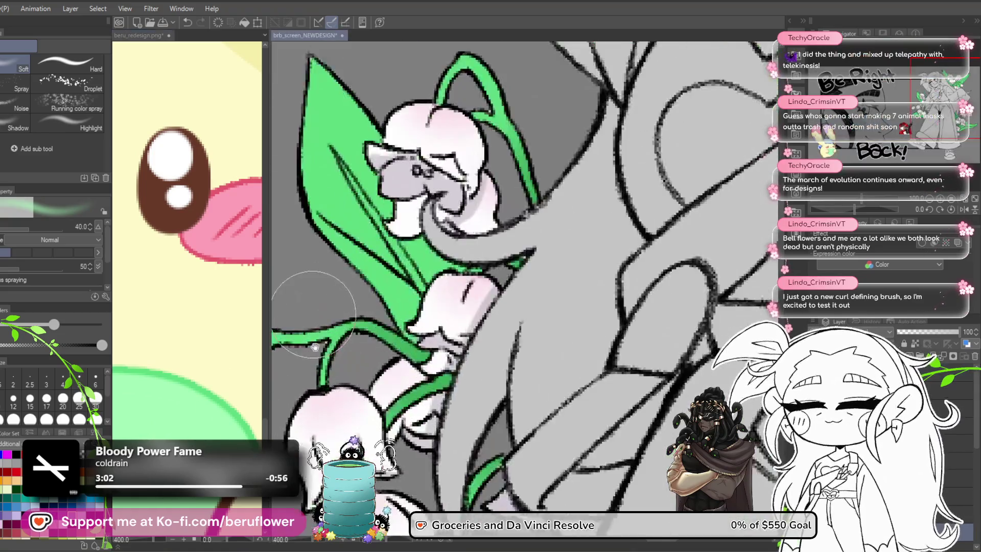
key("bracketleft")
key("bracketleft")
key("bracketleft")
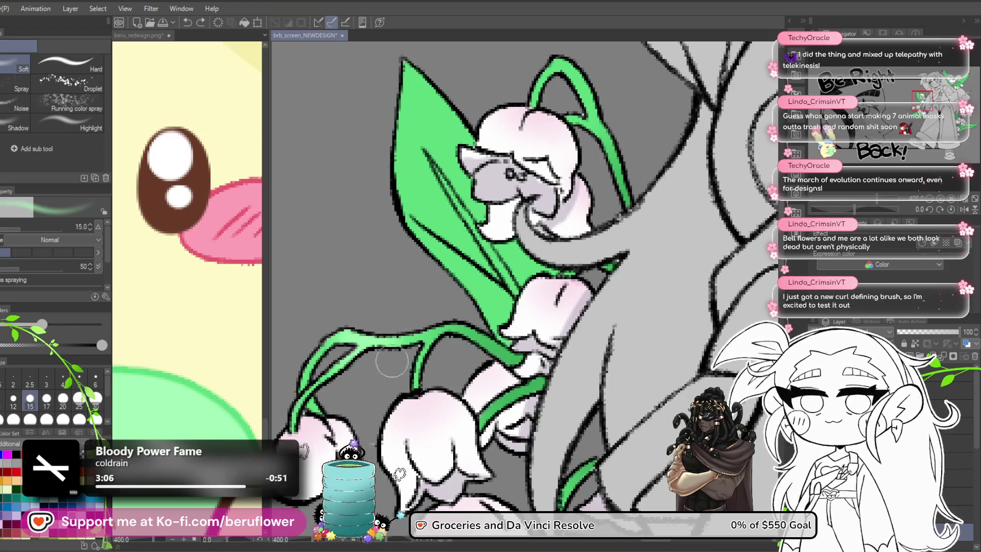
scroll(449, 264, "down", 3)
scroll(449, 263, "up", 1)
mouse_move(521, 409)
left_mouse_down()
mouse_move(447, 336)
mouse_move(431, 396)
left_mouse_up()
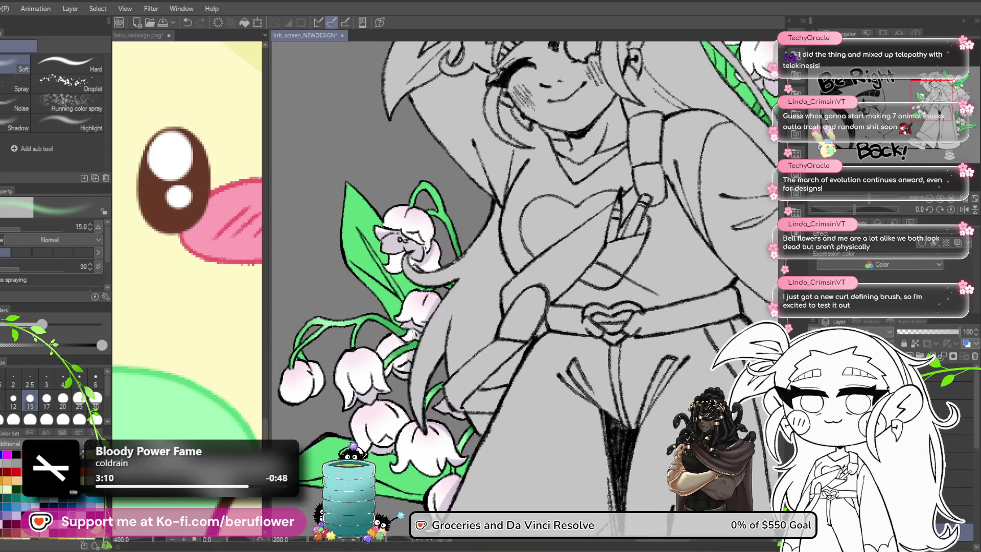
scroll(564, 260, "down", 3)
scroll(565, 260, "up", 2)
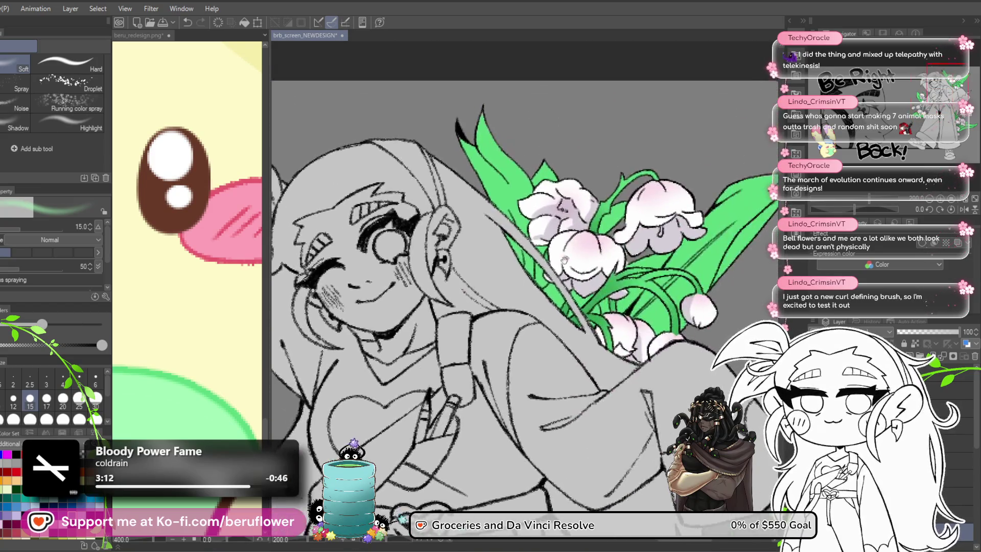
scroll(565, 260, "up", 2)
scroll(520, 290, "down", 2)
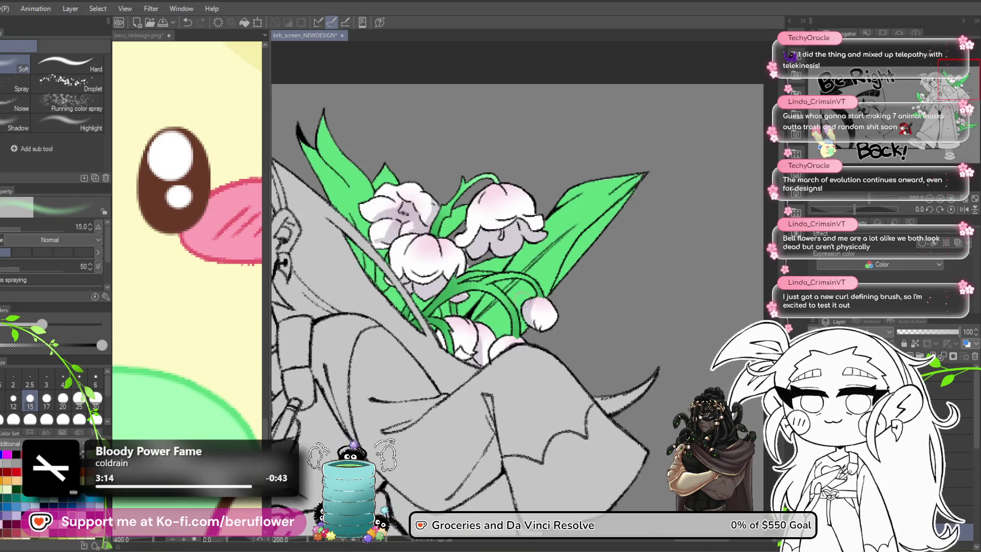
mouse_move(480, 286)
left_mouse_down()
mouse_move(499, 269)
mouse_move(459, 168)
mouse_move(465, 357)
mouse_move(463, 272)
mouse_move(457, 306)
left_mouse_up()
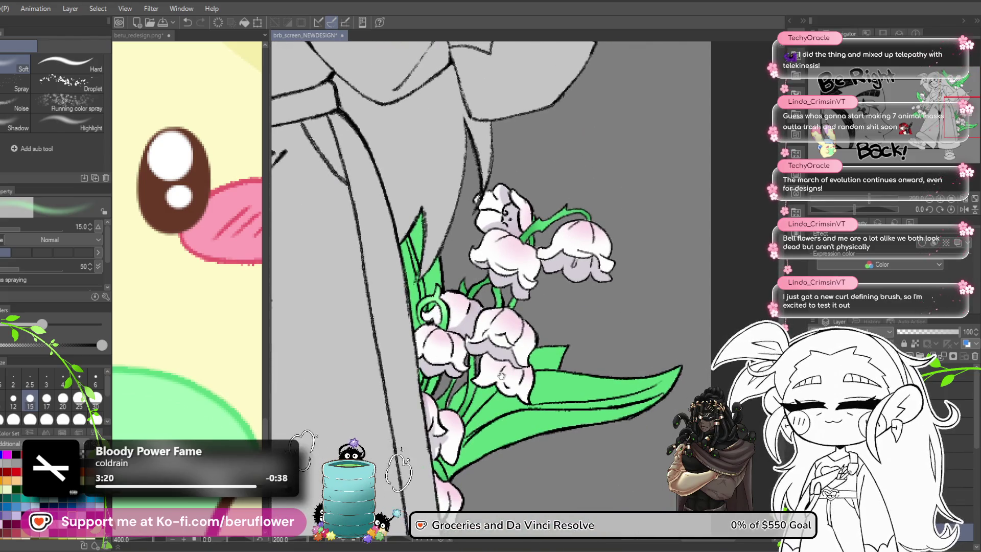
left_click_drag(501, 376, 492, 346)
mouse_move(483, 309)
left_mouse_down()
mouse_move(467, 369)
mouse_move(494, 327)
mouse_move(494, 291)
mouse_move(492, 414)
left_mouse_up()
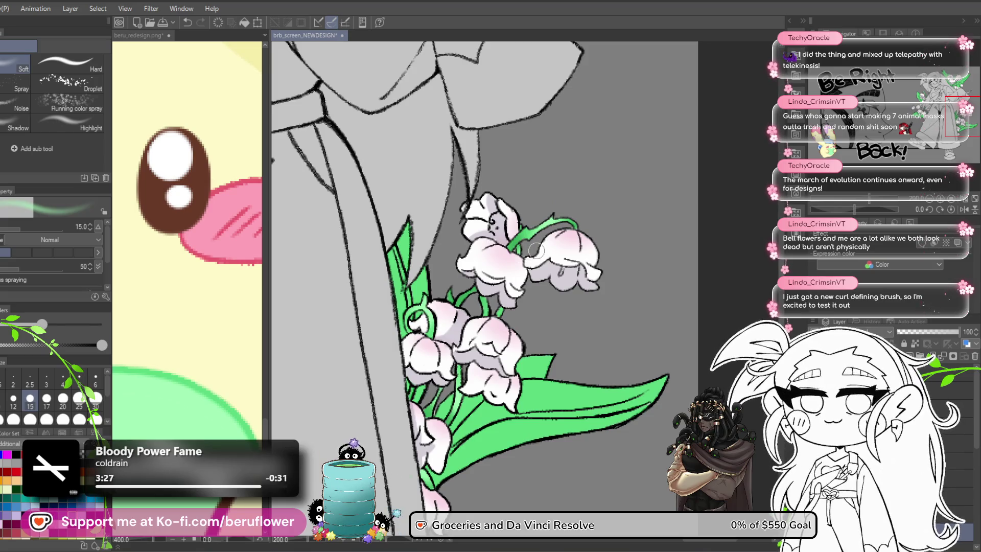
scroll(536, 250, "down", 5)
scroll(418, 431, "up", 4)
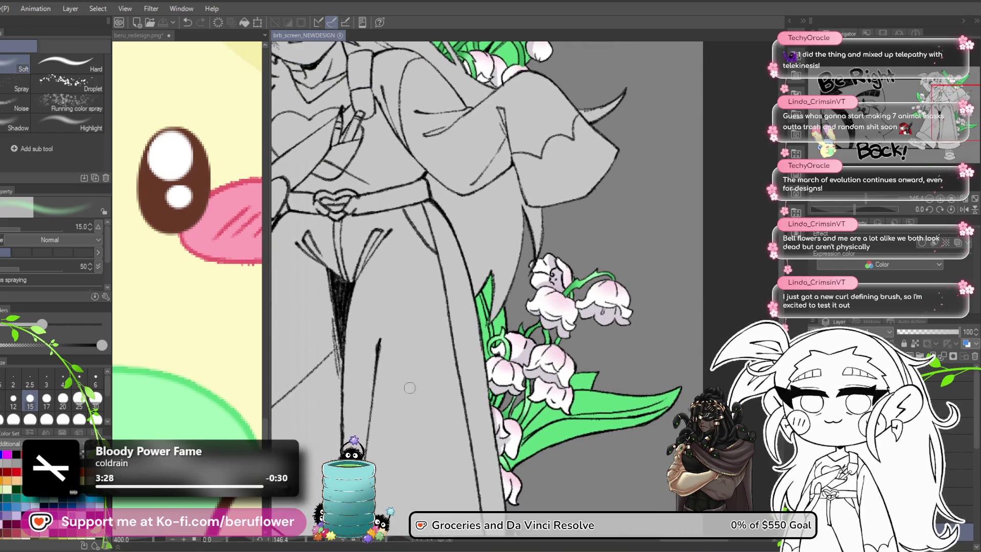
mouse_move(331, 428)
left_mouse_down()
mouse_move(410, 509)
mouse_move(592, 456)
mouse_move(513, 399)
left_mouse_up()
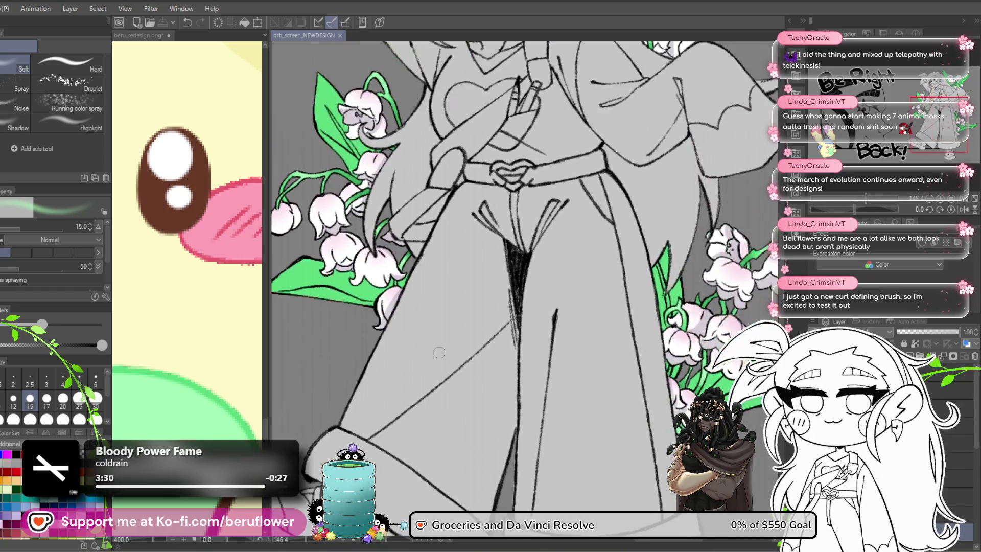
scroll(439, 352, "down", 5)
scroll(493, 279, "up", 5)
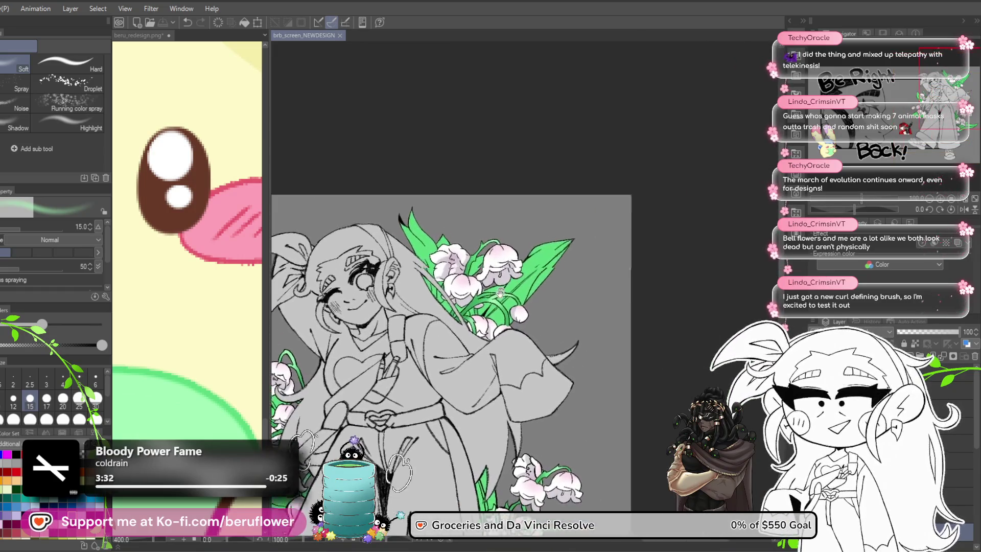
scroll(494, 278, "up", 4)
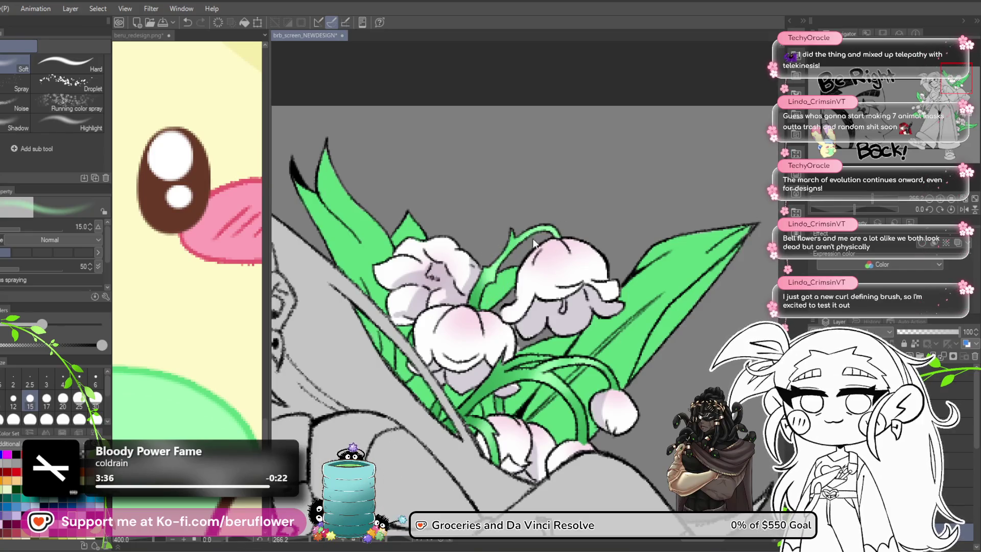
left_click_drag(506, 252, 488, 262)
scroll(493, 366, "down", 3)
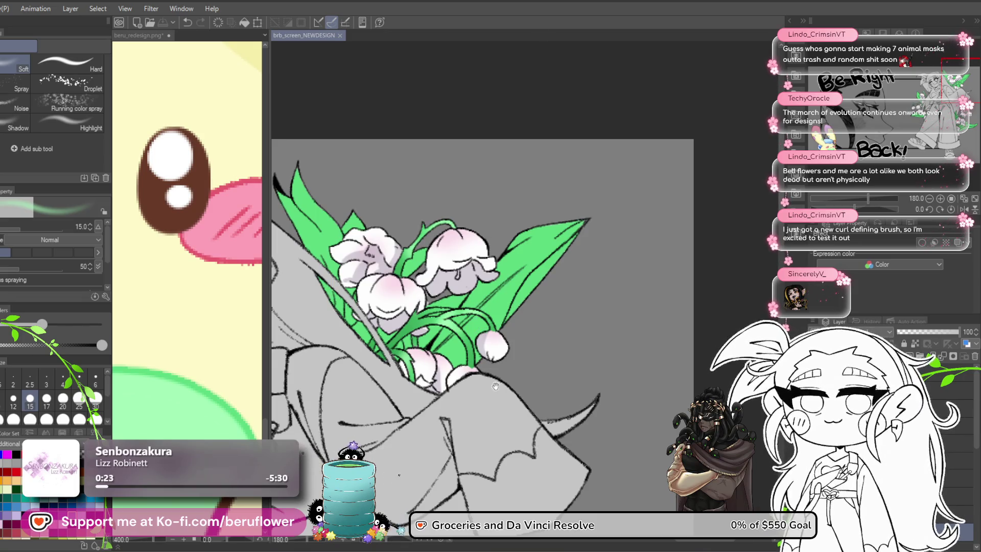
left_click_drag(495, 385, 491, 284)
scroll(438, 278, "down", 5)
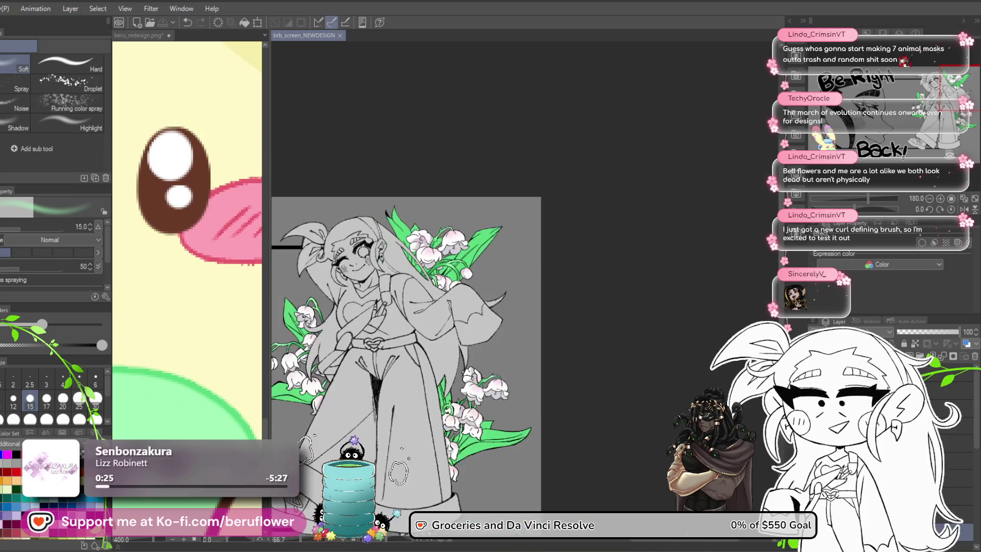
scroll(501, 299, "up", 4)
scroll(500, 299, "up", 6)
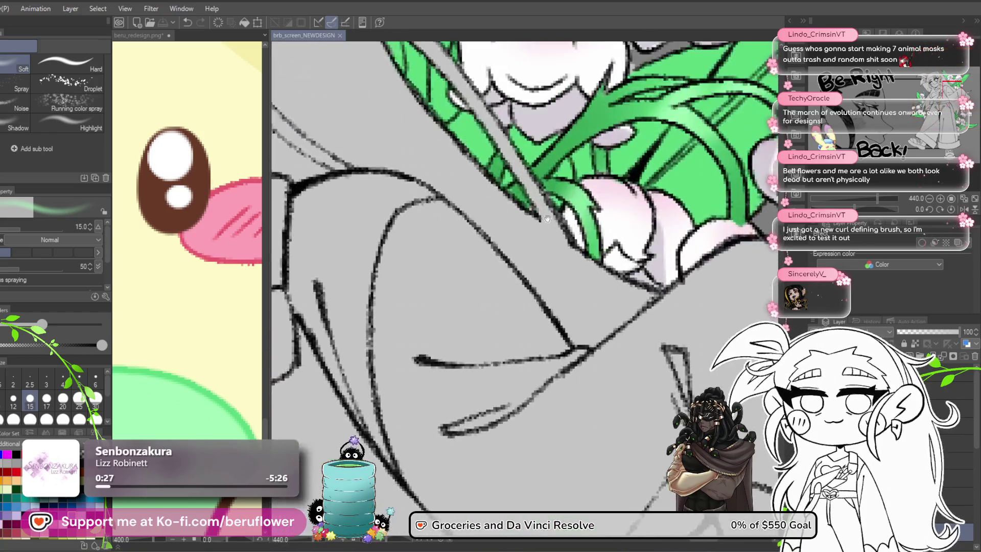
scroll(449, 322, "down", 3)
scroll(450, 322, "down", 2)
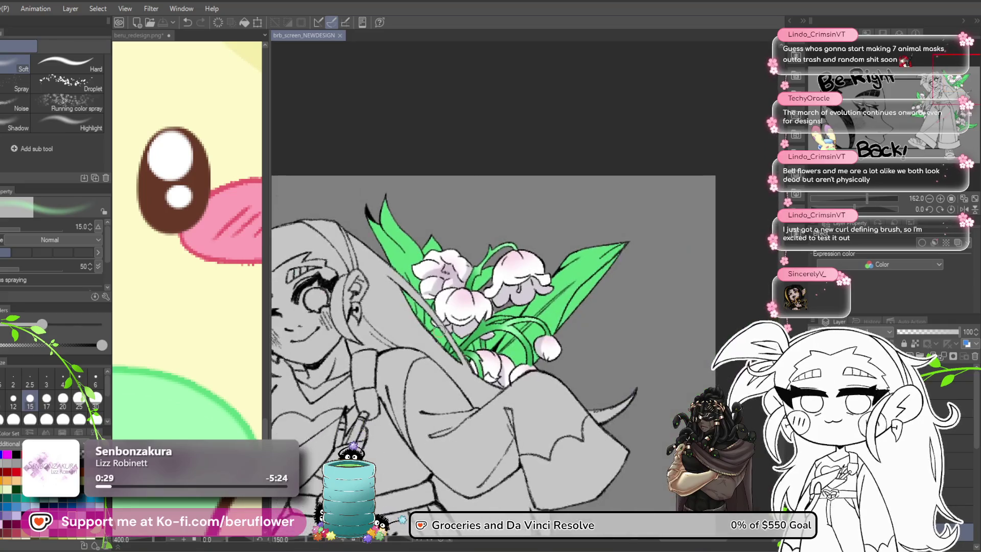
mouse_move(473, 470)
left_mouse_down()
mouse_move(517, 296)
mouse_move(576, 263)
mouse_move(473, 324)
left_mouse_up()
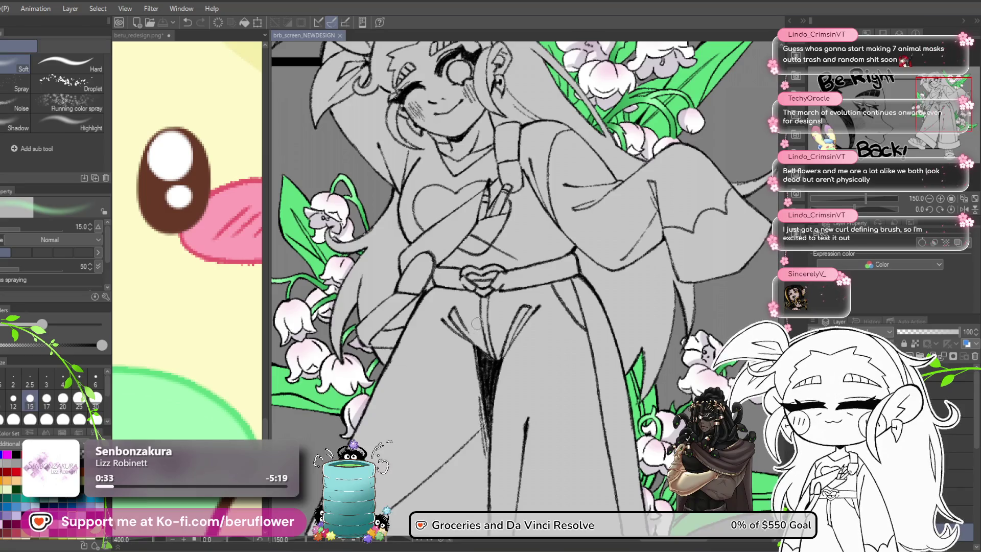
Bring the lower-right bouquet into view and raise the brush size to 40
left_click_drag(551, 342, 507, 349)
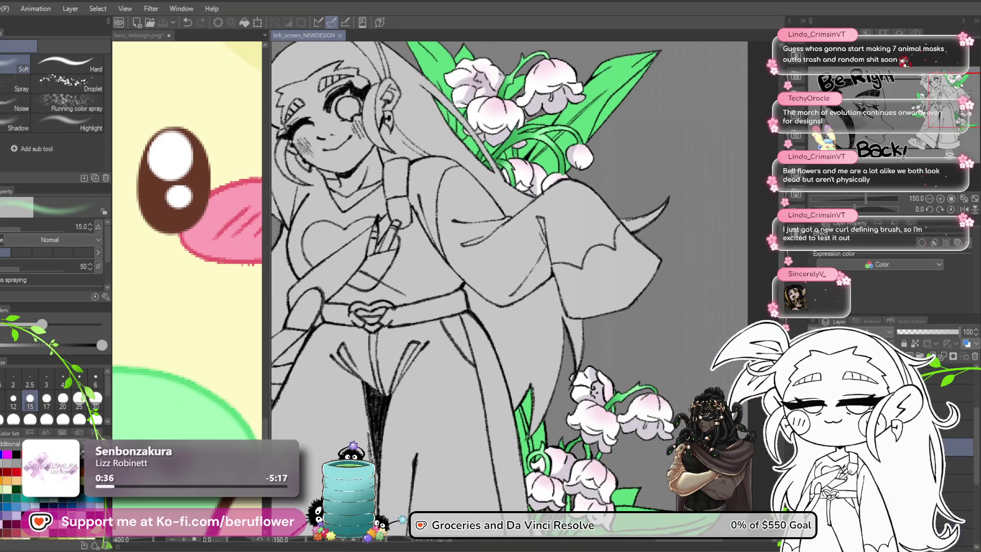
left_click_drag(596, 456, 591, 377)
scroll(551, 400, "up", 5)
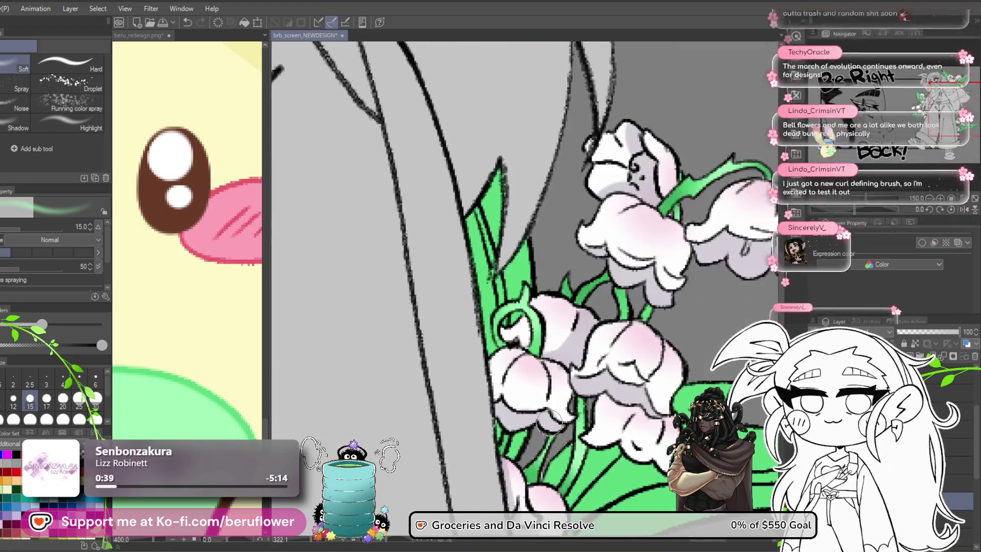
scroll(573, 329, "down", 5)
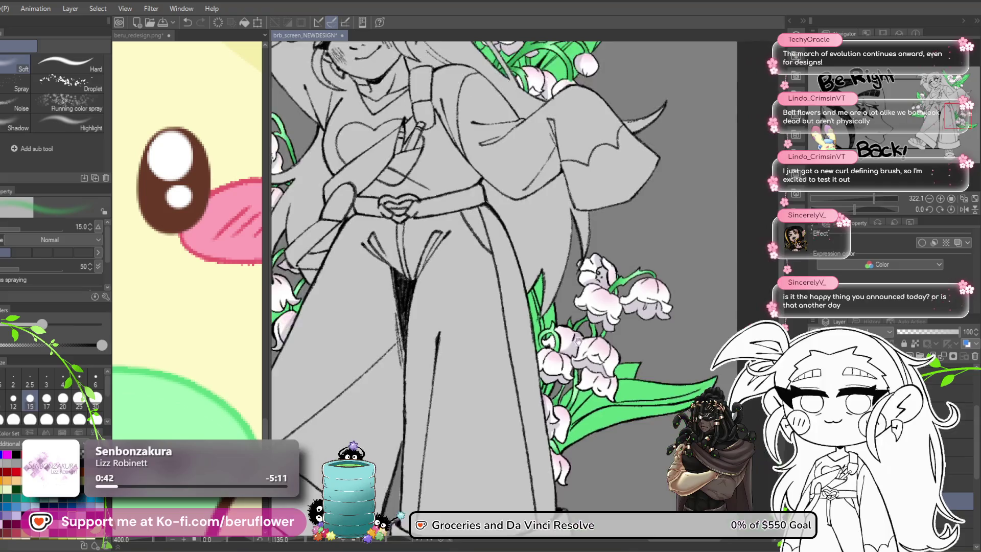
key("bracketright")
key("bracketright")
key("bracketright")
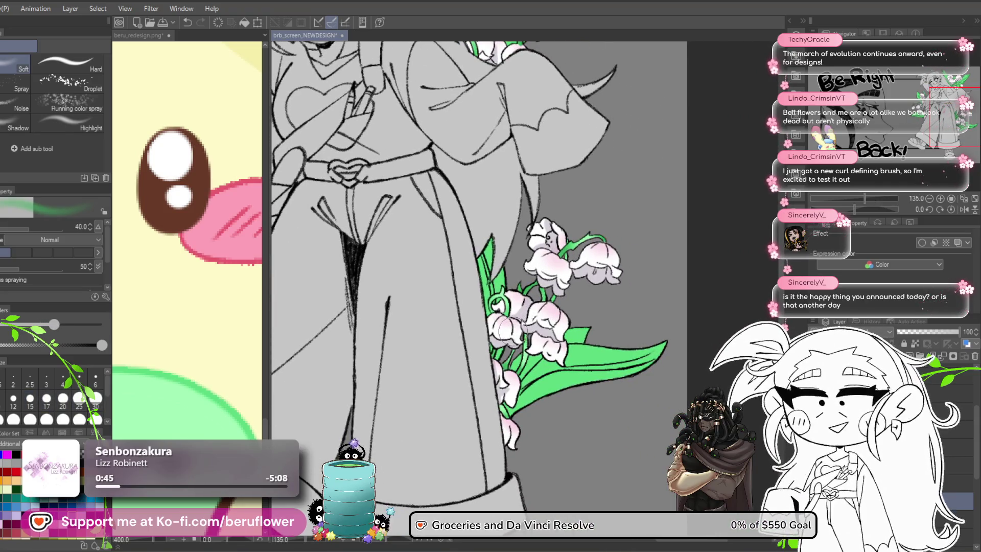
key("bracketright")
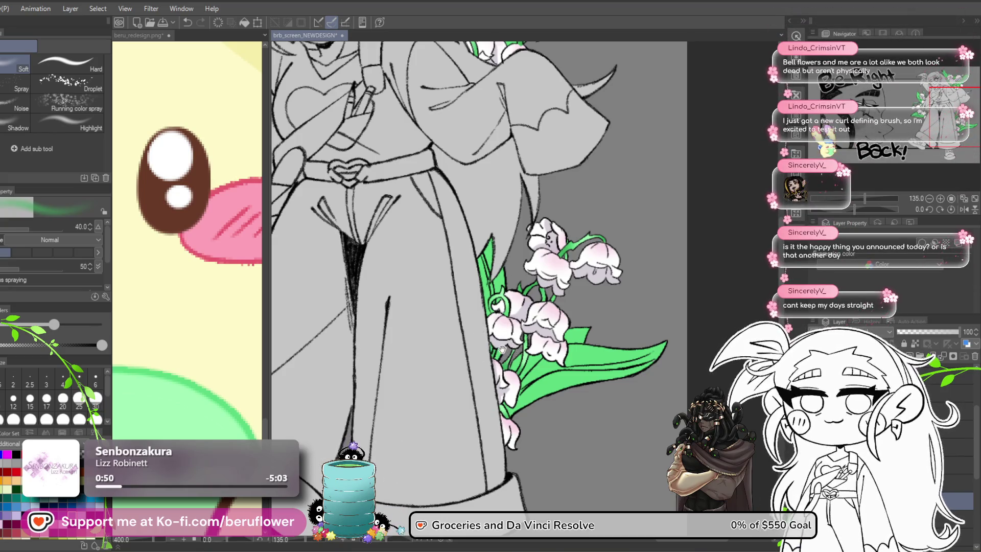
Undo the last stroke on the lower bouquet and select the 53%-opacity layer above
left_click_drag(502, 349, 513, 362)
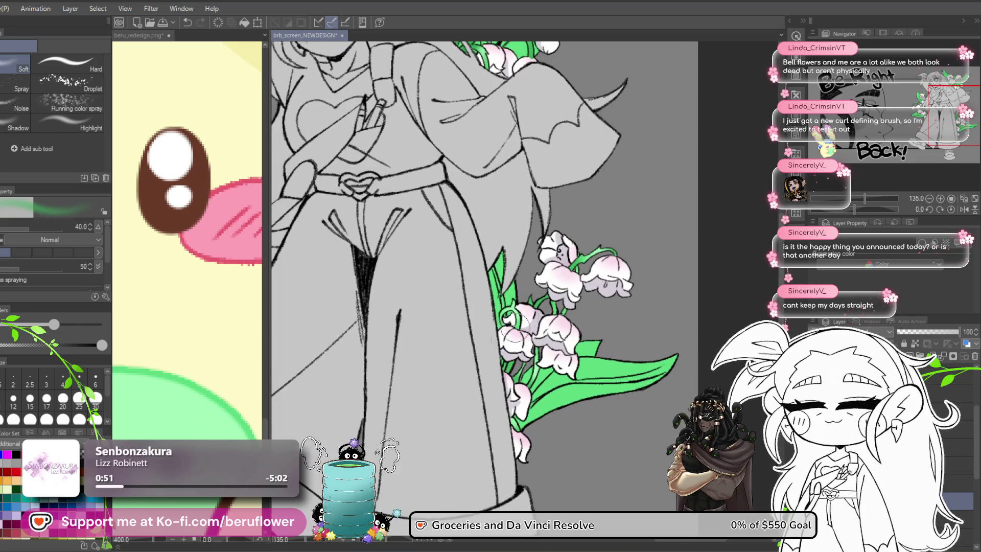
left_click_drag(549, 408, 544, 388)
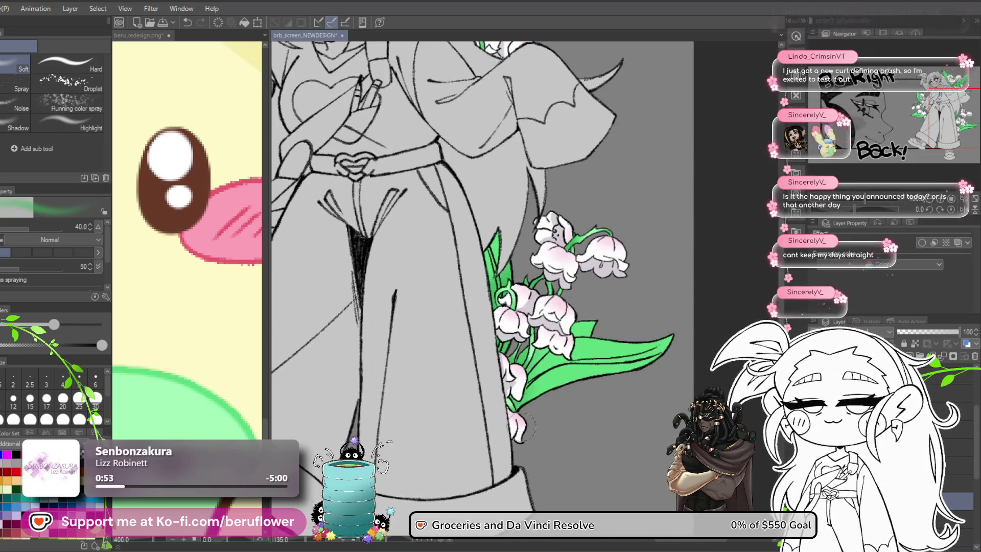
scroll(573, 437, "down", 3)
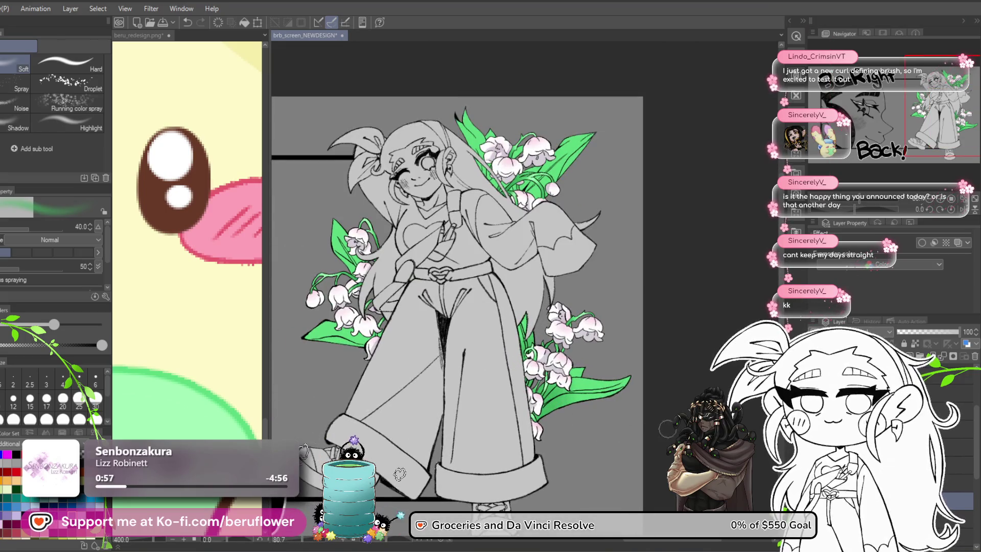
key("ctrl+z")
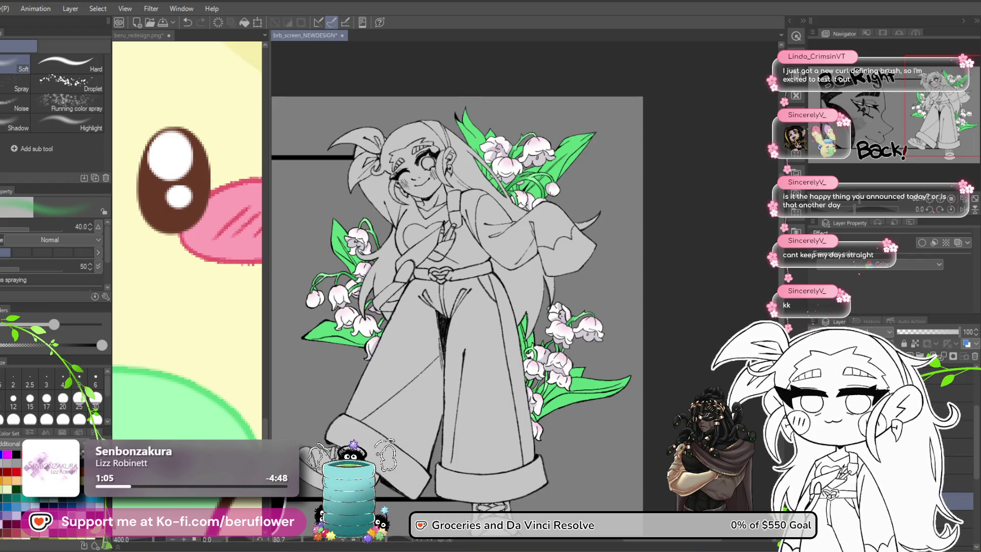
left_click(950, 464)
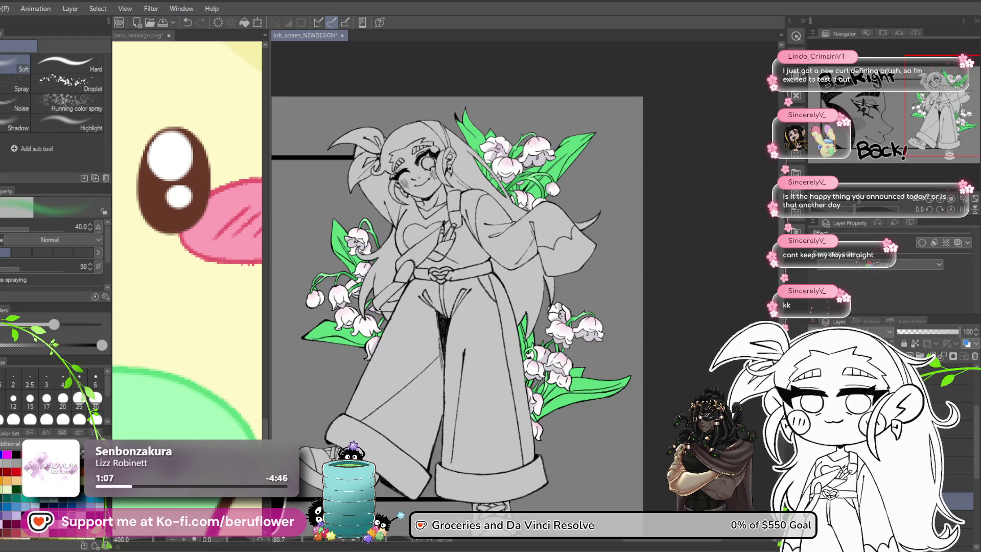
On the 53%-opacity layer, draw dark vein strokes across the green leaf
left_click(950, 499)
left_click(950, 464)
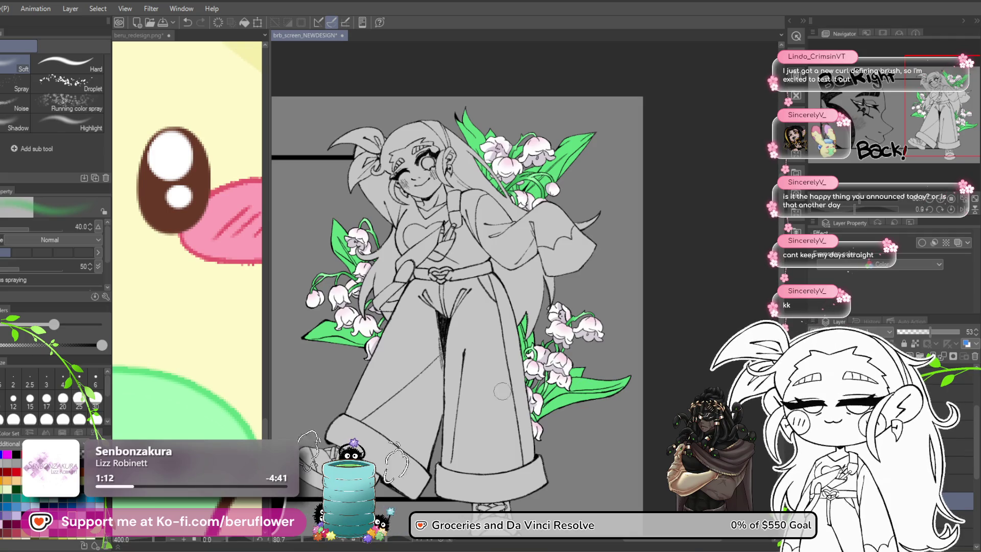
scroll(513, 392, "up", 6)
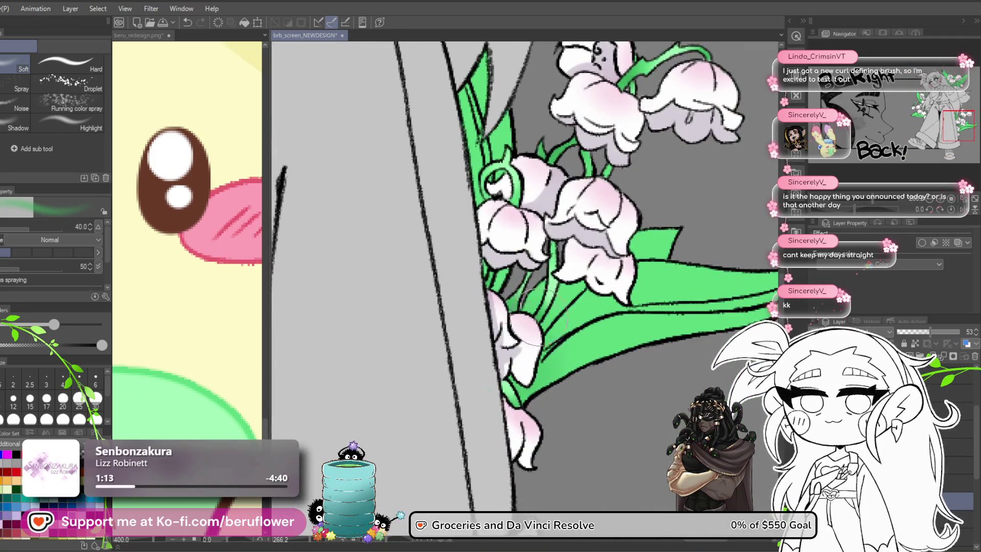
scroll(687, 409, "down", 5)
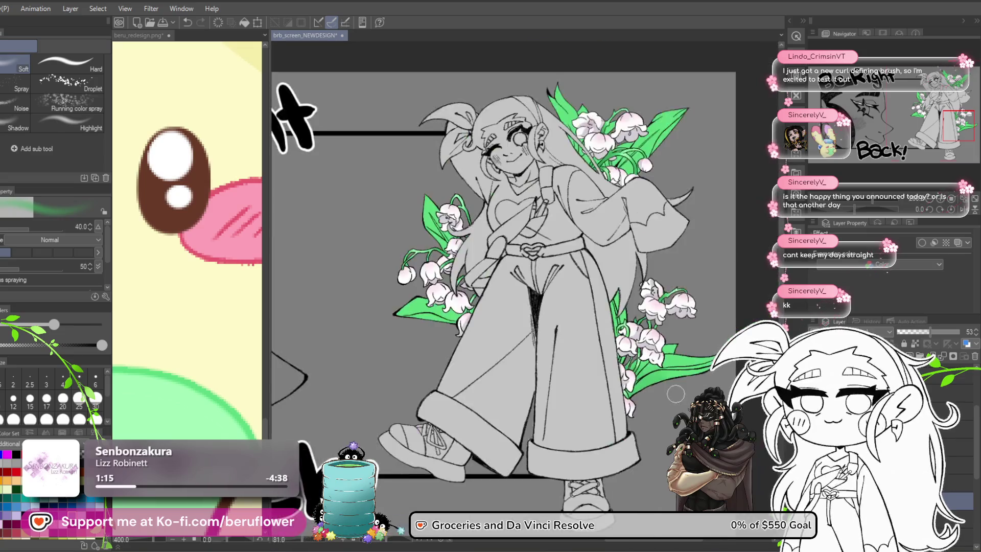
scroll(716, 380, "up", 4)
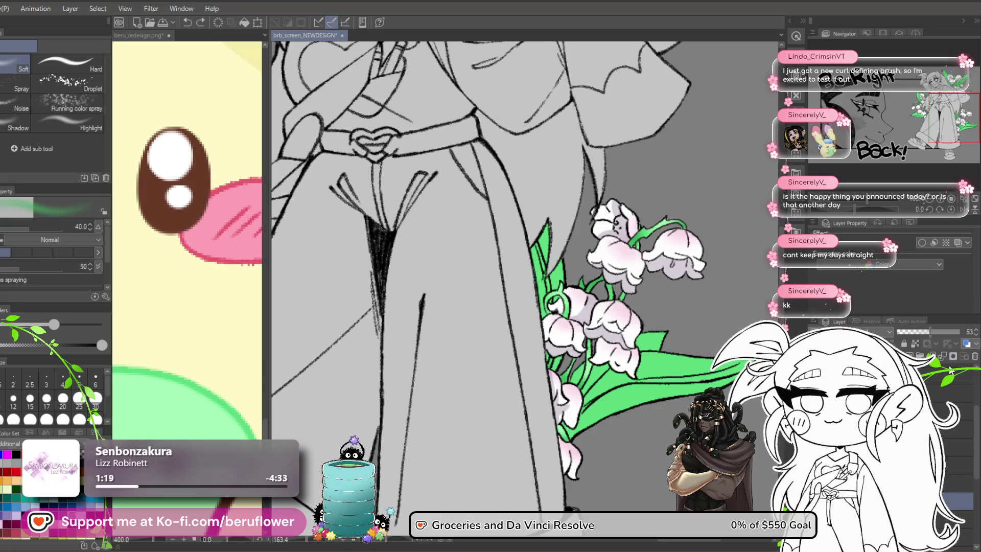
left_click_drag(597, 376, 579, 419)
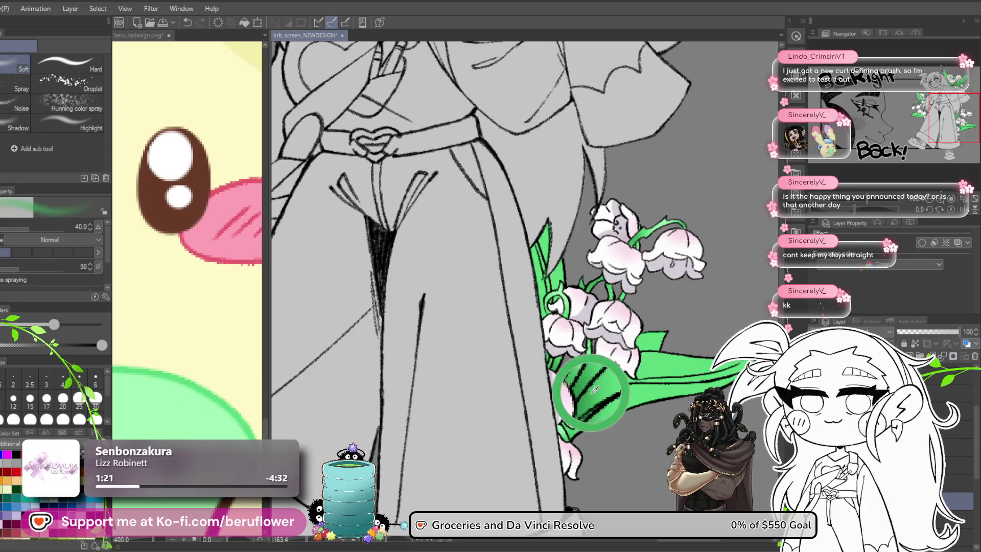
left_click_drag(608, 373, 588, 408)
Fade the vein strokes to 53% opacity and add a faint stroke near the flower stem
left_click_drag(958, 331, 931, 332)
left_click_drag(618, 404, 605, 396)
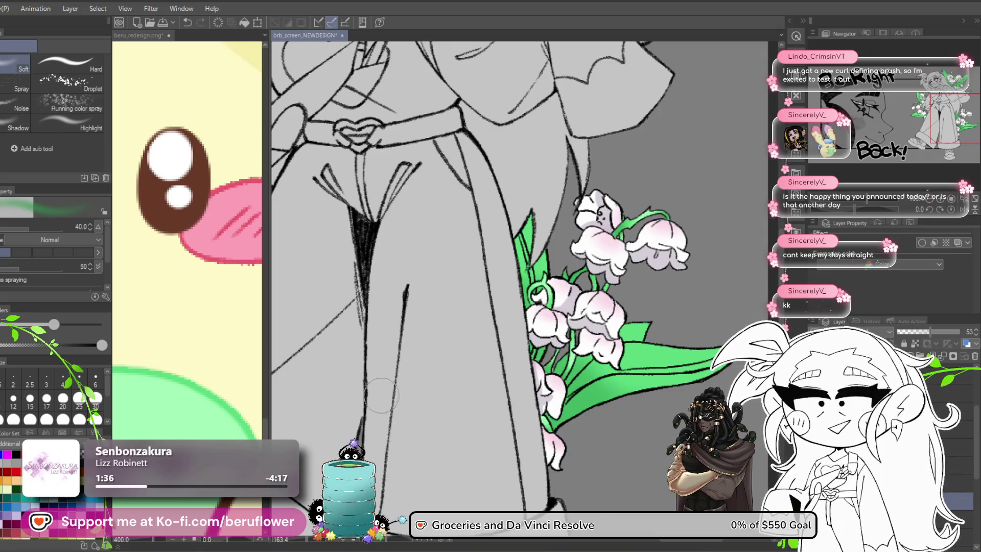
mouse_move(314, 511)
left_mouse_down()
mouse_move(576, 382)
mouse_move(438, 326)
mouse_move(405, 406)
mouse_move(418, 439)
left_mouse_up()
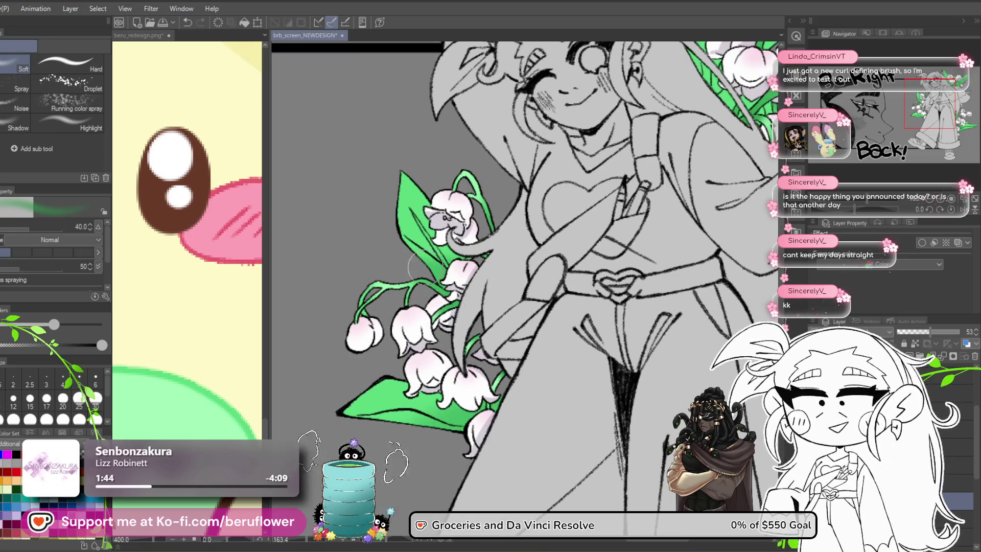
left_click_drag(520, 294, 559, 296)
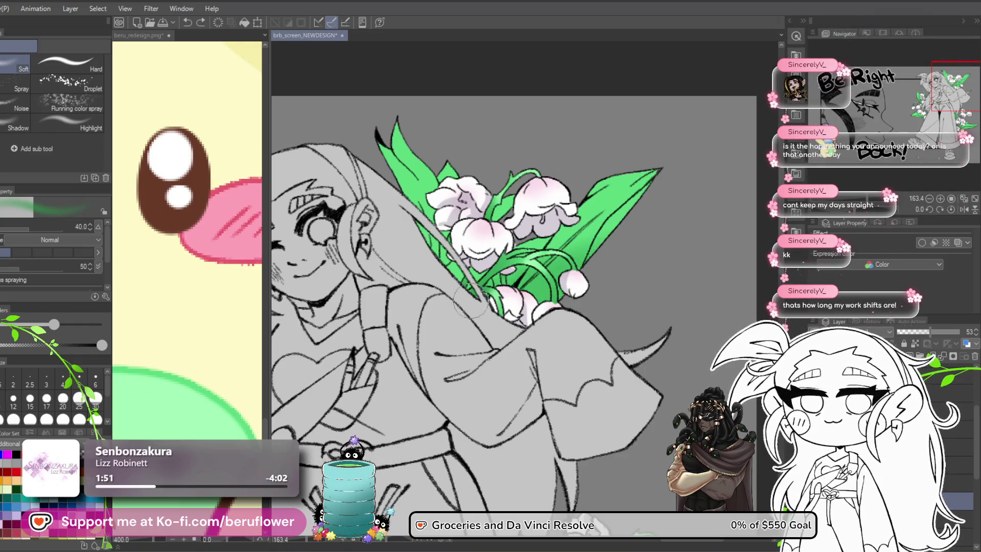
mouse_move(459, 289)
left_mouse_down()
mouse_move(442, 258)
mouse_move(455, 285)
left_mouse_up()
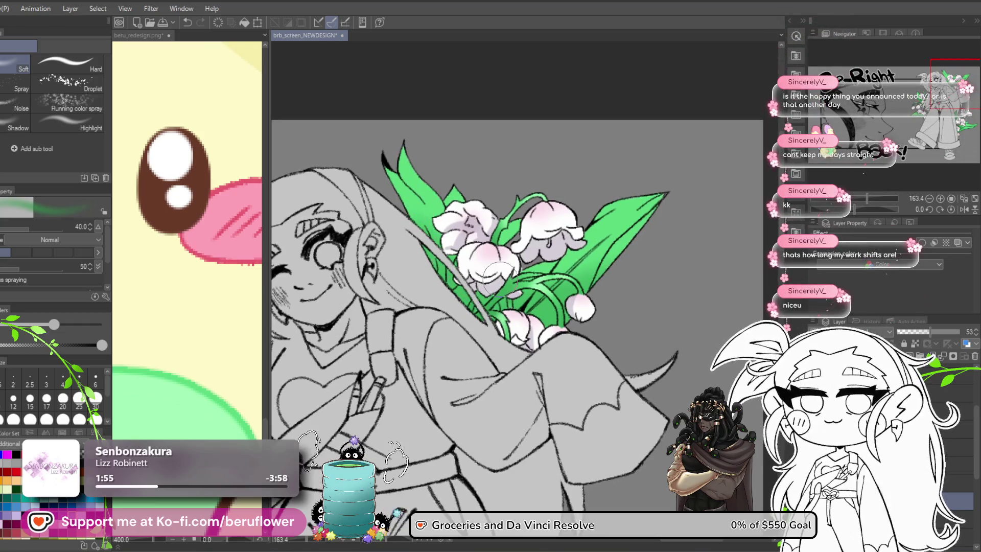
scroll(500, 276, "down", 5)
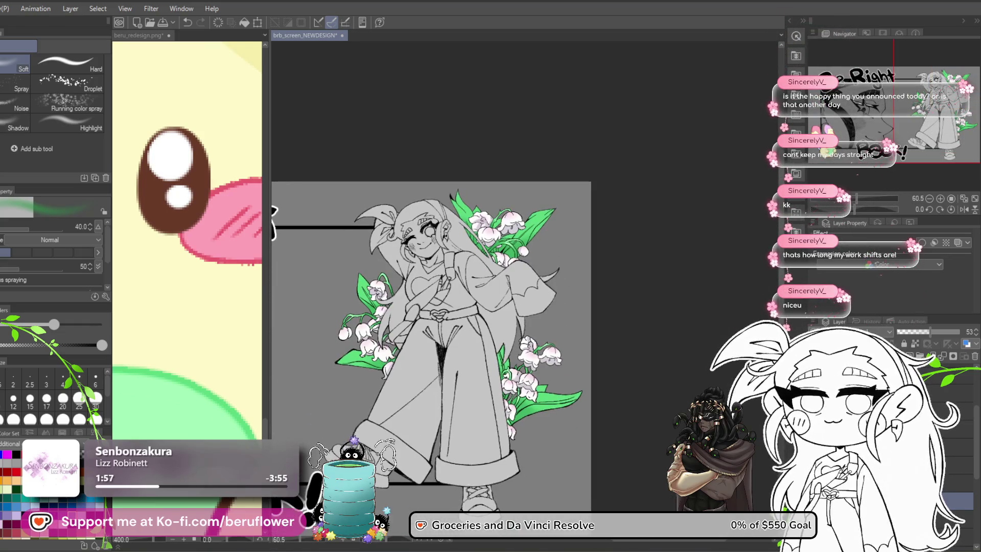
Zoom in and pan along the lower lily bouquet to inspect the shading
left_click_drag(449, 307, 463, 260)
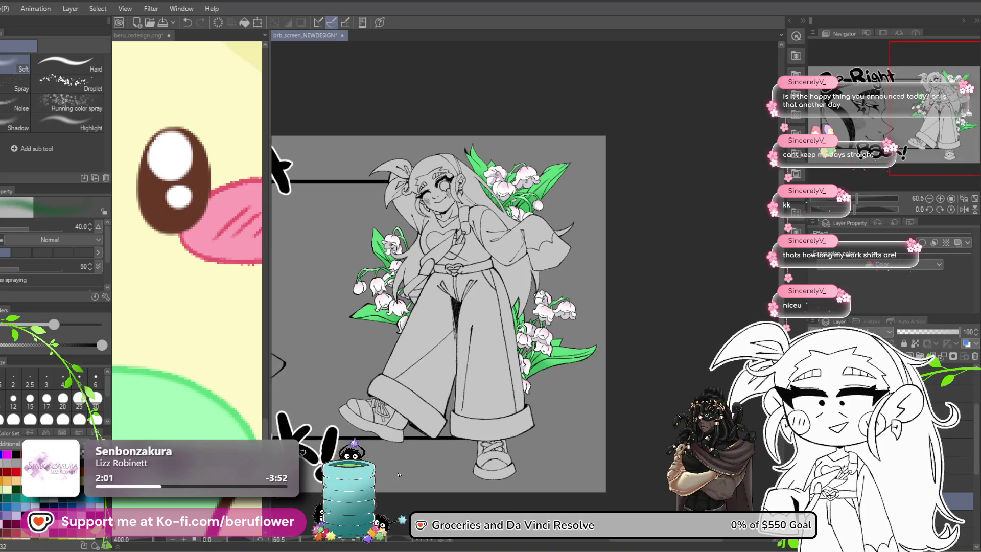
scroll(542, 332, "up", 5)
left_click_drag(493, 511, 493, 405)
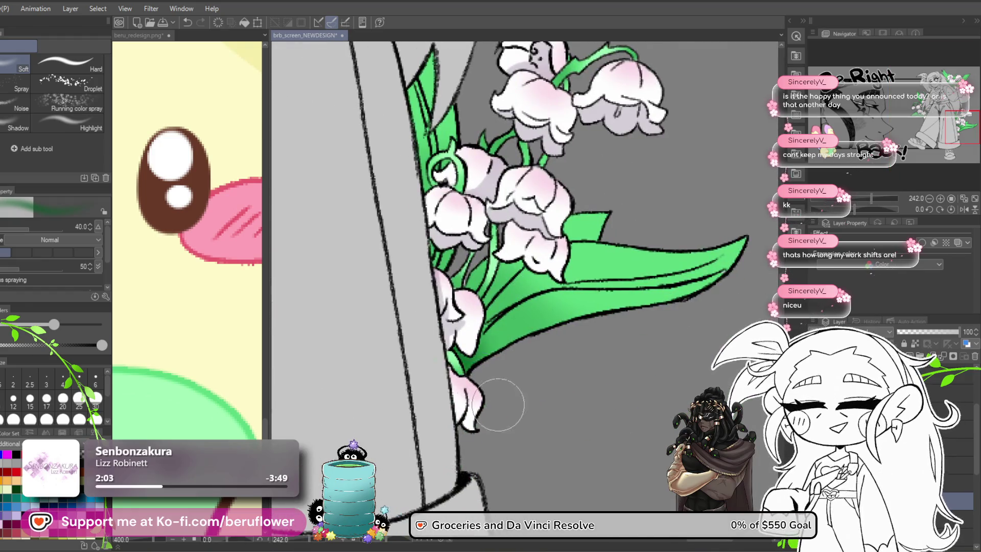
left_click_drag(557, 368, 578, 391)
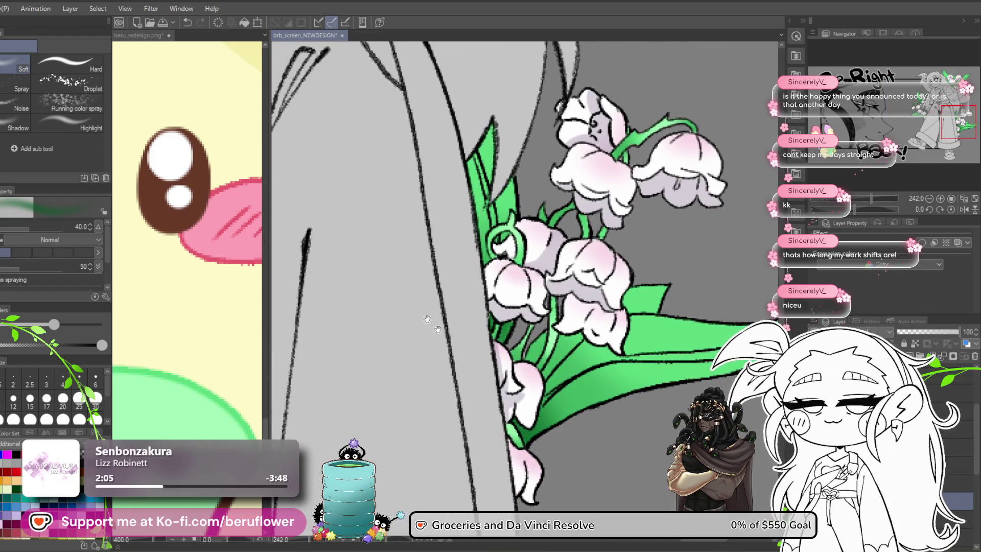
scroll(427, 319, "down", 2)
scroll(471, 301, "up", 2)
scroll(471, 301, "down", 2)
scroll(397, 338, "up", 2)
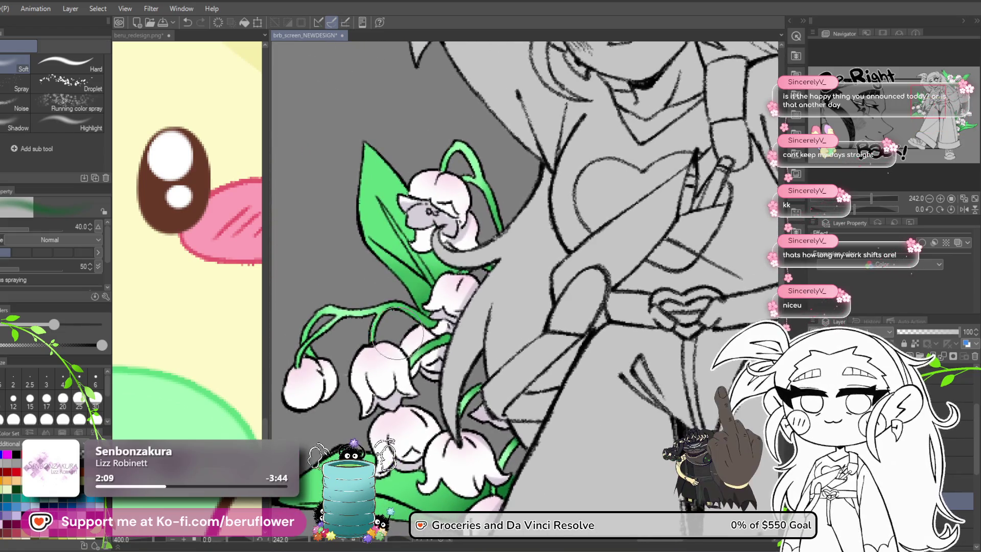
scroll(396, 333, "down", 2)
scroll(424, 321, "up", 2)
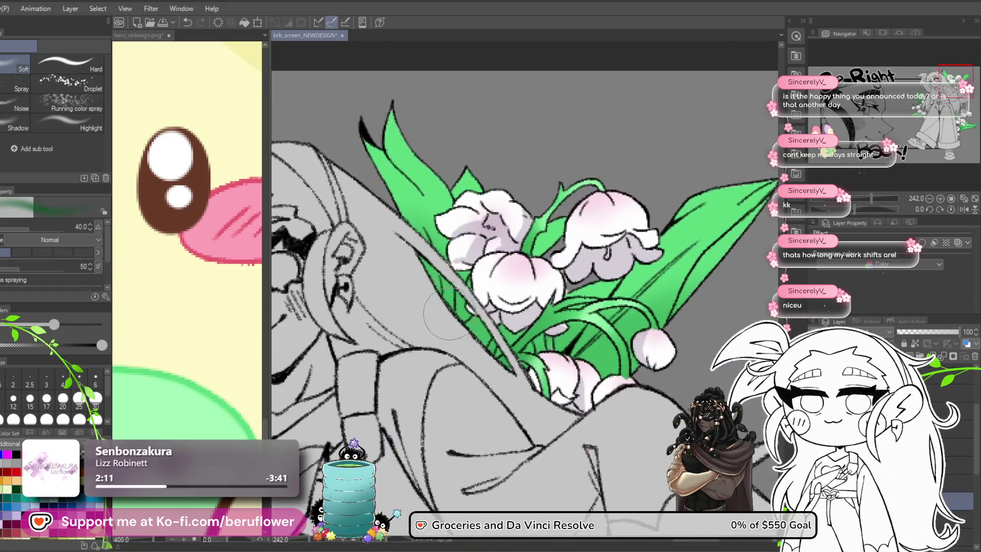
Check the upper bouquet, raise the brush size to 70, and view the trouser hem
left_click_drag(449, 317, 381, 266)
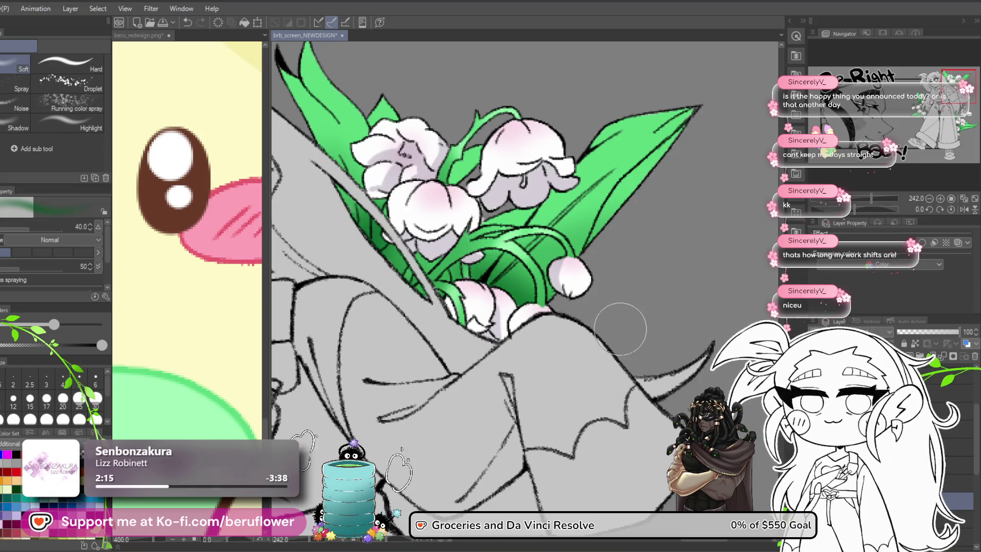
scroll(620, 328, "down", 3)
scroll(492, 379, "up", 2)
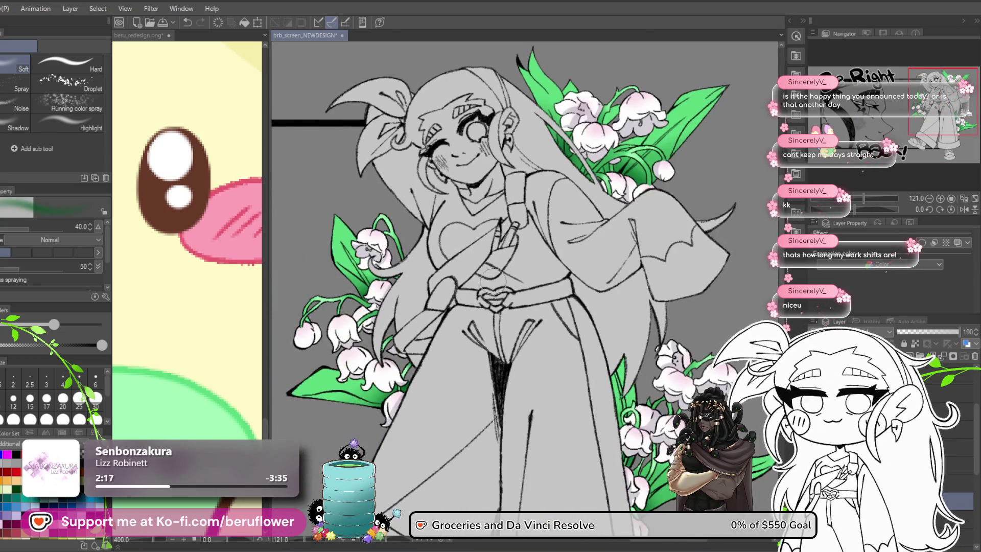
scroll(492, 281, "up", 2)
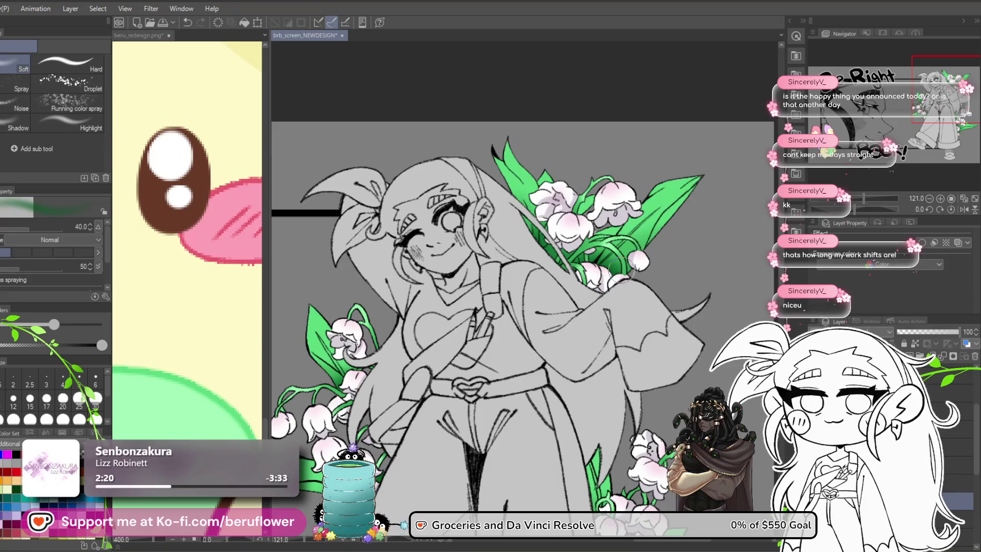
key("bracketright")
key("bracketright")
key("bracketright")
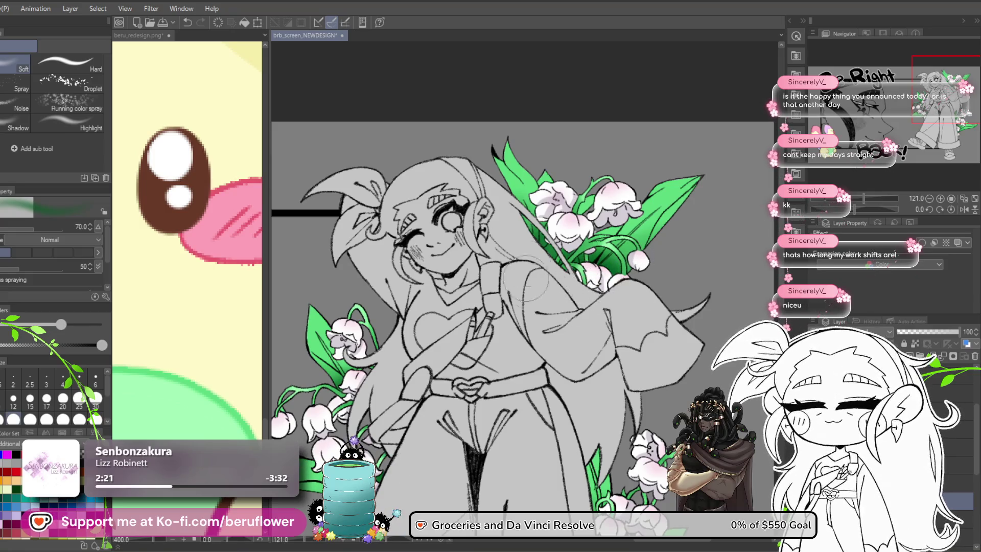
scroll(700, 363, "down", 5)
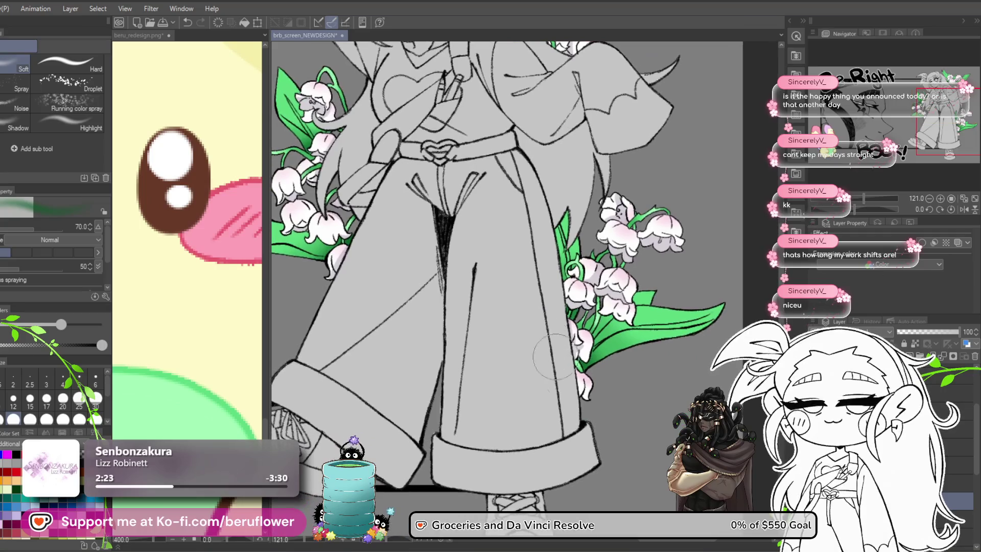
left_click_drag(588, 360, 609, 386)
scroll(610, 387, "down", 1)
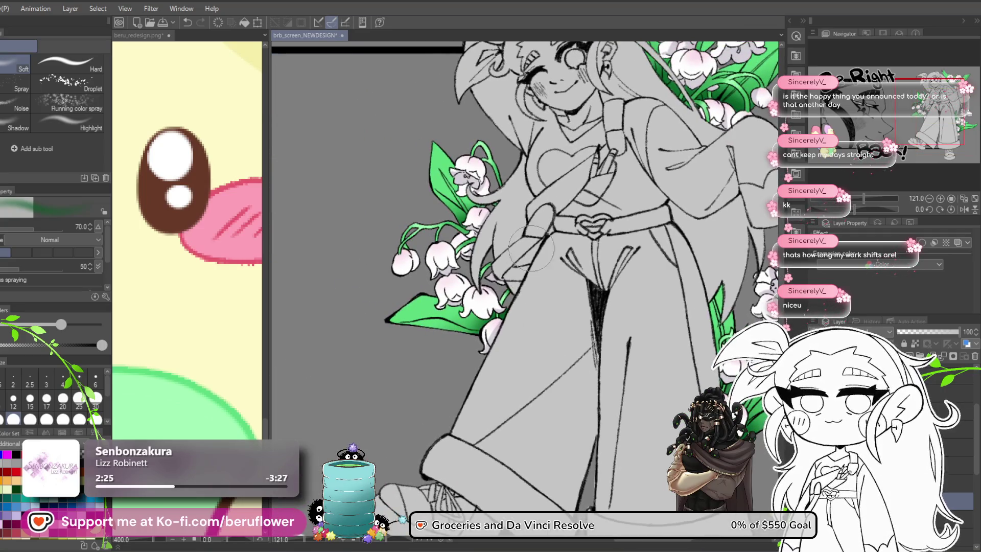
scroll(609, 387, "down", 3)
scroll(573, 292, "up", 4)
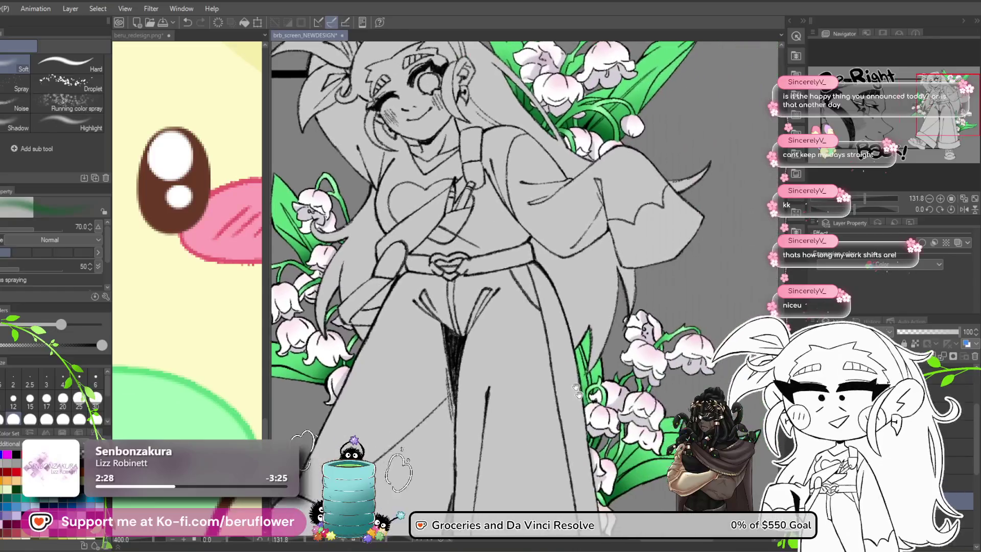
scroll(573, 292, "down", 2)
scroll(575, 291, "up", 2)
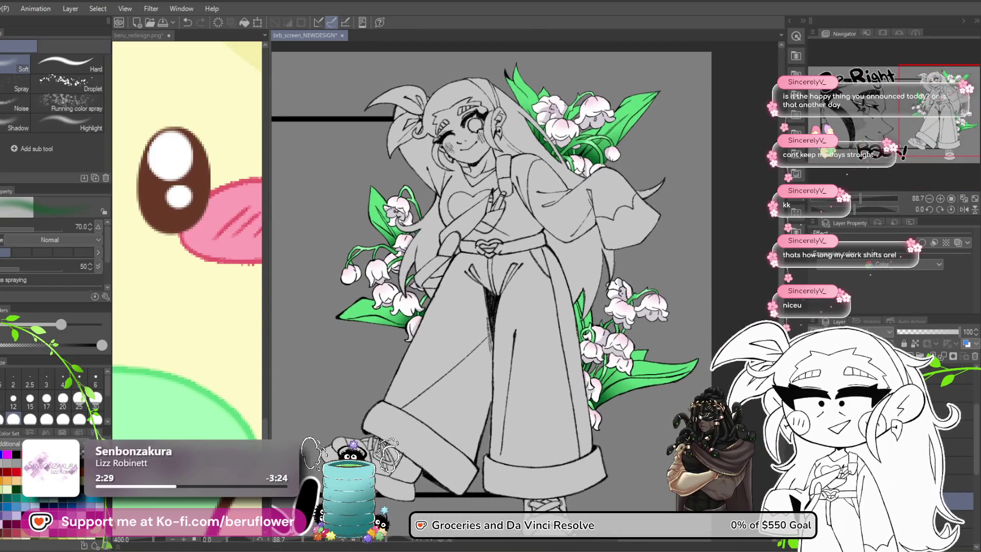
Lower the layer opacity to 70 and save the document
left_click(941, 331)
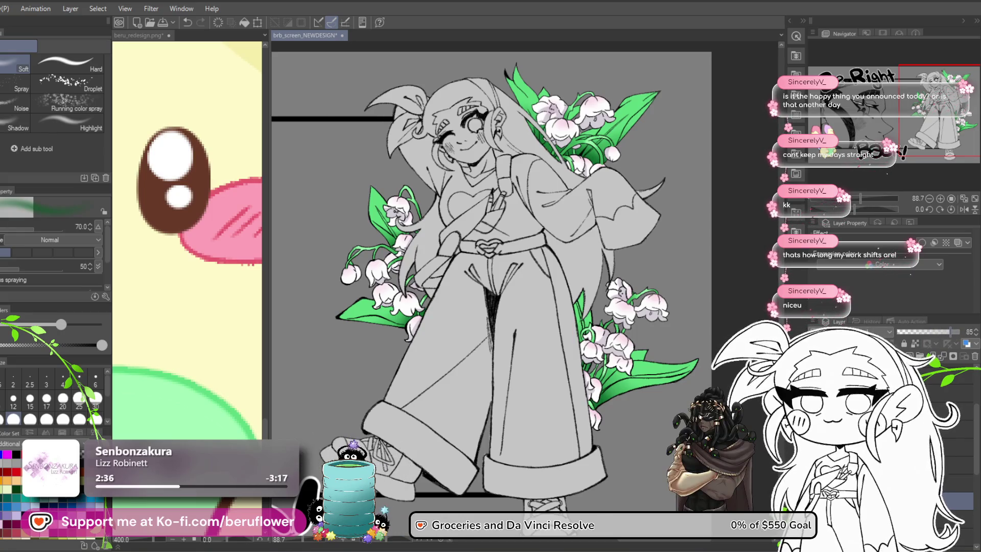
scroll(536, 370, "down", 3)
scroll(480, 407, "up", 2)
left_click_drag(453, 430, 481, 407)
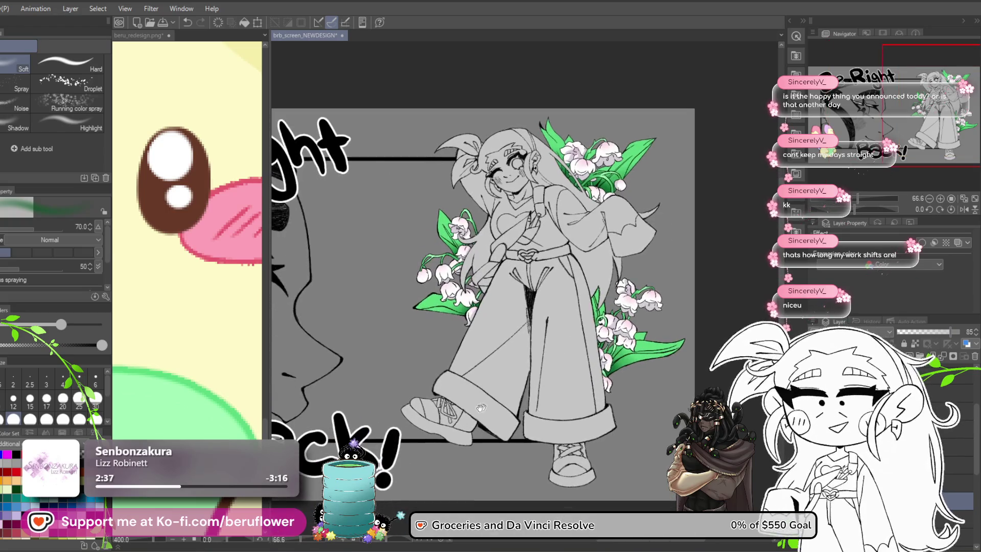
key("ctrl+s")
Zoom out and recentre to review the whole BRB layout around the character
scroll(519, 329, "up", 5)
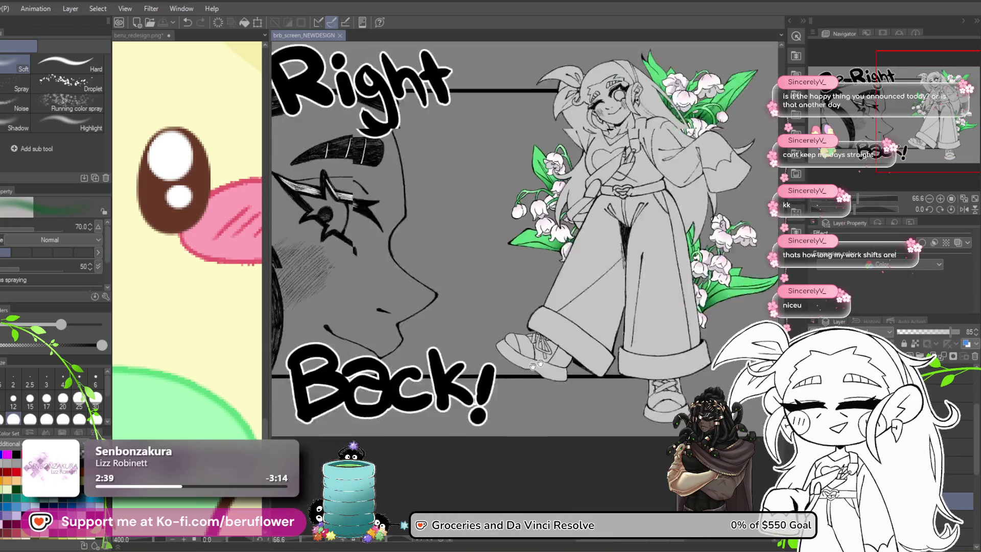
scroll(458, 442, "down", 1)
left_click_drag(459, 442, 367, 469)
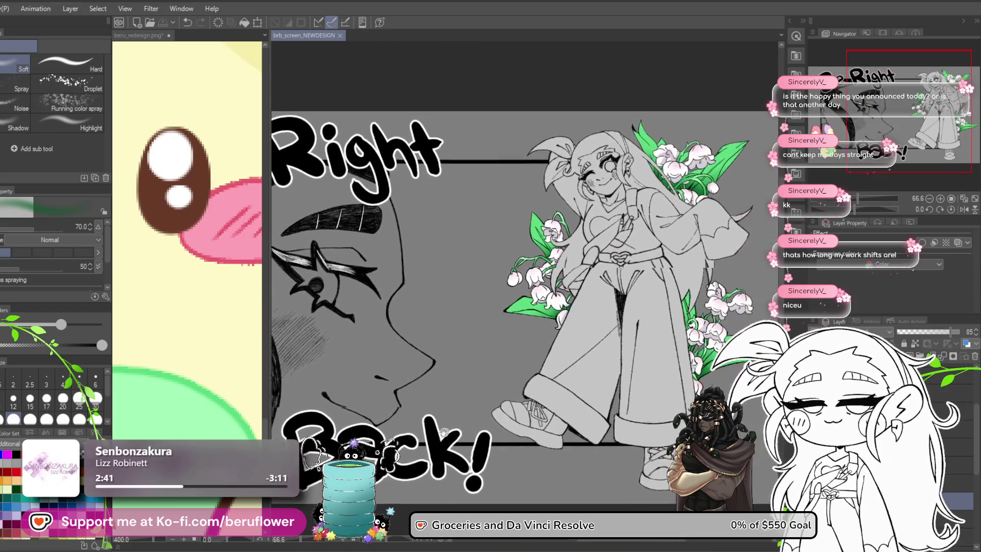
scroll(547, 401, "down", 2)
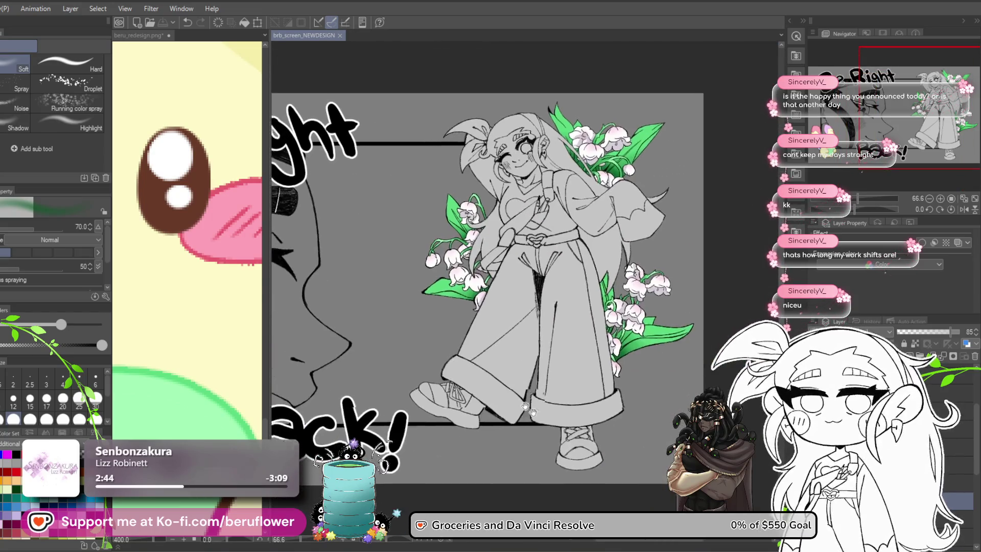
scroll(530, 365, "up", 2)
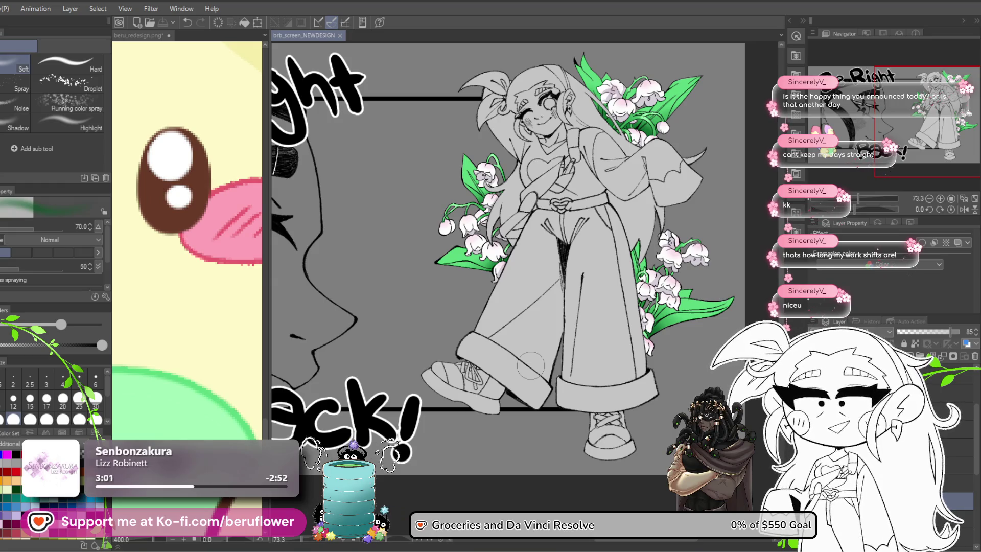
scroll(594, 354, "down", 1)
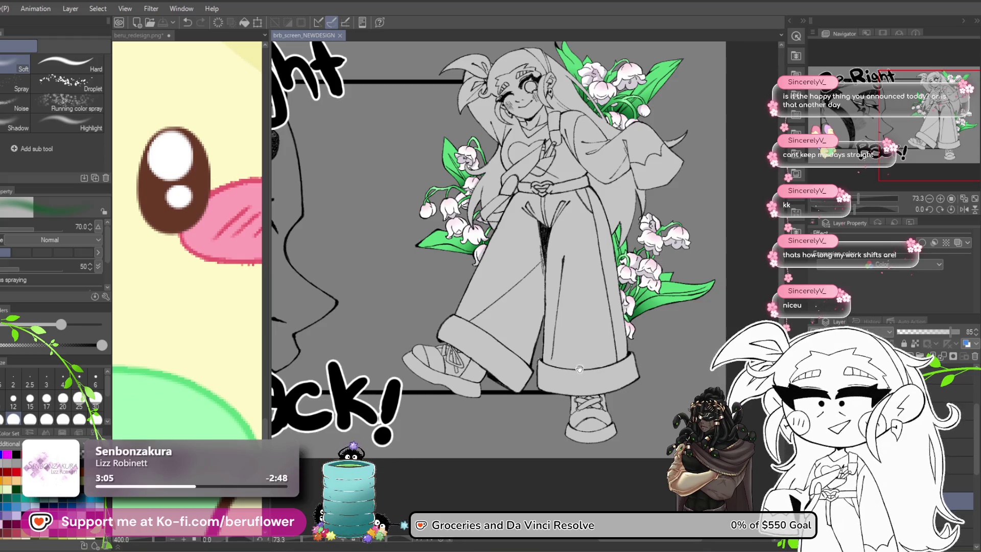
scroll(564, 347, "down", 2)
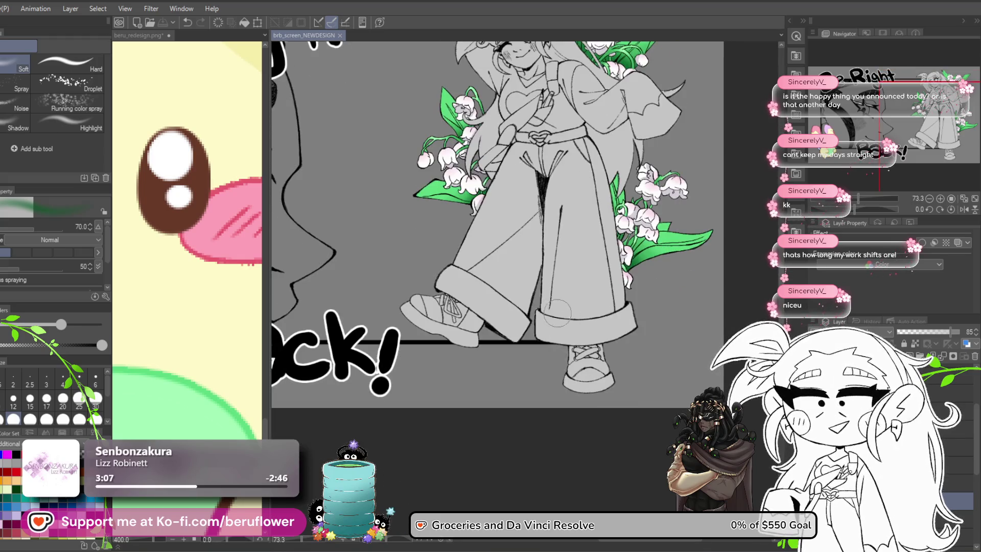
scroll(544, 340, "down", 2)
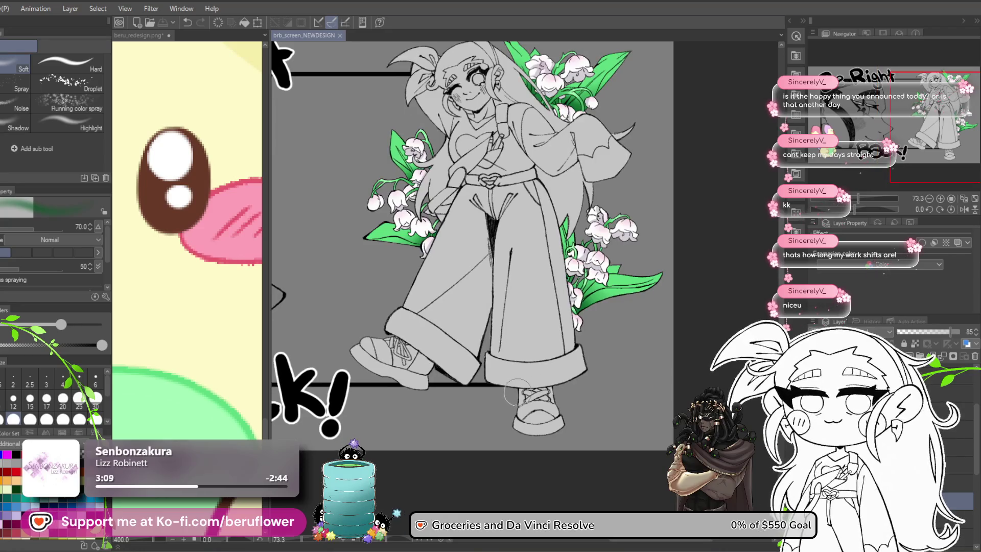
left_click_drag(503, 345, 555, 392)
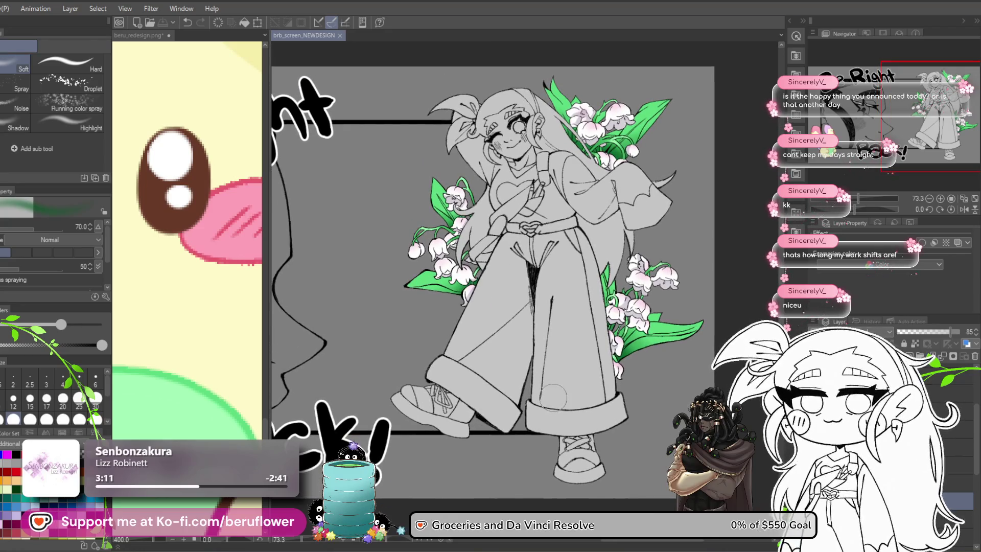
Lower the layer opacity to 53 and zoom in on the lily-framed character
left_click(930, 332)
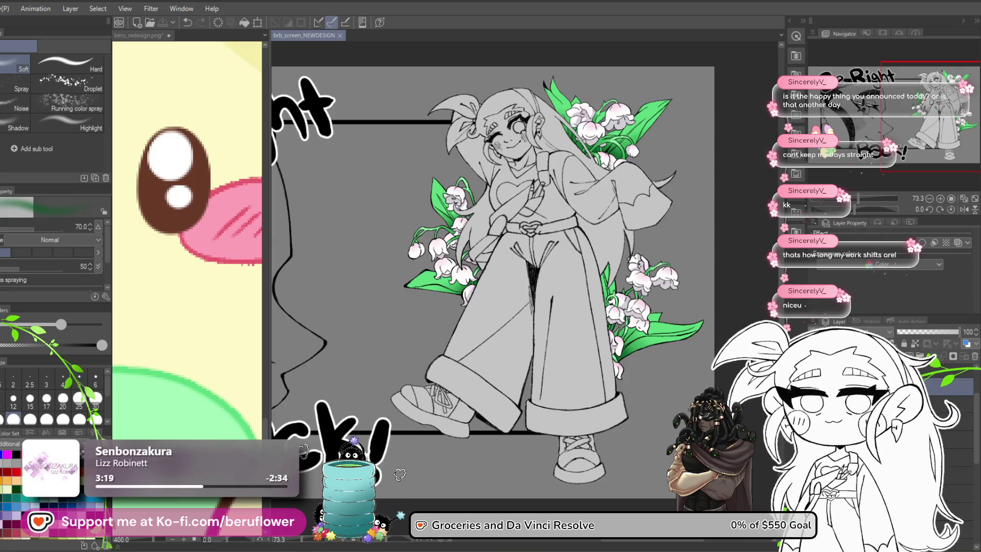
scroll(471, 420, "up", 10)
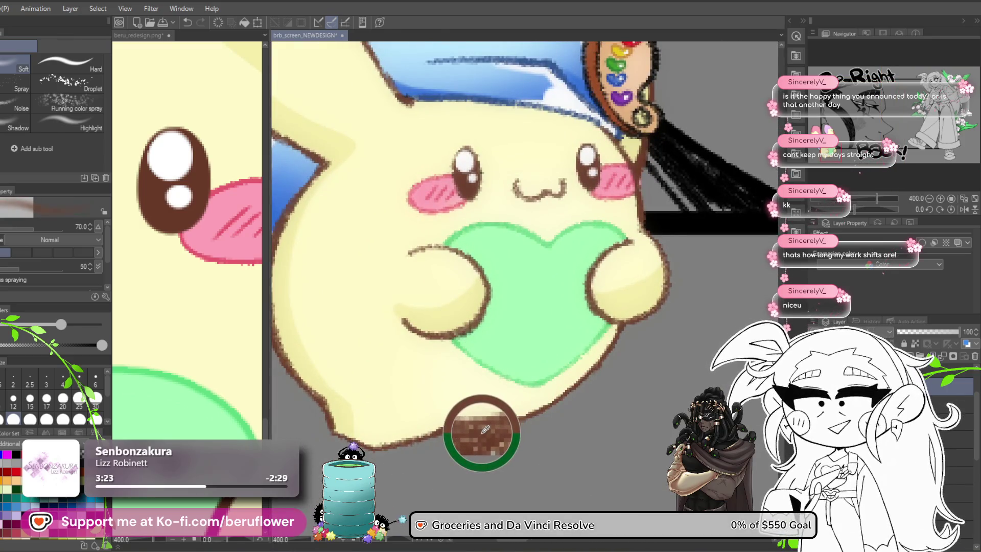
scroll(493, 418, "down", 5)
scroll(493, 418, "down", 3)
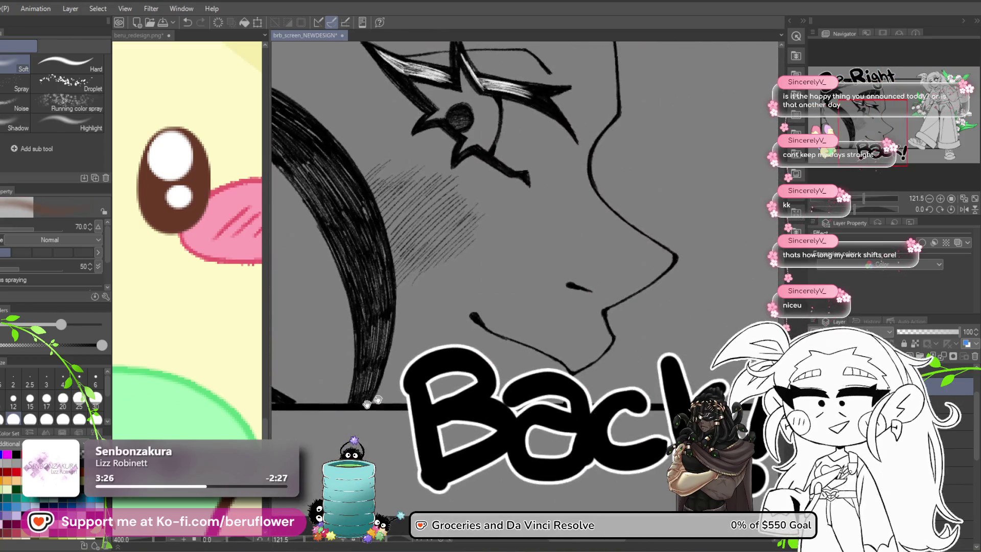
scroll(493, 418, "down", 3)
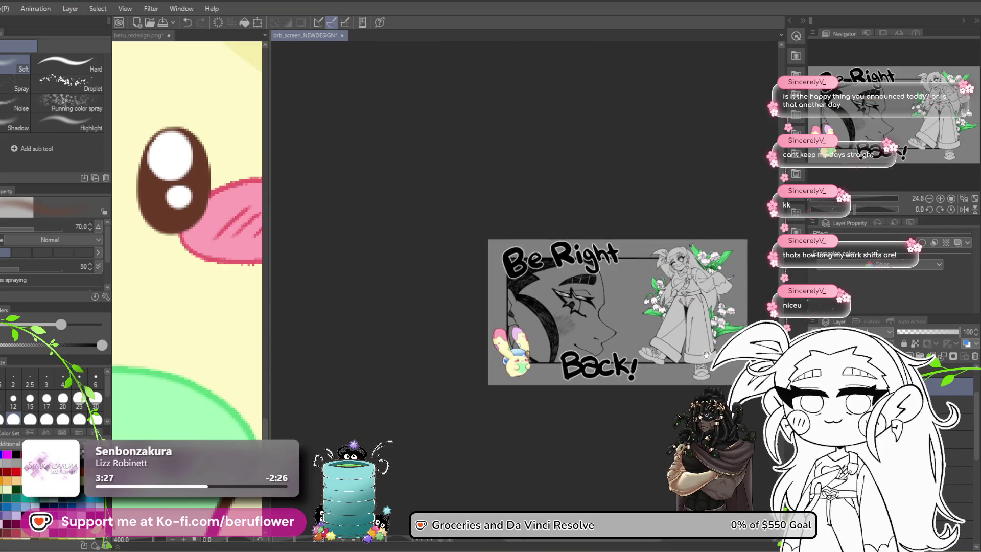
scroll(707, 354, "up", 5)
scroll(707, 354, "down", 2)
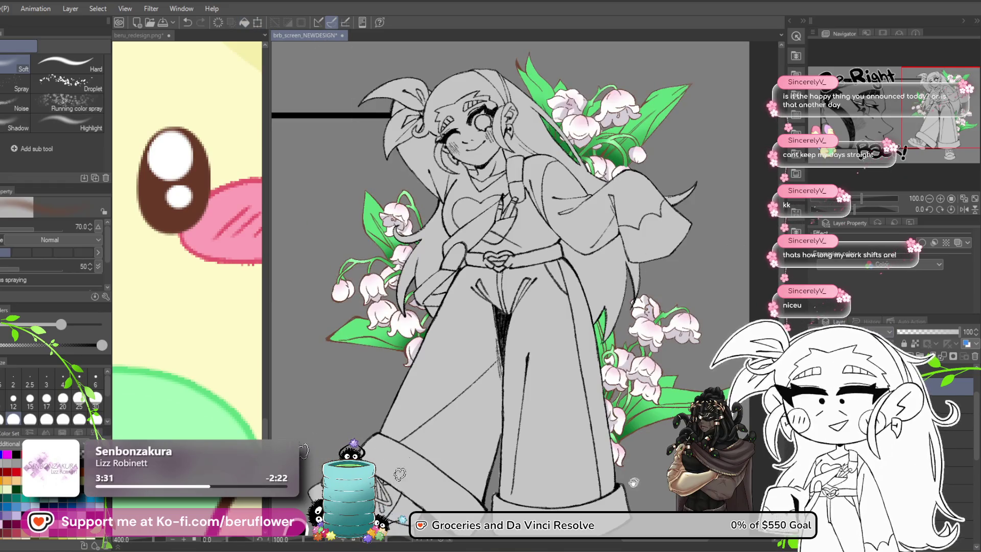
Dismiss the Windows Start menu and fit the view to the character with Ctrl+0
scroll(522, 416, "down", 3)
key("super")
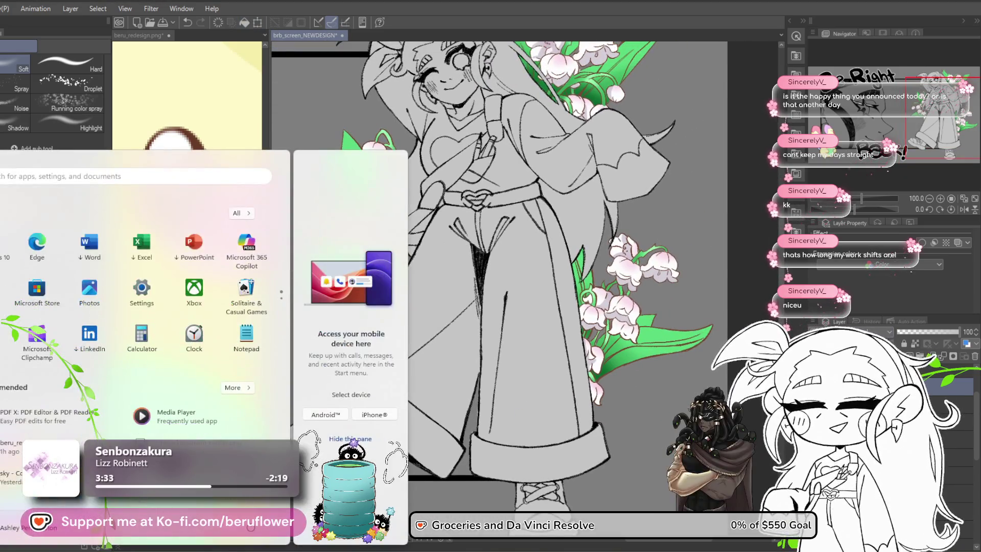
key("super")
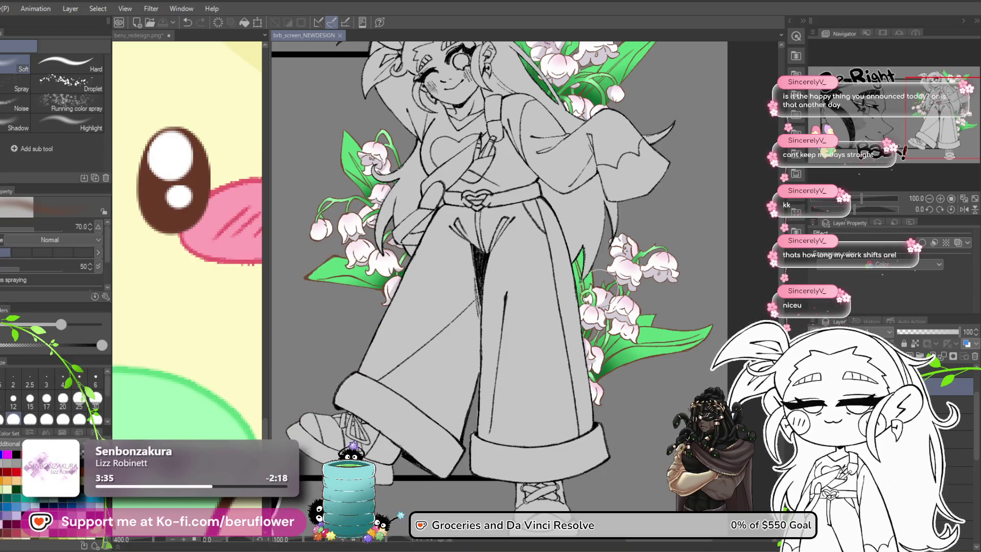
key("ctrl+0")
scroll(504, 446, "up", 3)
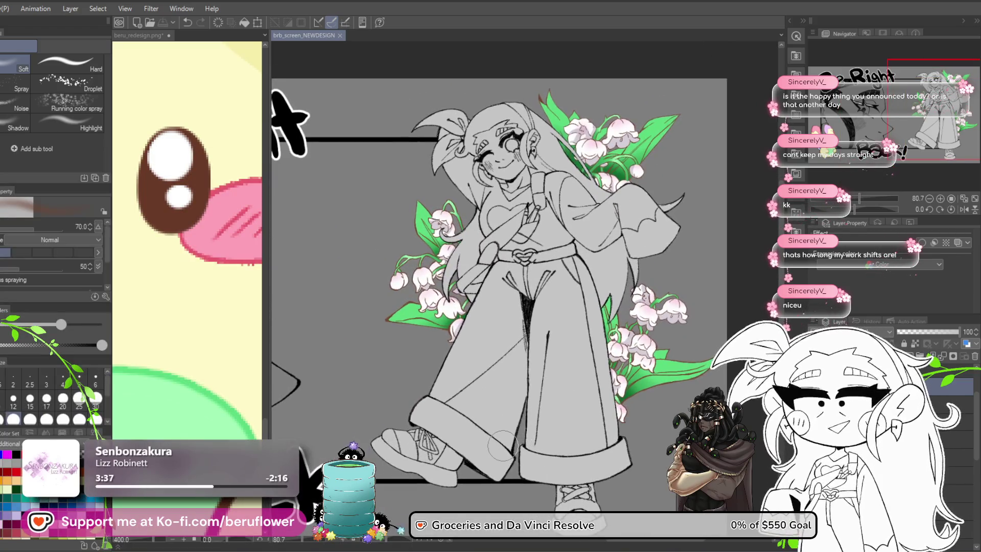
mouse_move(569, 427)
left_mouse_down()
mouse_move(559, 383)
mouse_move(557, 395)
left_mouse_up()
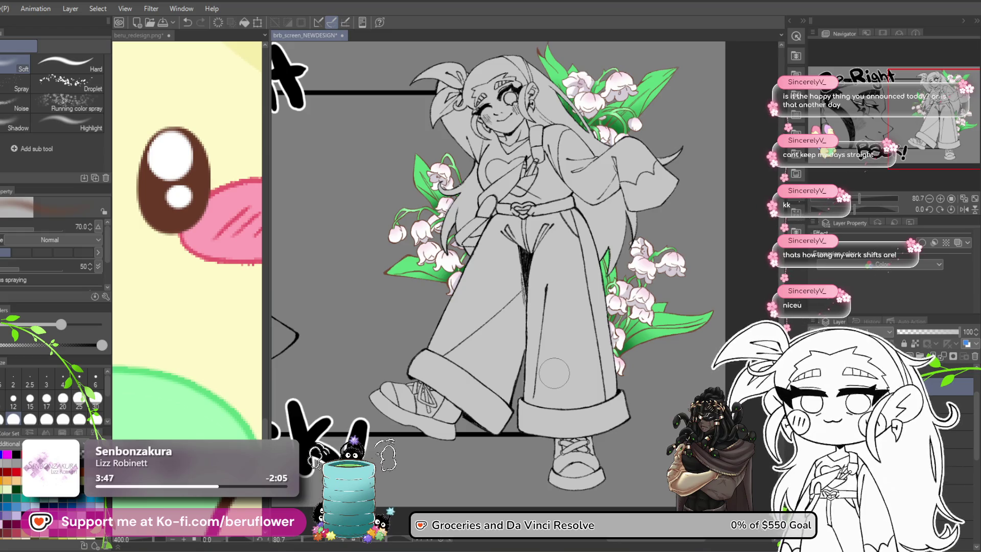
Save brb_screen_NEWDESIGN and pan the view around the character
key("ctrl+s")
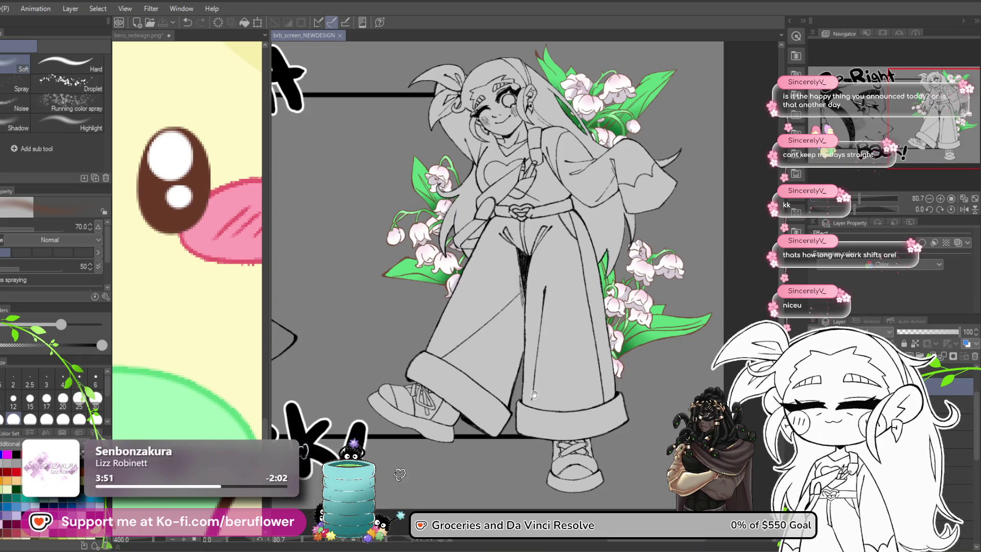
mouse_move(535, 391)
left_mouse_down()
mouse_move(525, 340)
mouse_move(506, 388)
mouse_move(468, 361)
left_mouse_up()
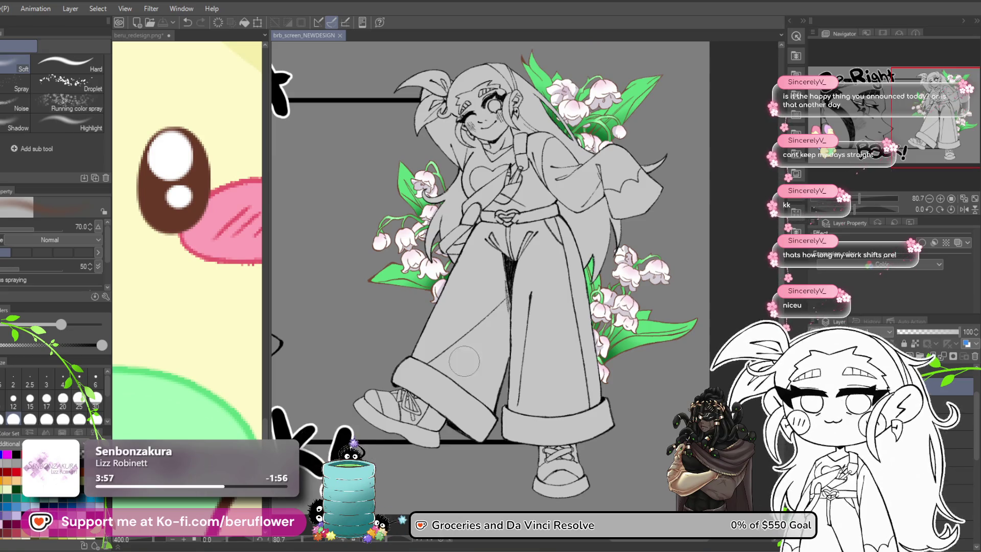
scroll(501, 301, "down", 2)
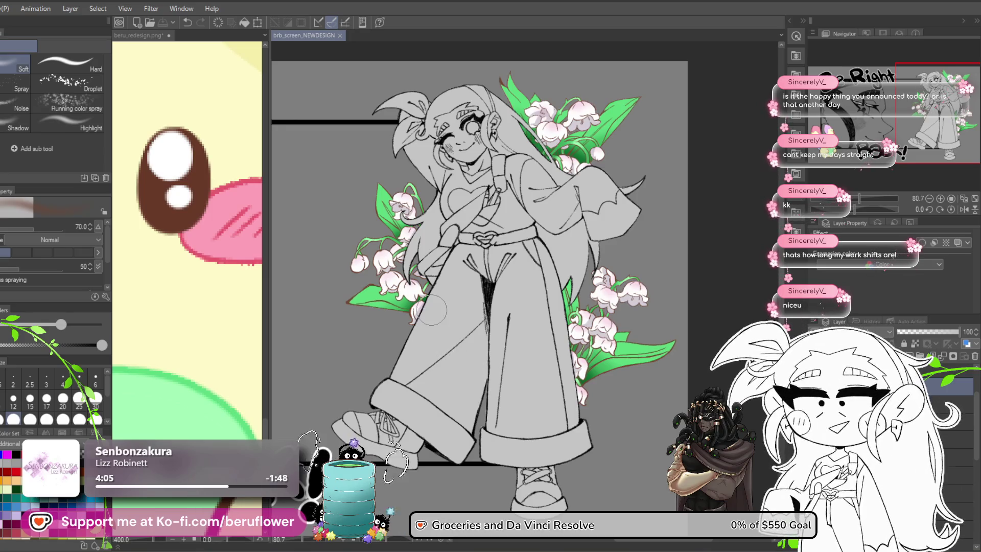
mouse_move(456, 395)
left_mouse_down()
mouse_move(532, 385)
mouse_move(501, 402)
mouse_move(492, 427)
left_mouse_up()
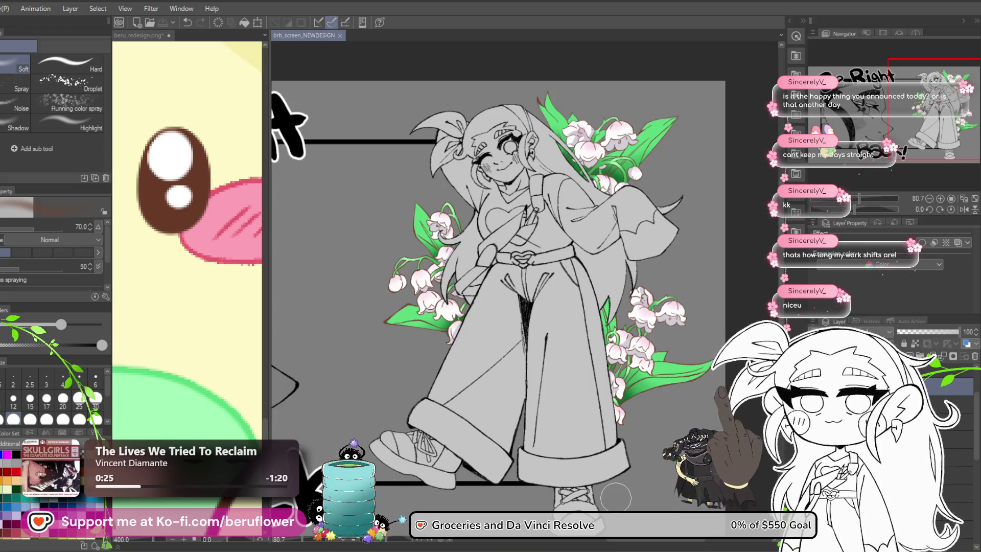
View the whole Be Right Back design and save it
mouse_move(616, 498)
left_mouse_down()
mouse_move(595, 396)
mouse_move(608, 347)
left_mouse_up()
scroll(556, 332, "down", 2)
scroll(573, 294, "up", 4)
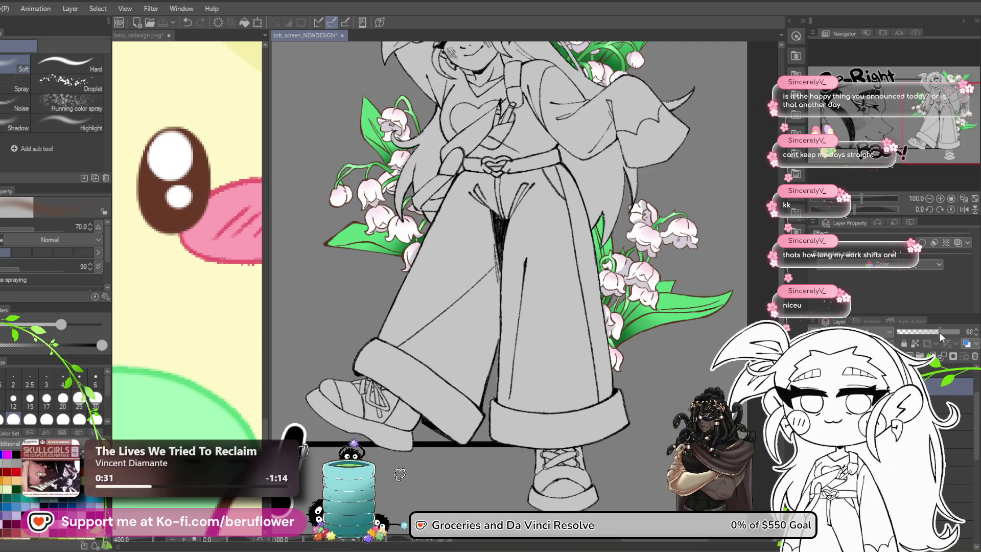
scroll(597, 359, "down", 3)
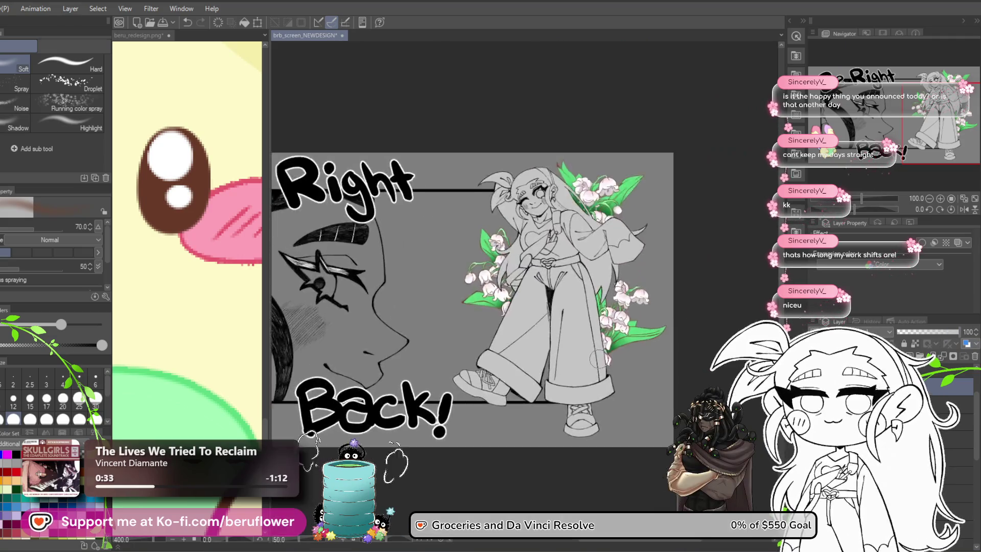
scroll(507, 449, "up", 3)
key("ctrl+s")
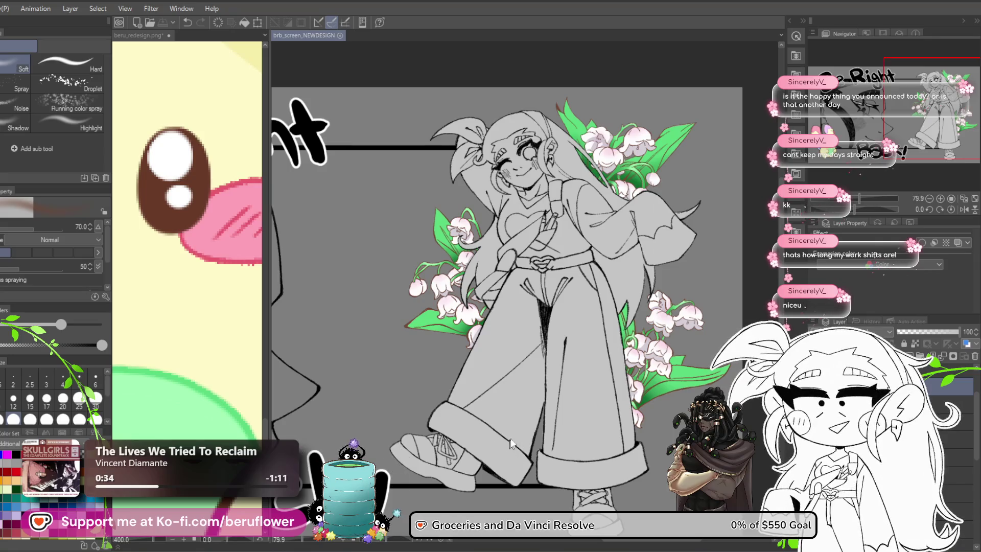
Add a new raster layer, select a lower layer, and save again
key("ctrl+shift+n")
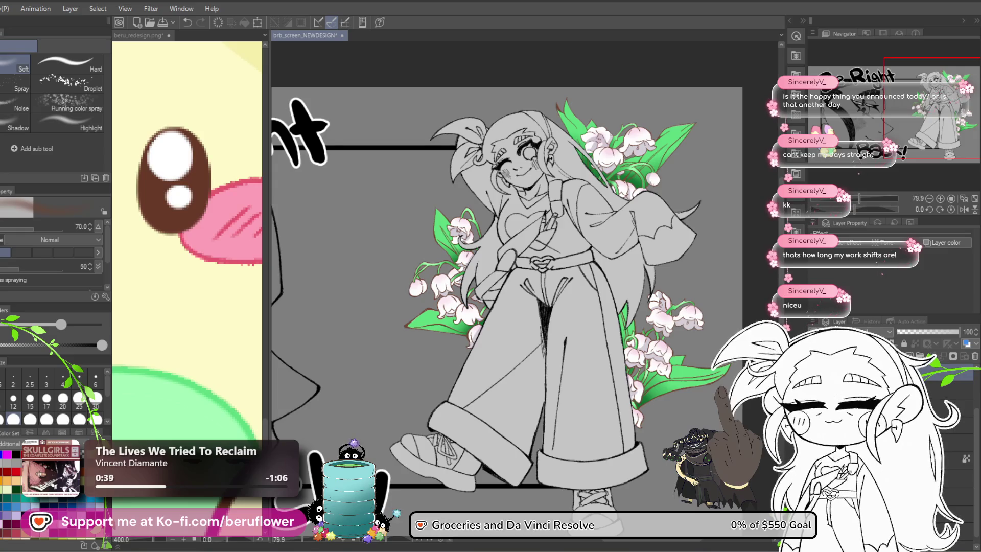
left_click(960, 426)
key("ctrl+s")
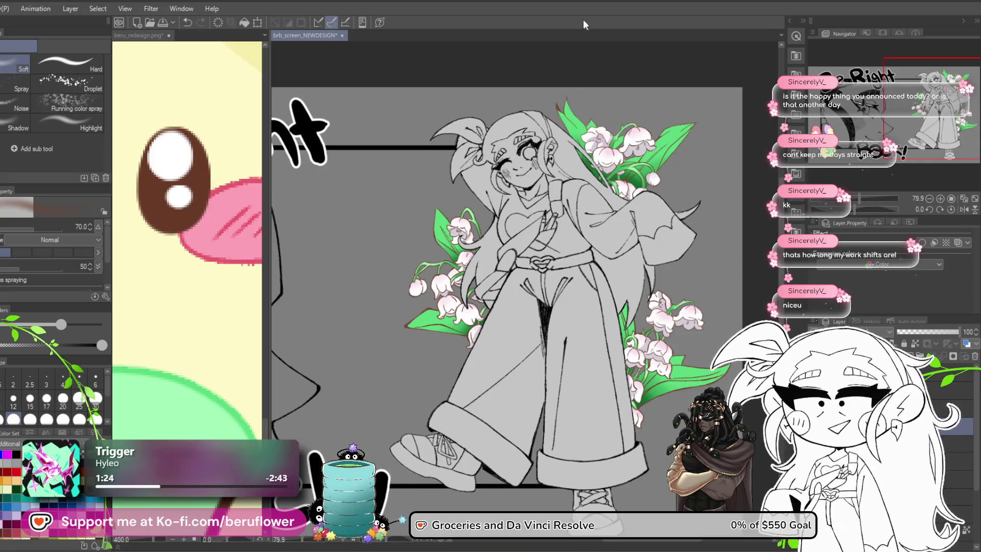
Save brb_screen_NEWDESIGN with Ctrl+S while panning across the character artwork
left_click_drag(560, 433, 554, 416)
key("ctrl+s")
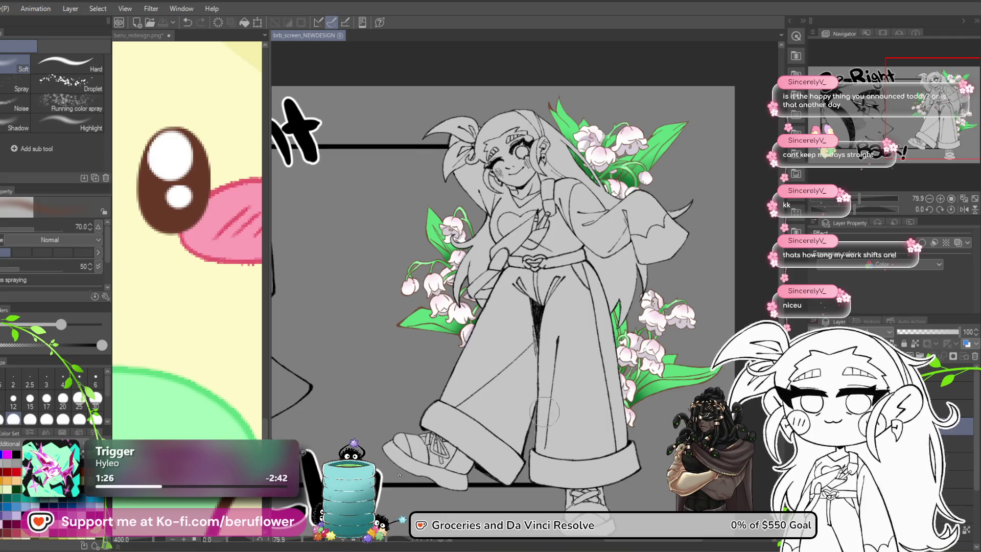
mouse_move(608, 388)
left_mouse_down()
mouse_move(536, 345)
mouse_move(553, 336)
left_mouse_up()
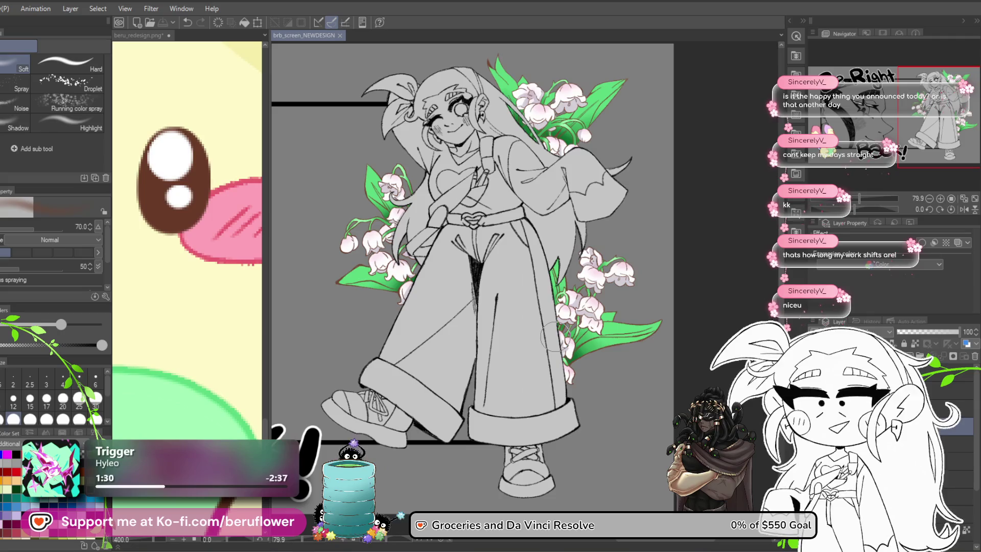
scroll(553, 337, "down", 1)
scroll(528, 293, "up", 3)
scroll(527, 293, "down", 3)
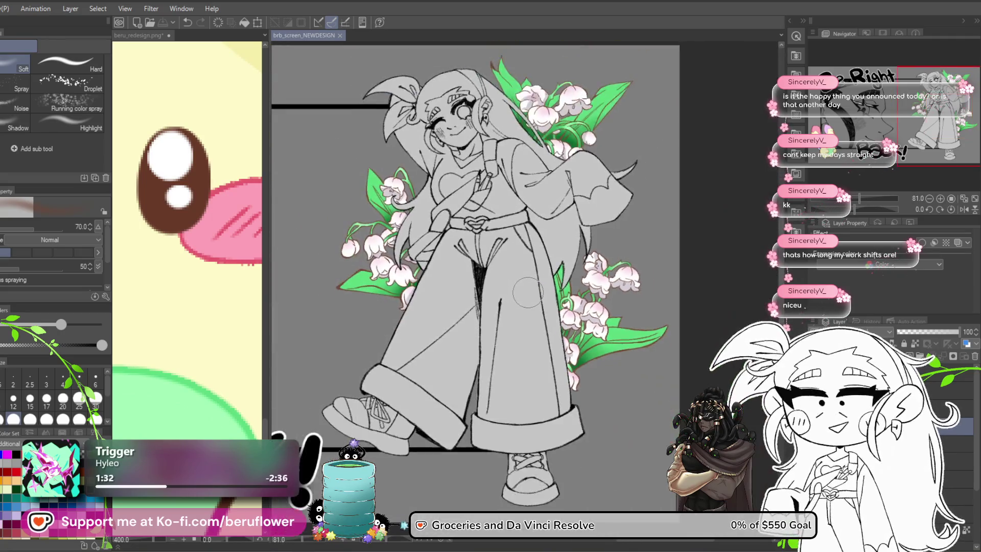
scroll(528, 293, "up", 3)
scroll(528, 292, "down", 2)
scroll(527, 292, "down", 1)
scroll(528, 292, "up", 2)
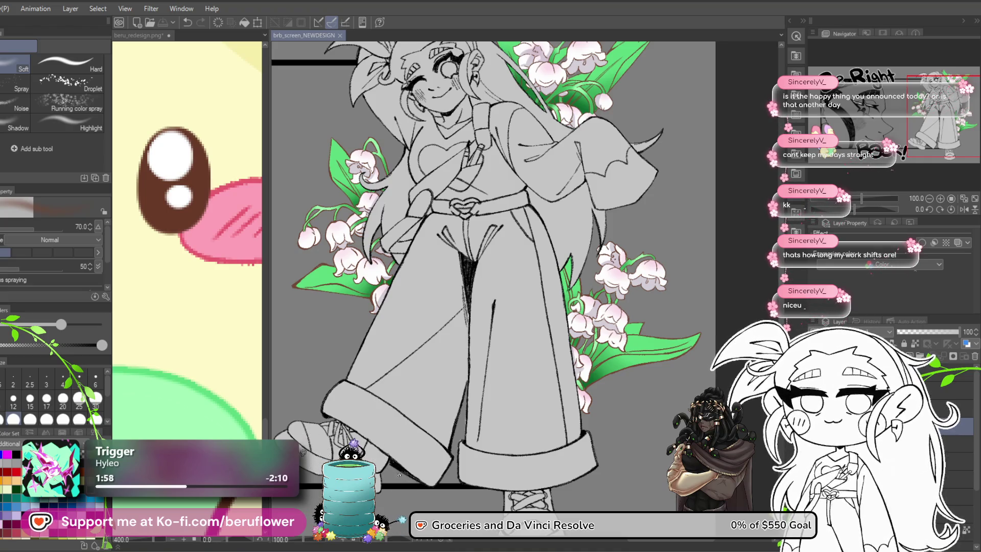
Apply a Gaussian blur to the lily flower layer
left_click(951, 444)
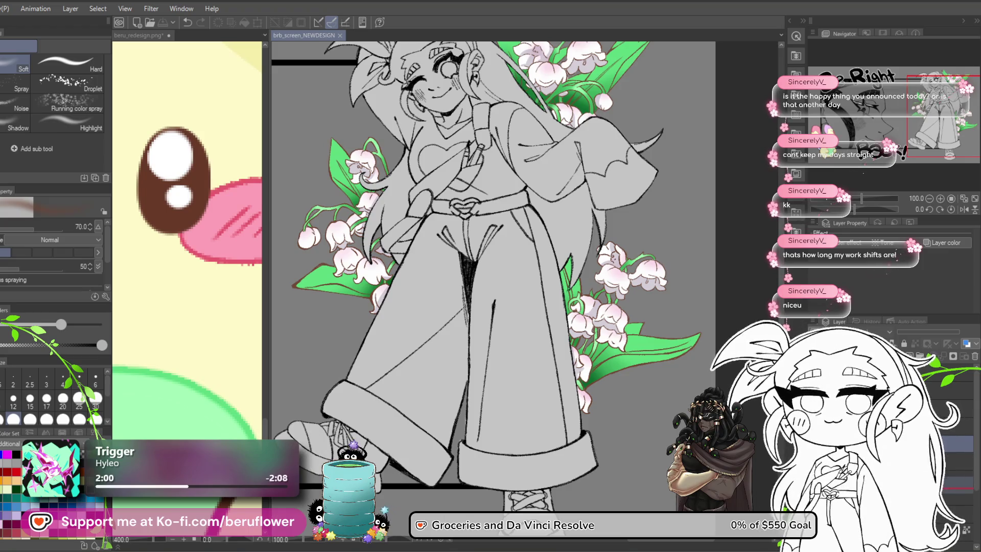
left_click(955, 426)
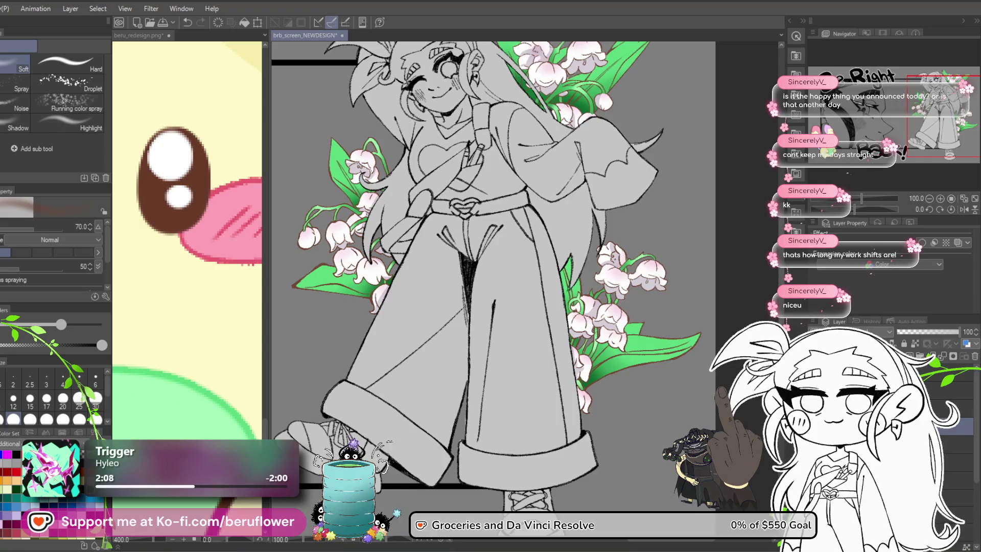
left_click(150, 9)
mouse_move(173, 53)
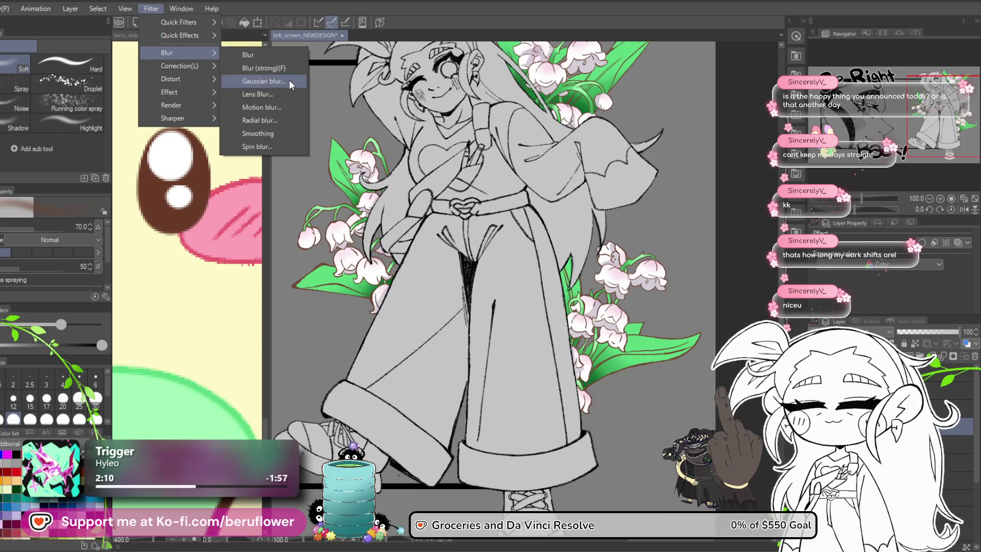
left_click(289, 80)
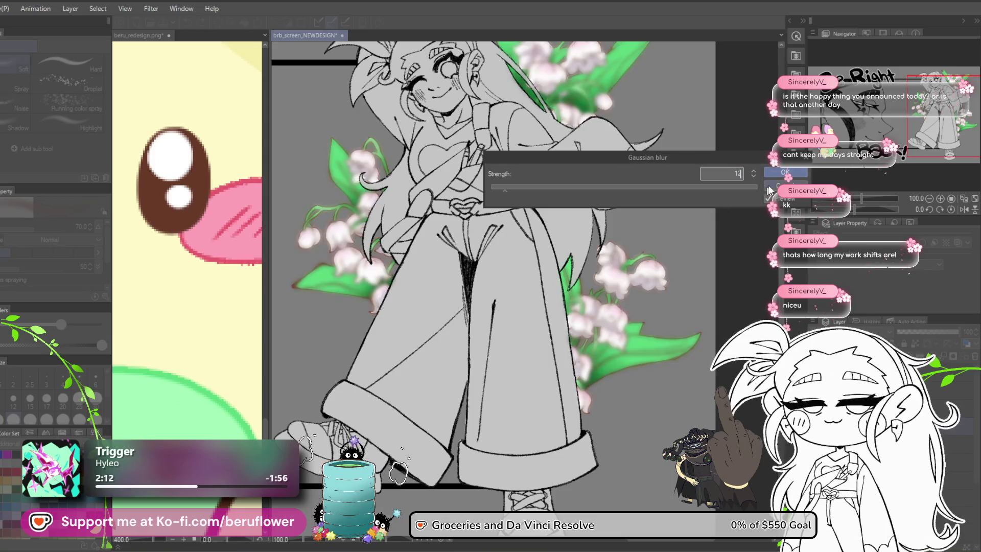
key("Return")
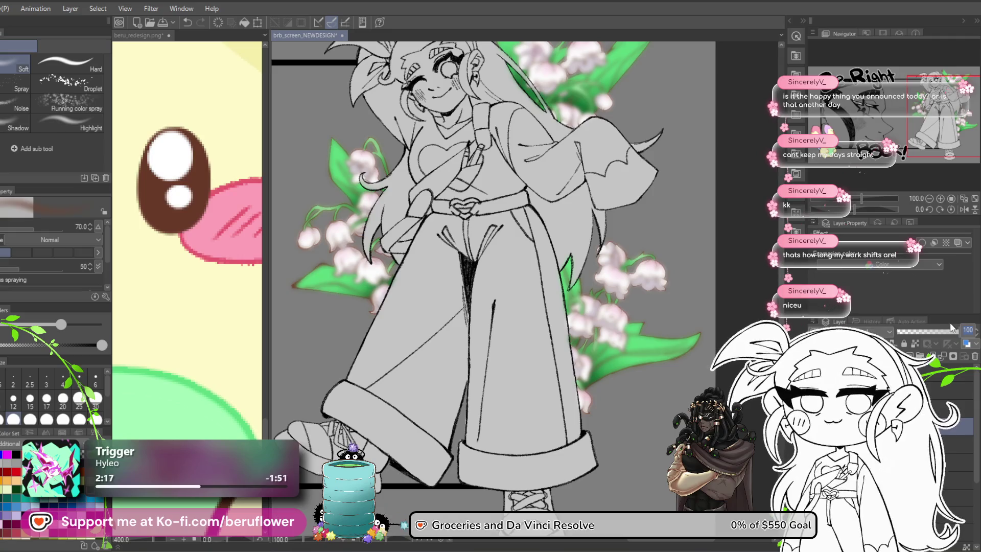
Set the blurred layer's opacity to 12, raise it to 20, and save the file
type("12")
key("Return")
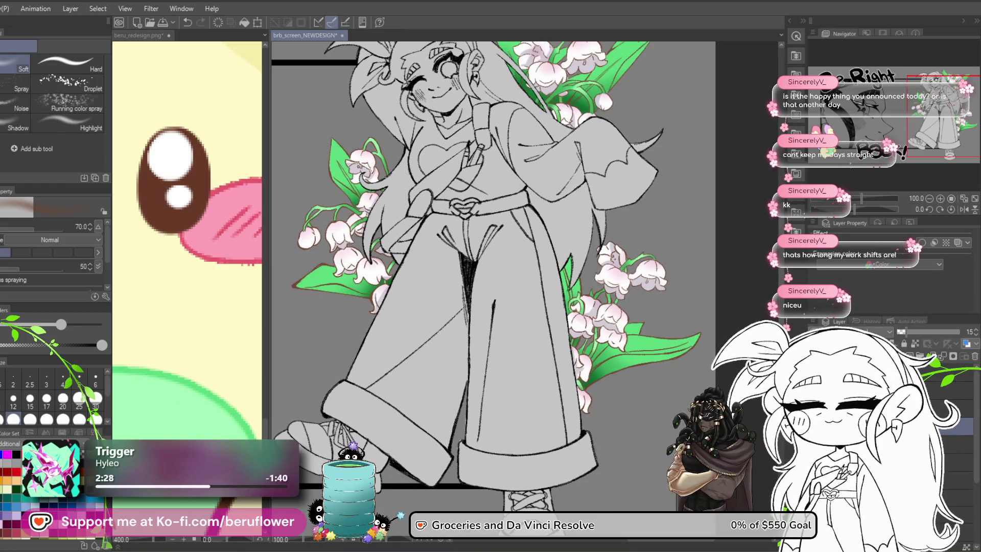
left_click(976, 330)
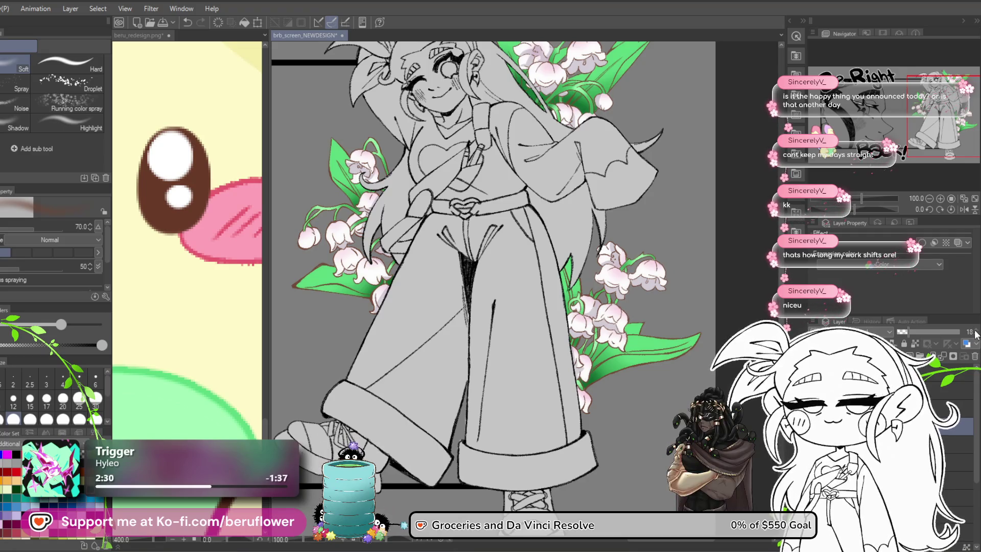
left_click(976, 330)
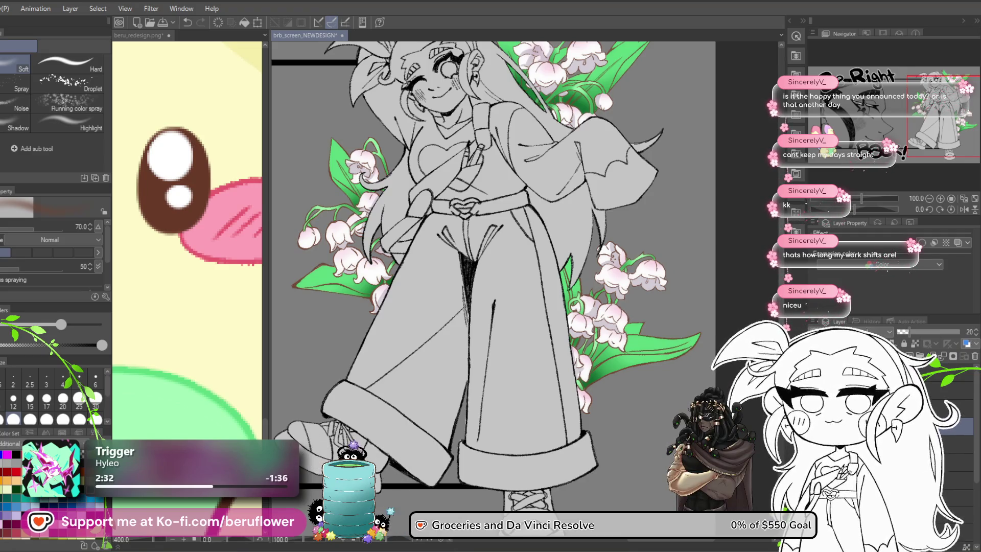
key("ctrl+s")
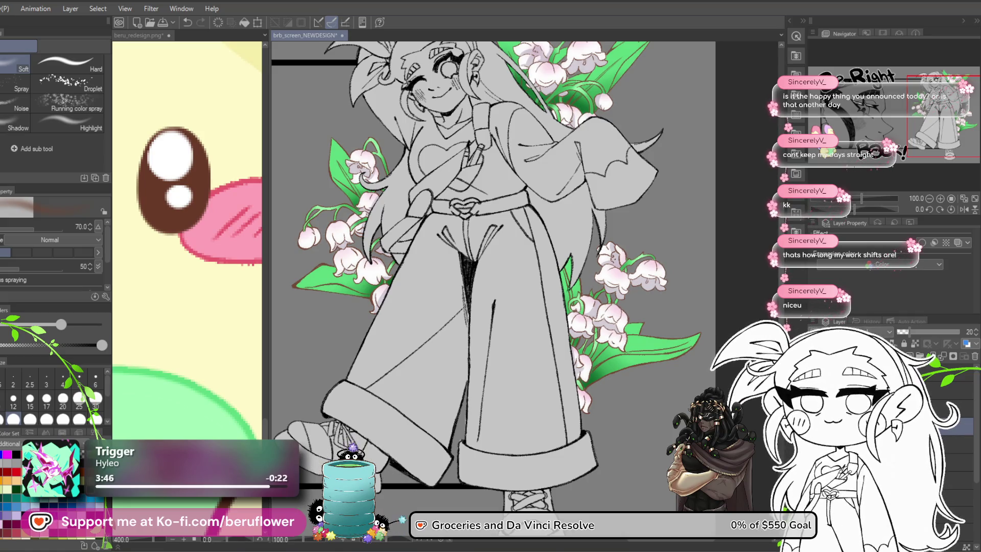
left_click(956, 445)
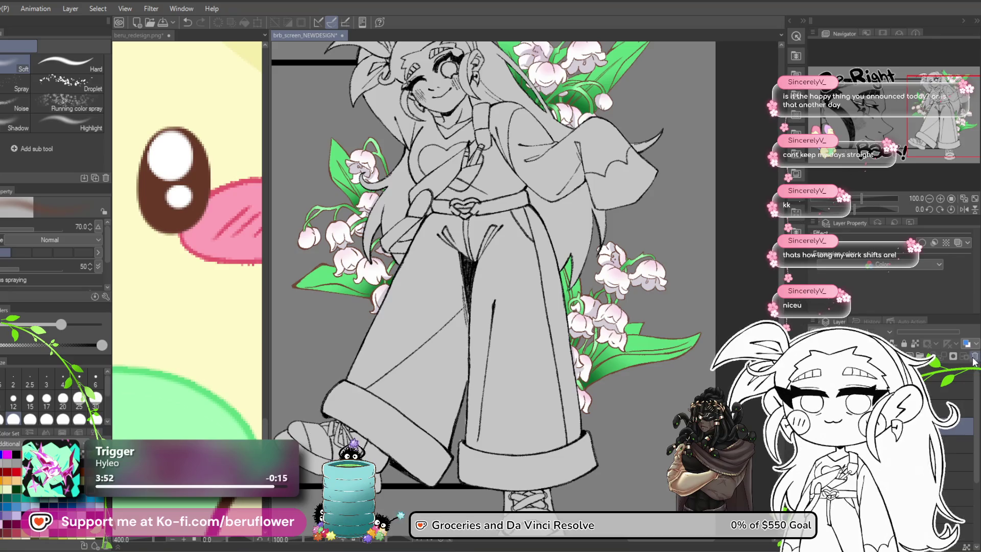
Toggle the coloured flower layer off and on, and pan to the 'Right Back!' lettering
left_click(941, 375)
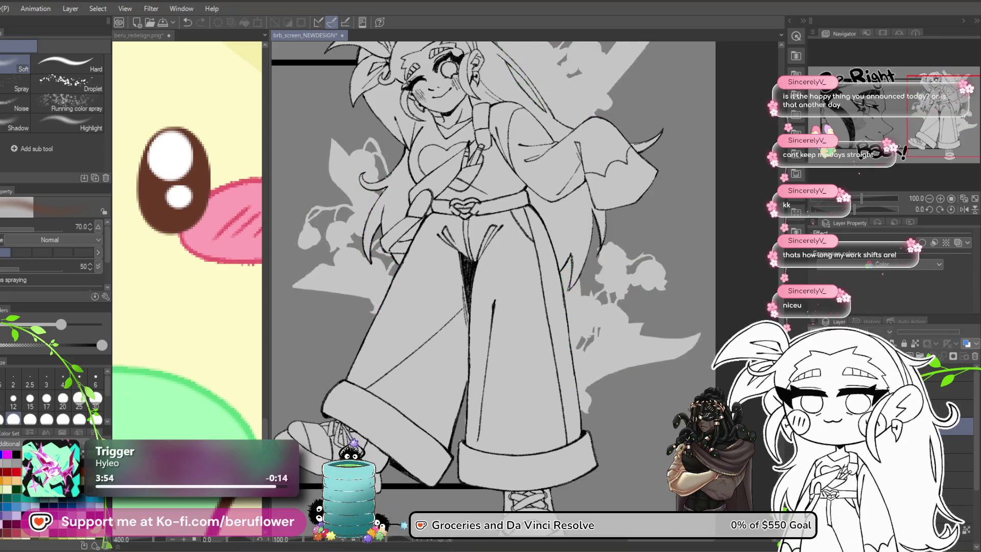
left_click(942, 376)
left_click(942, 388)
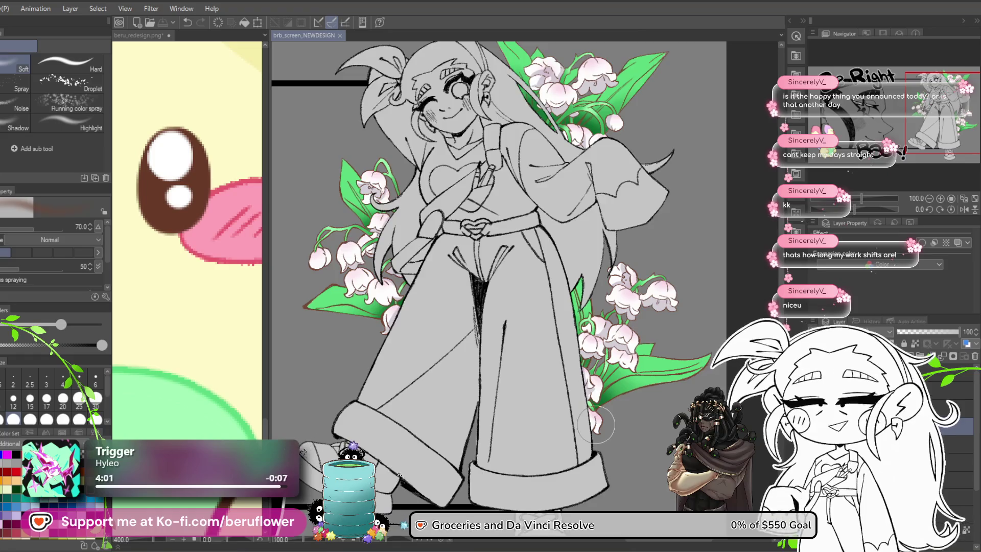
scroll(596, 424, "down", 5)
scroll(600, 444, "up", 3)
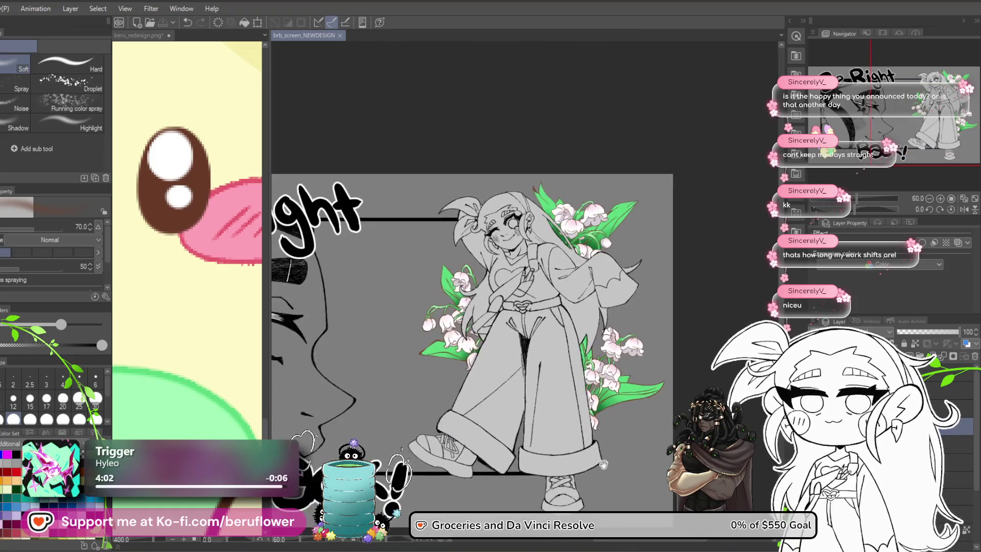
left_click_drag(603, 463, 671, 422)
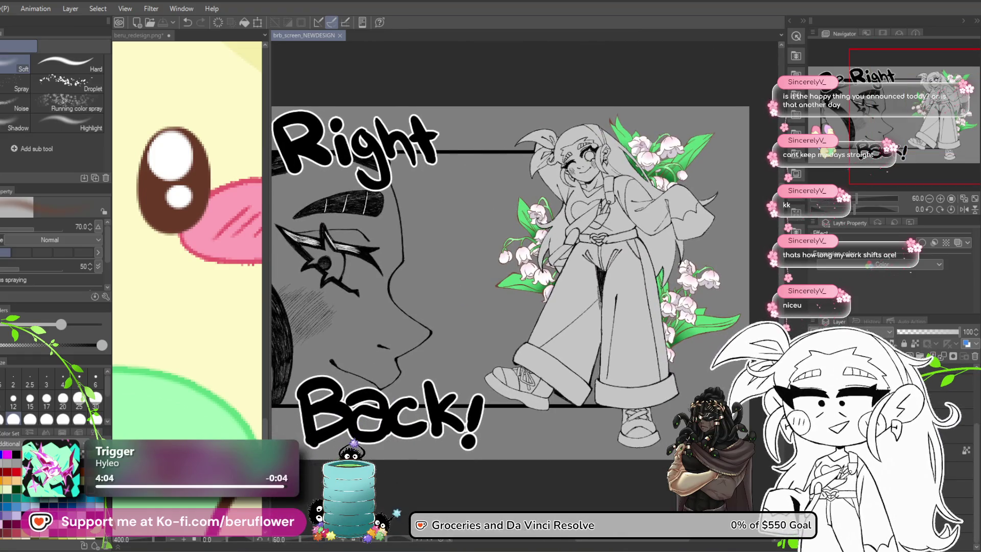
Make a freehand selection near the 'Be Right Back!' lettering, then drop it
key("ctrl+a")
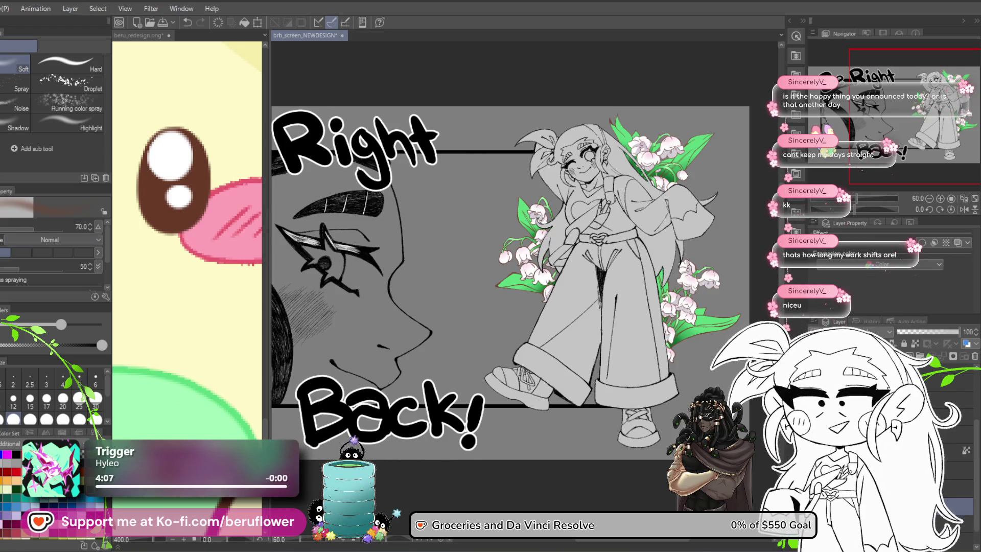
key("p")
mouse_move(339, 272)
left_mouse_down()
mouse_move(458, 292)
mouse_move(481, 311)
mouse_move(498, 302)
left_mouse_up()
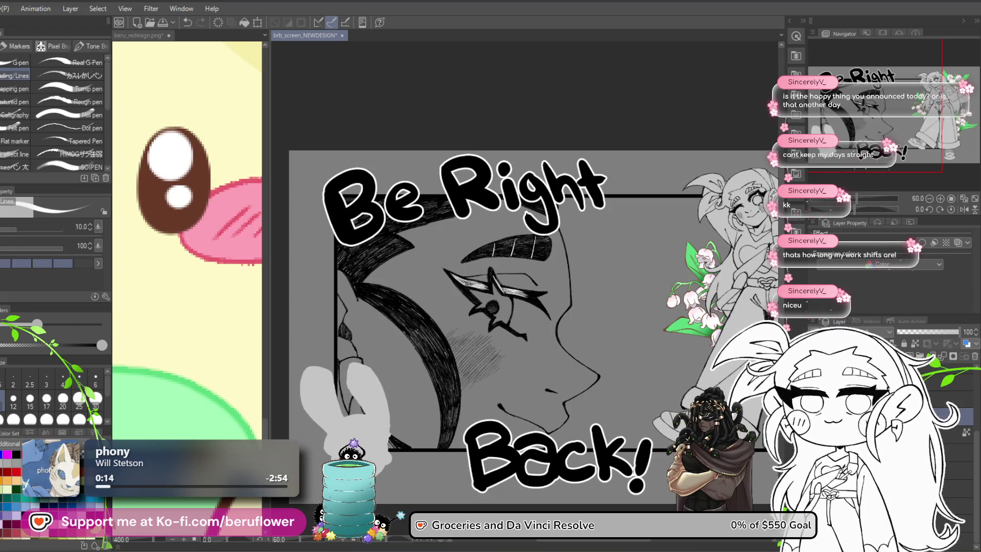
key("m")
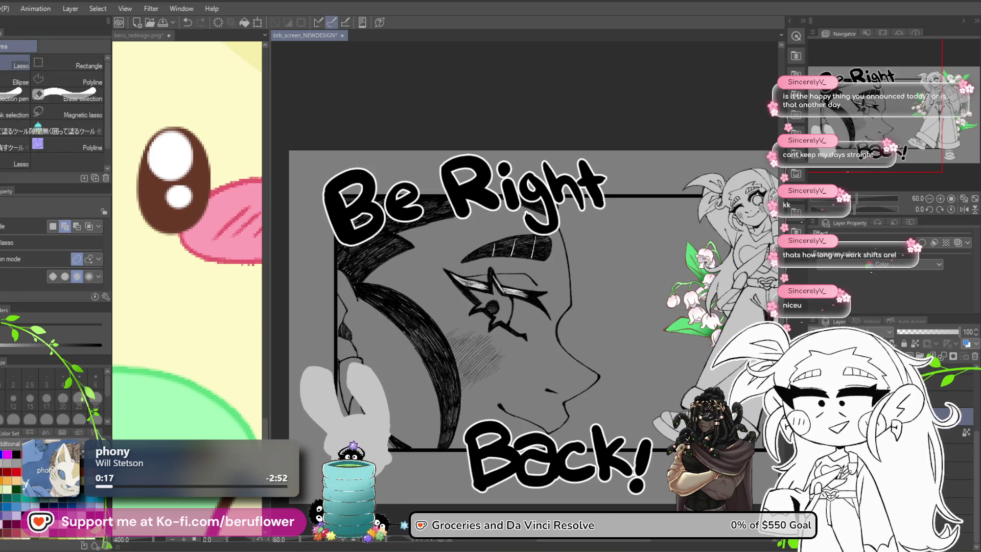
left_click_drag(365, 302, 409, 493)
key("ctrl+d")
mouse_move(511, 306)
left_mouse_down()
mouse_move(491, 291)
mouse_move(388, 280)
left_mouse_up()
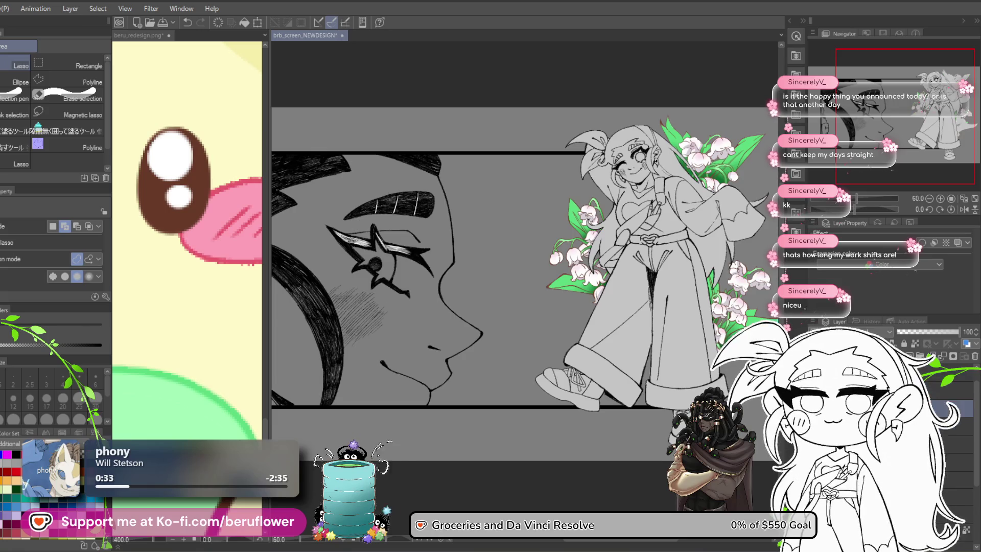
Hide the full-body character and flower layers and bring the profile face panel into view
left_click(947, 391)
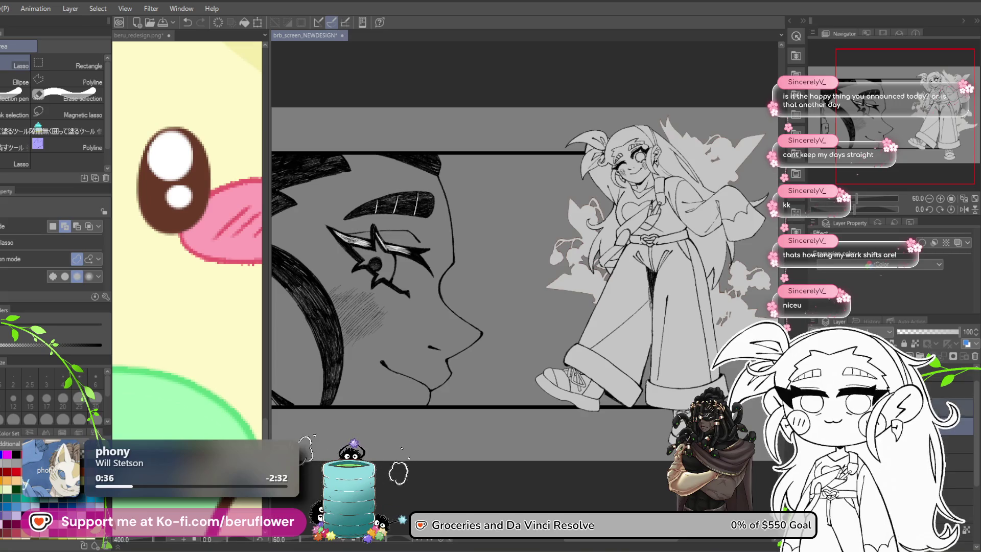
left_click(955, 406)
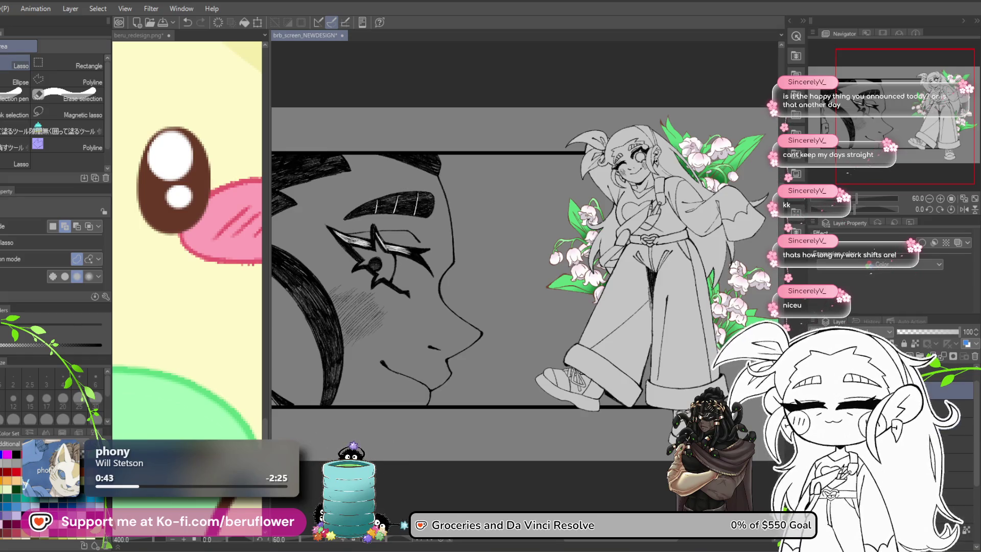
key("ctrl+z")
key("ctrl+z")
key("ctrl+z")
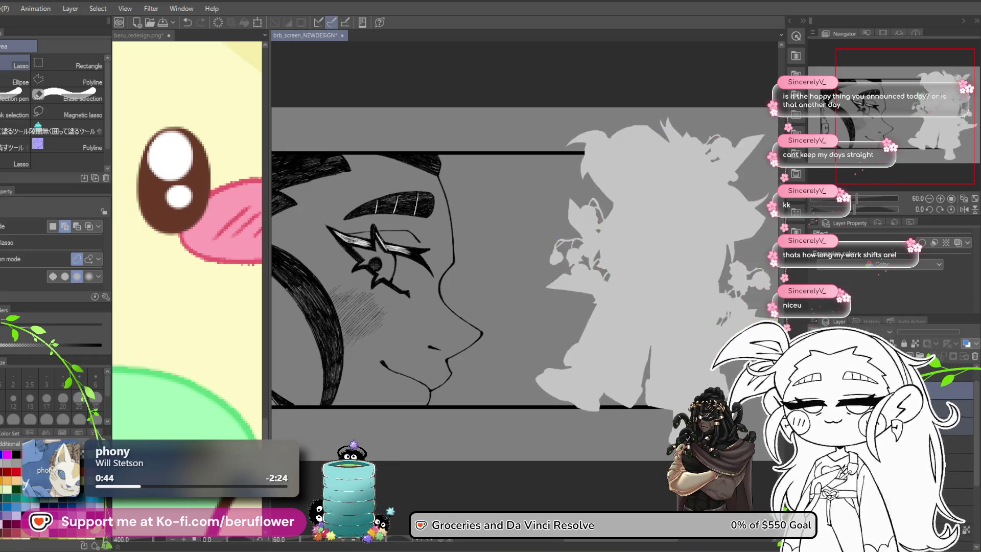
mouse_move(475, 281)
left_mouse_down()
mouse_move(583, 262)
mouse_move(553, 258)
left_mouse_up()
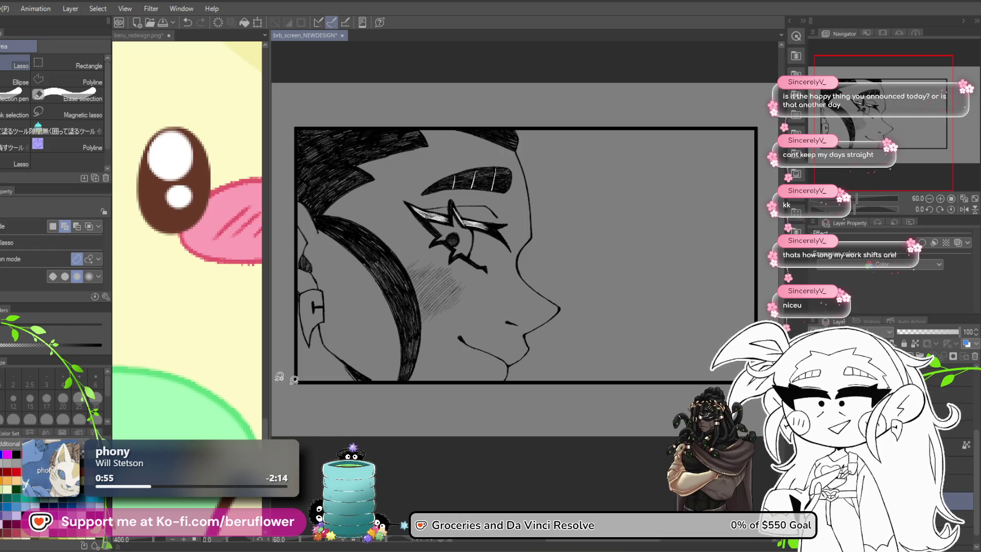
Paint white with an enlarged pen down the cheek and over the hair near the ear
key("p")
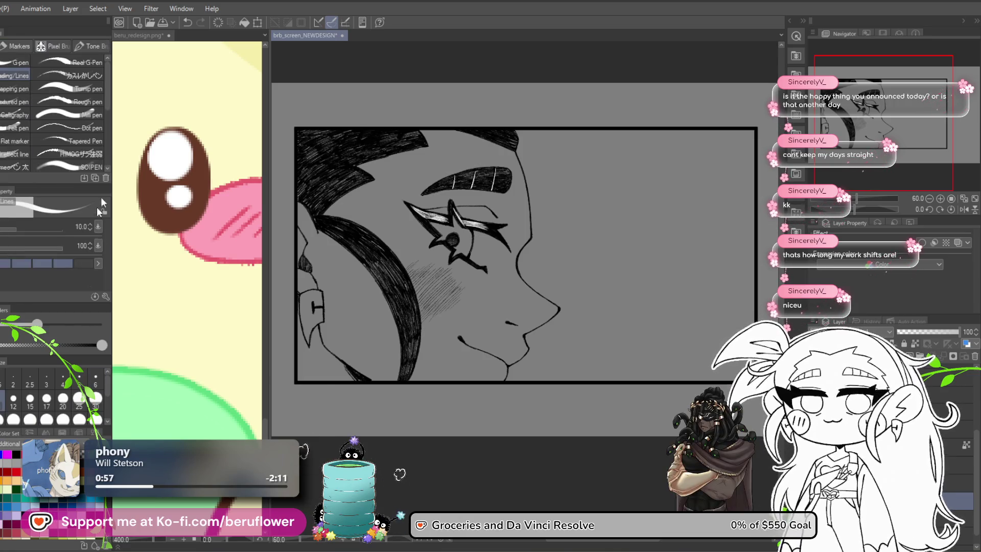
left_click_drag(507, 279, 534, 284)
key("bracketright")
key("bracketright")
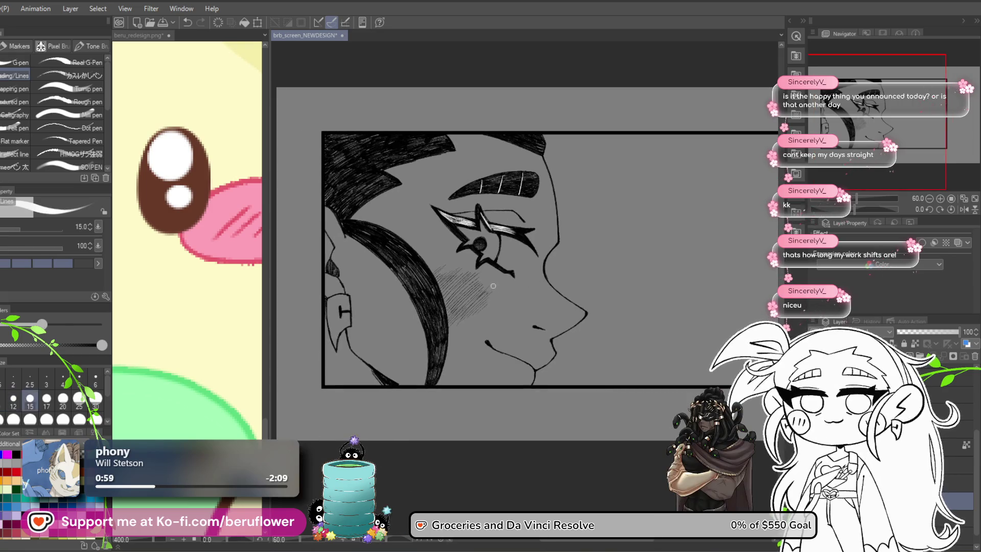
key("bracketright")
key("bracketright")
key("bracketright")
mouse_move(473, 312)
left_mouse_down()
mouse_move(503, 220)
mouse_move(450, 286)
mouse_move(380, 286)
mouse_move(407, 196)
mouse_move(358, 276)
mouse_move(381, 209)
left_mouse_up()
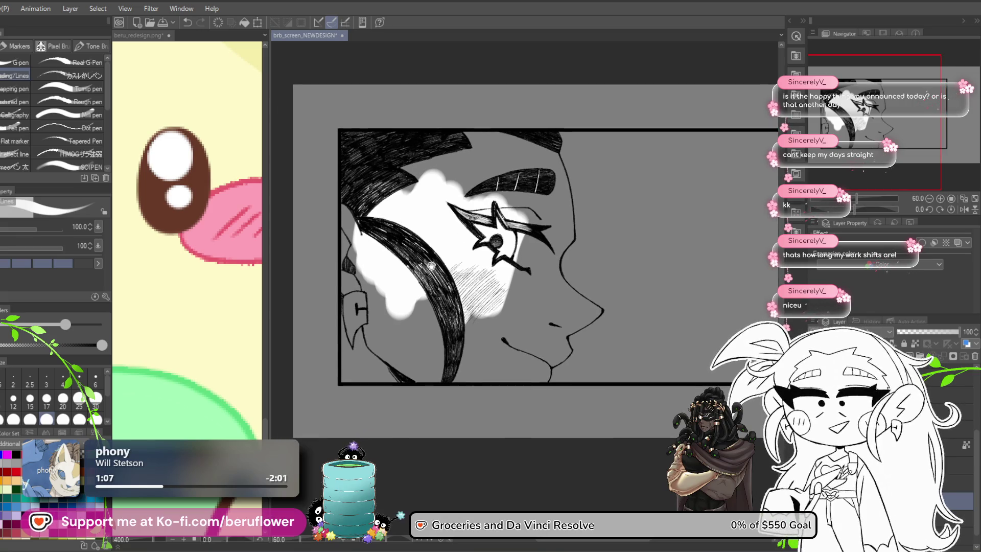
mouse_move(364, 264)
left_mouse_down()
mouse_move(355, 197)
mouse_move(354, 289)
mouse_move(436, 329)
mouse_move(471, 322)
mouse_move(531, 245)
mouse_move(540, 202)
mouse_move(434, 153)
mouse_move(378, 194)
mouse_move(403, 332)
mouse_move(373, 335)
left_mouse_up()
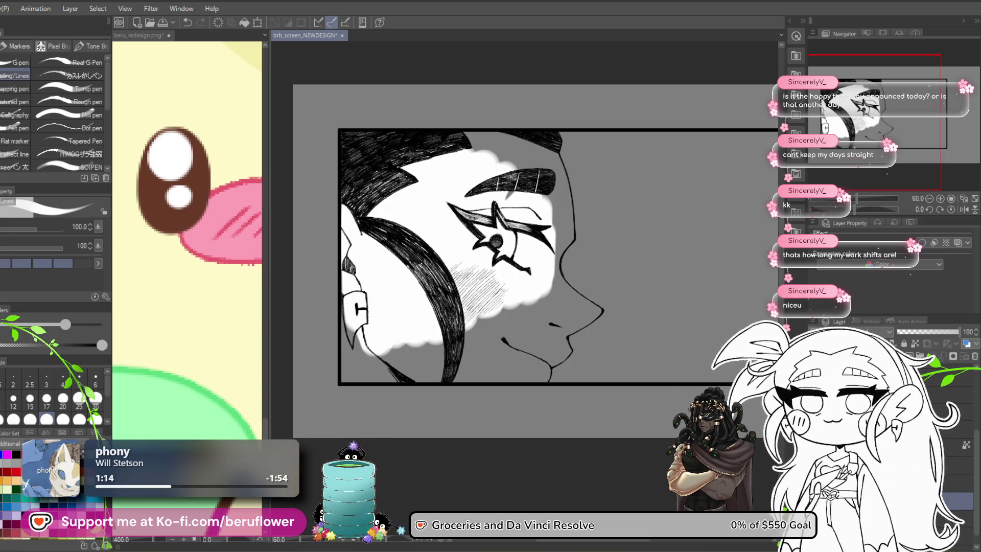
Fill the left part of the face panel and the grey face gap with white
key("m")
left_click(48, 64)
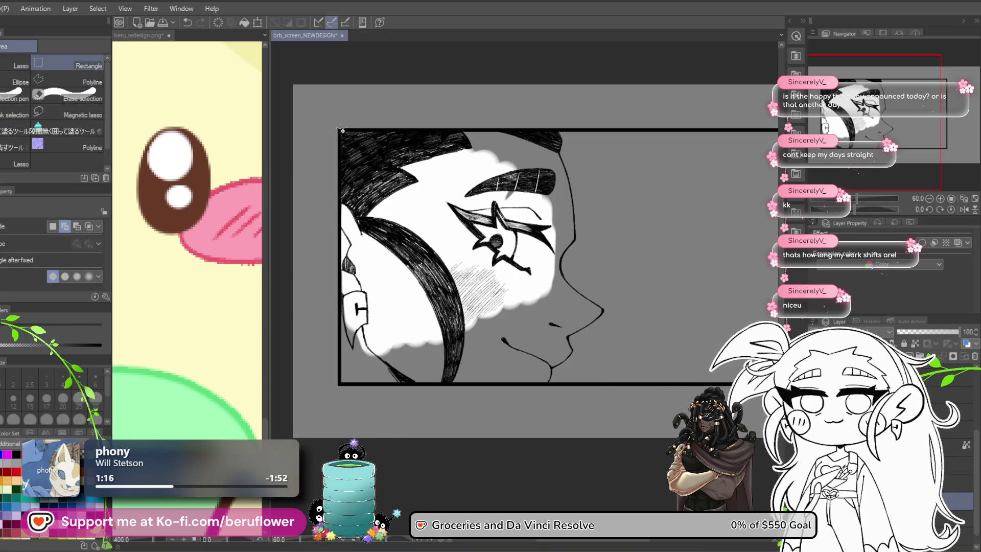
mouse_move(341, 132)
left_mouse_down()
mouse_move(498, 255)
mouse_move(538, 384)
mouse_move(550, 385)
left_mouse_up()
left_click(503, 401)
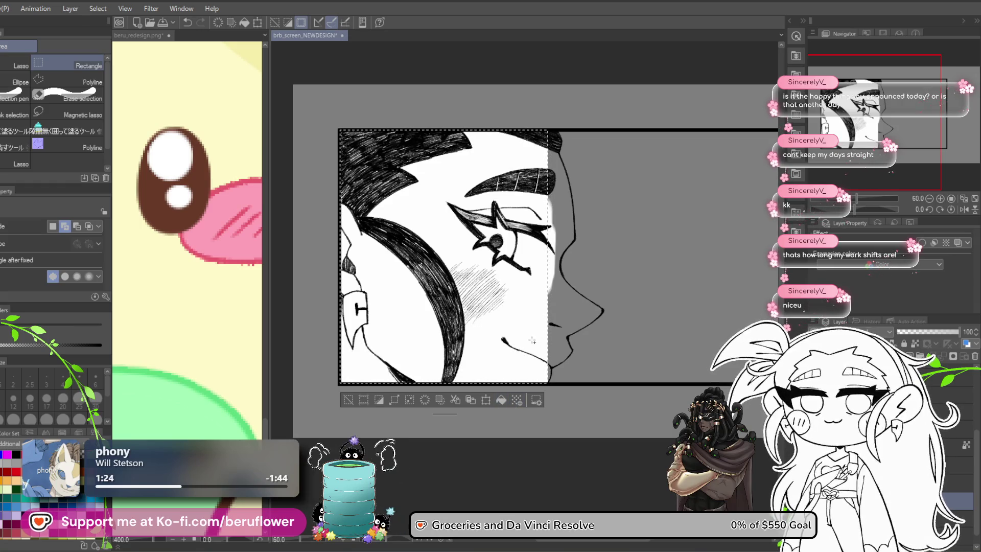
left_click(535, 385)
key("g")
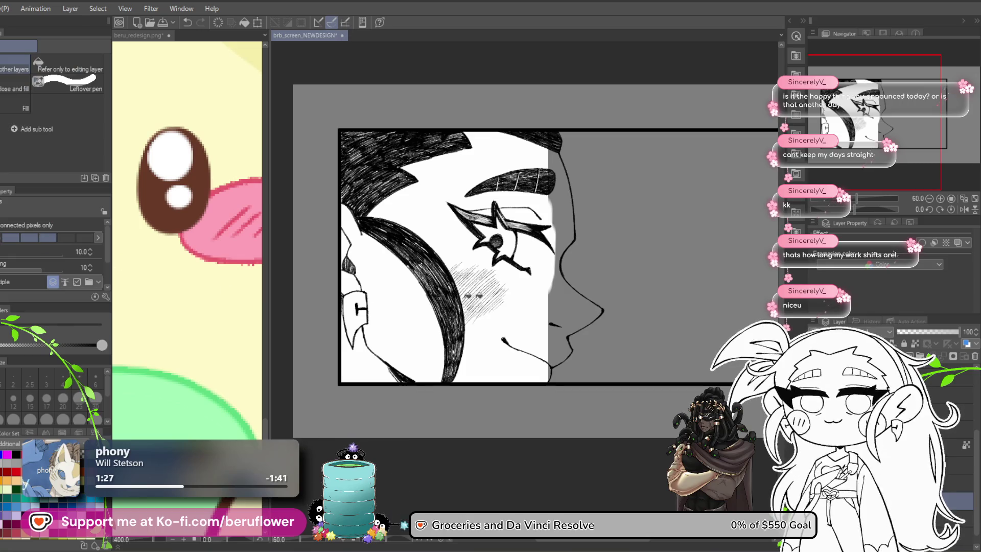
left_click(567, 312)
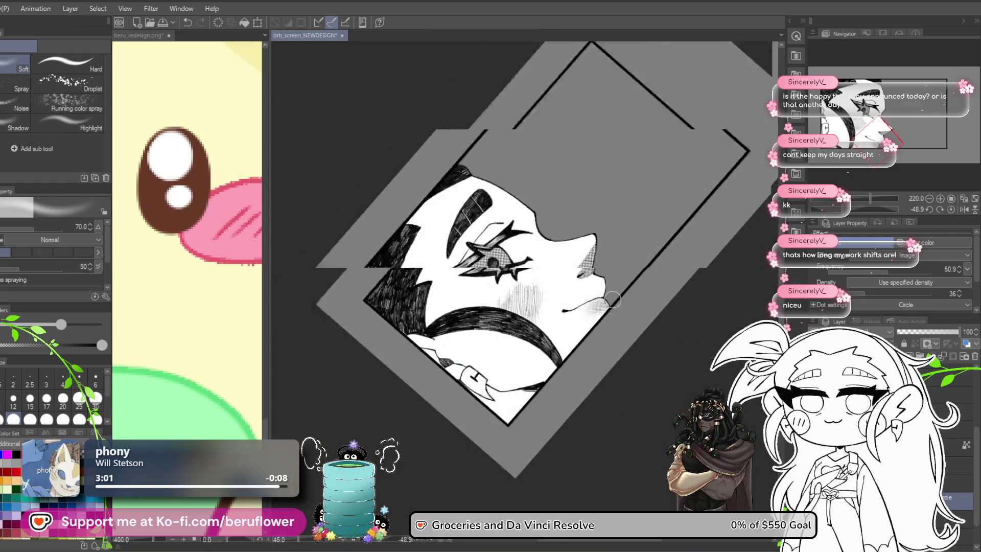
scroll(612, 299, "up", 1)
key("ctrl+alt+0")
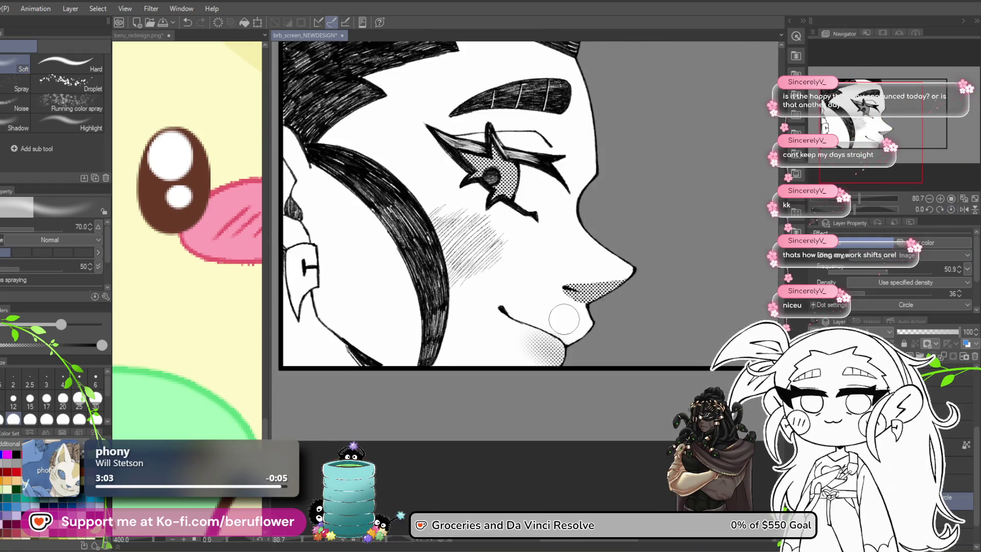
scroll(579, 362, "up", 2)
left_click_drag(578, 363, 509, 356)
key("e")
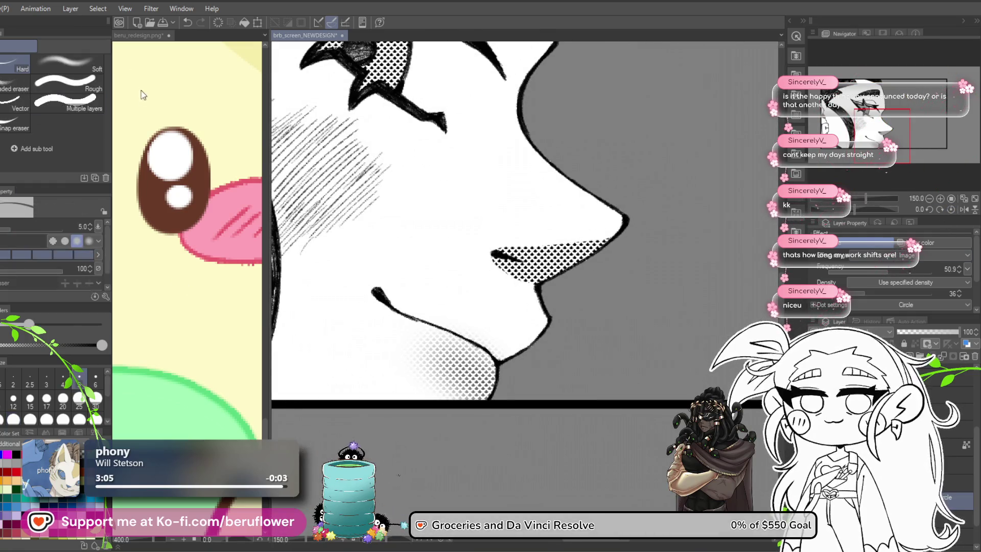
key("p")
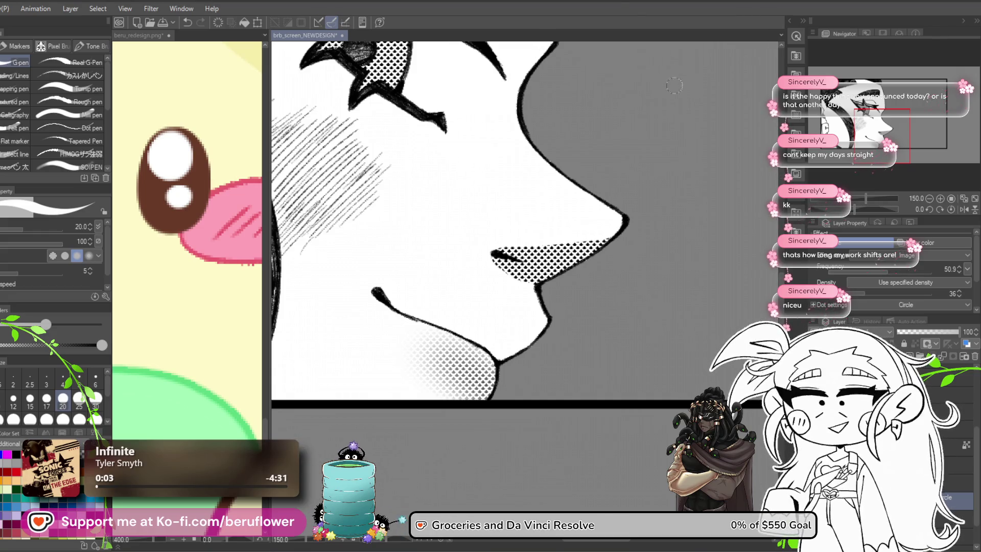
scroll(607, 217, "down", 2)
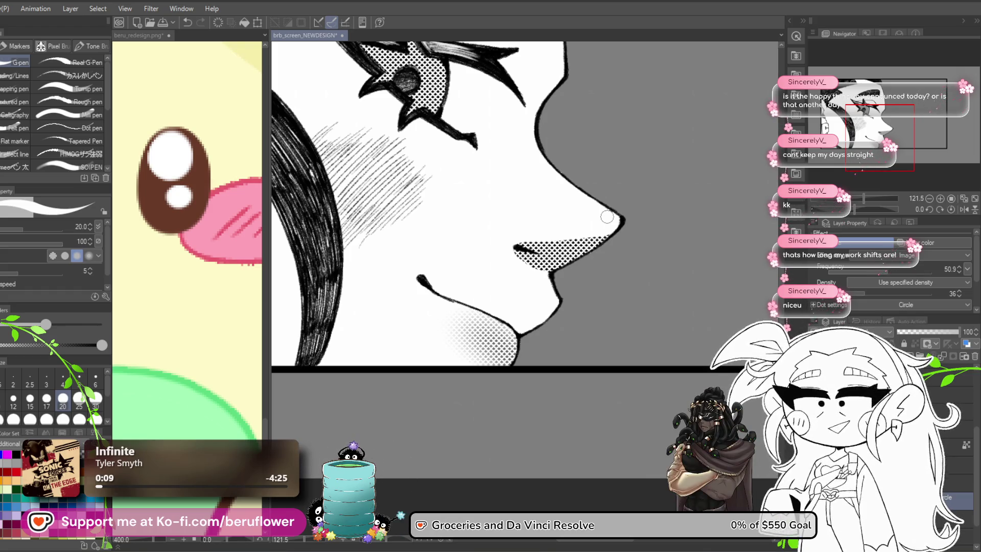
mouse_move(480, 320)
left_mouse_down()
mouse_move(450, 302)
mouse_move(469, 304)
left_mouse_up()
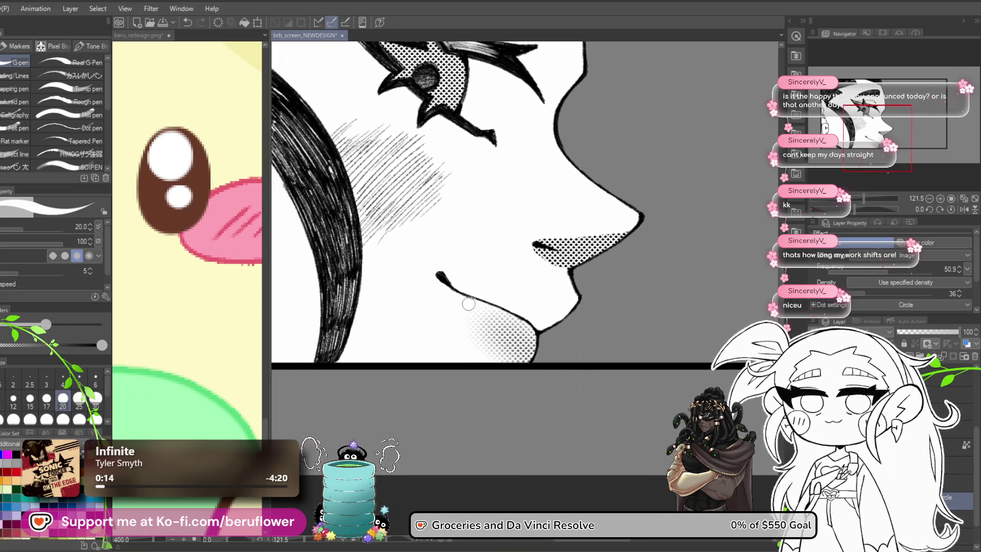
scroll(468, 304, "up", 5)
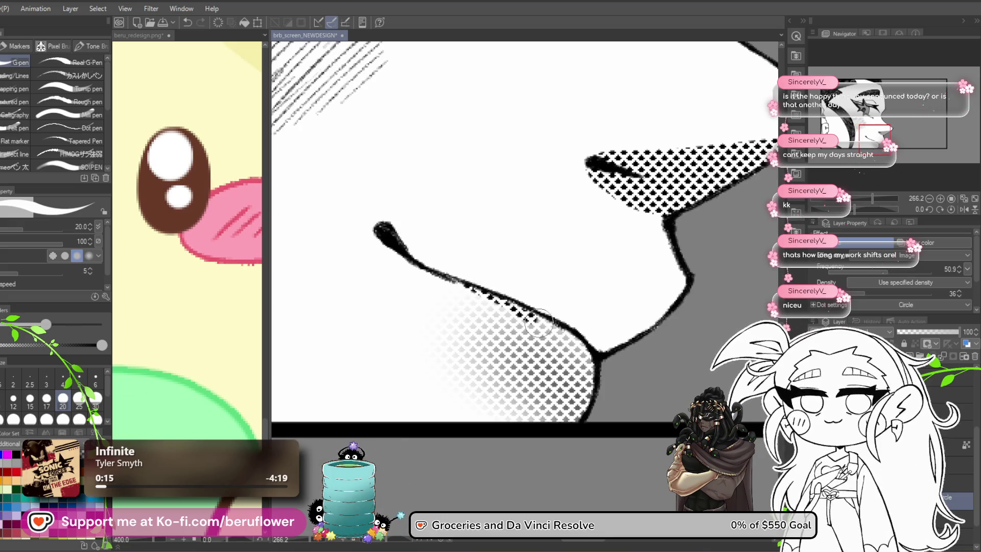
left_click_drag(539, 323, 505, 282)
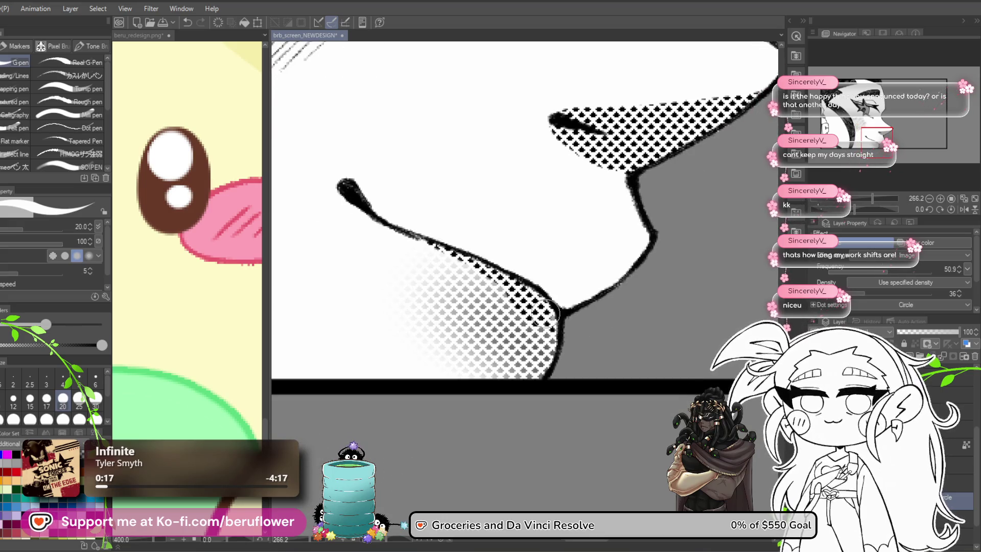
scroll(537, 309, "down", 6)
scroll(637, 295, "up", 3)
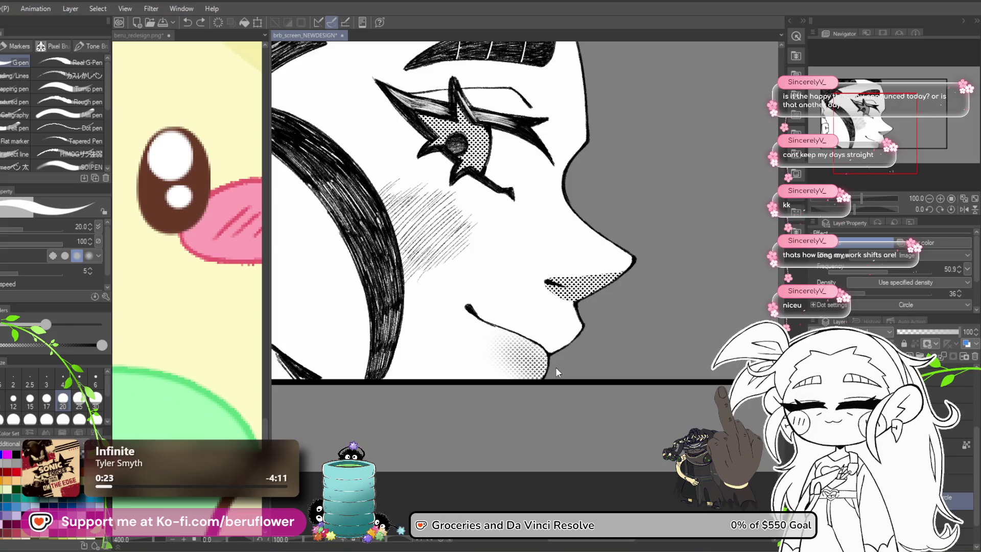
key("m")
scroll(528, 356, "up", 5)
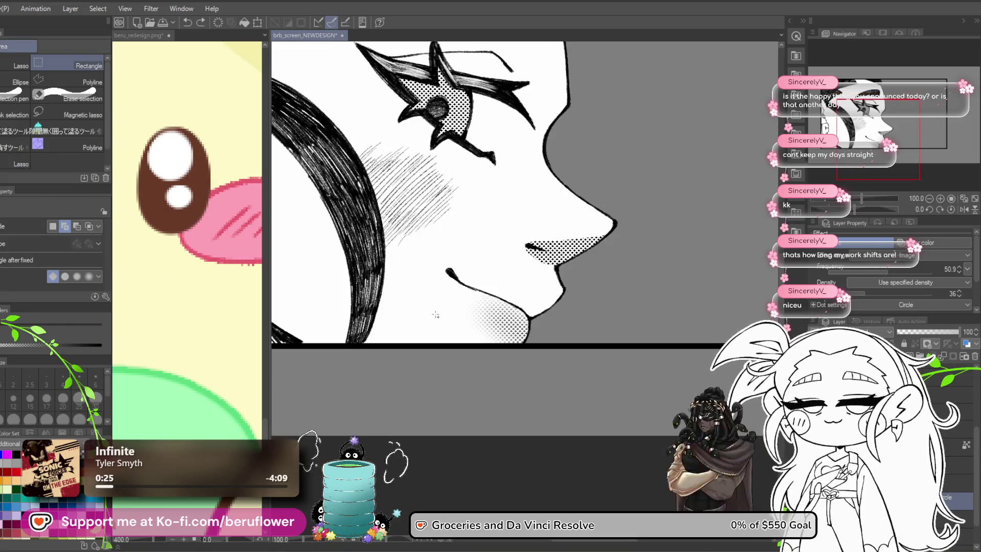
Lasso around the chin and airbrush denser halftone inside the selection
left_click(4, 69)
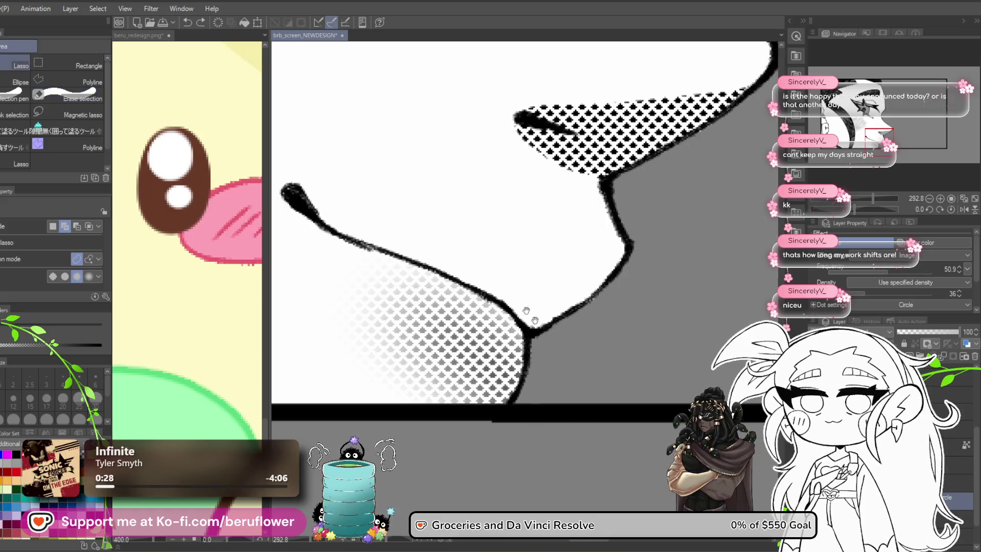
left_click_drag(370, 247, 461, 275)
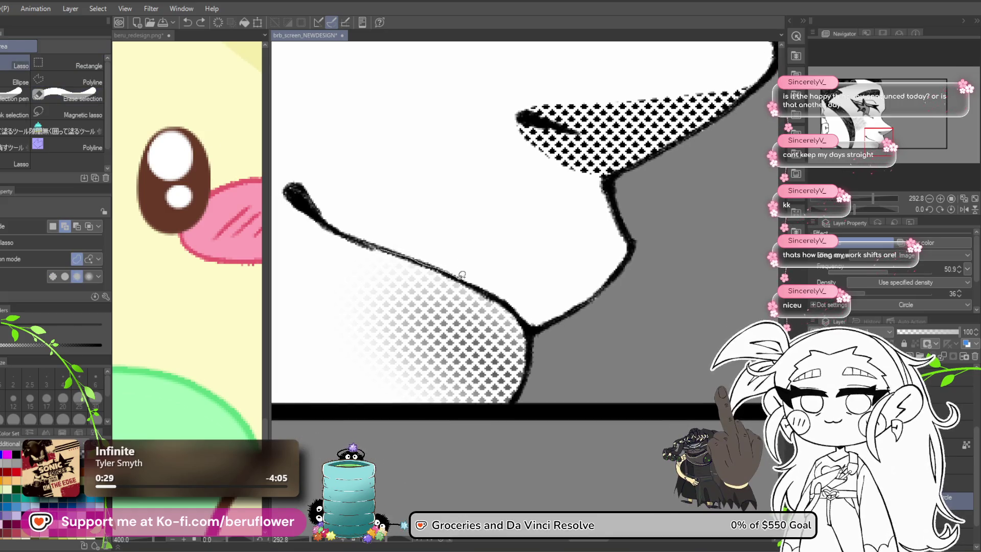
left_click_drag(514, 302, 530, 324)
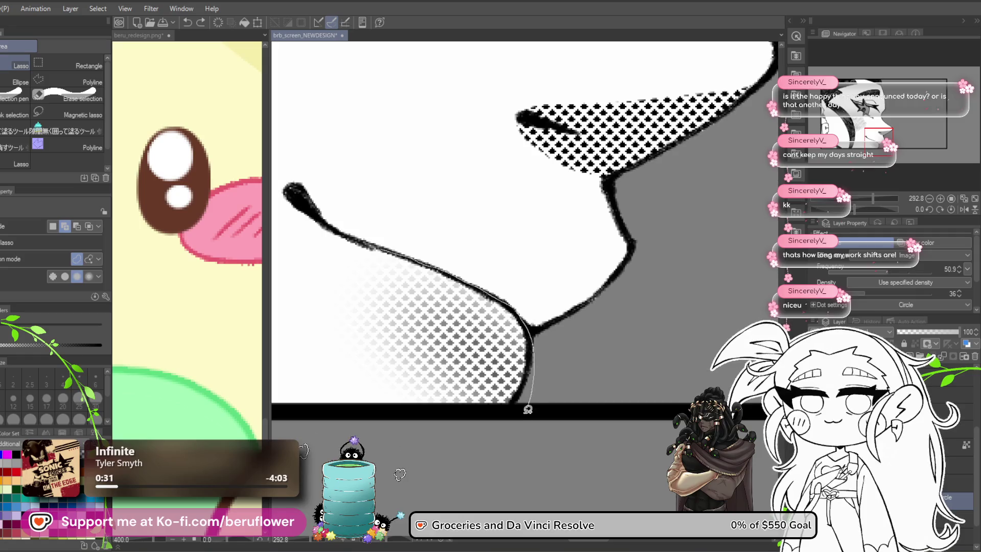
left_click_drag(329, 226, 329, 229)
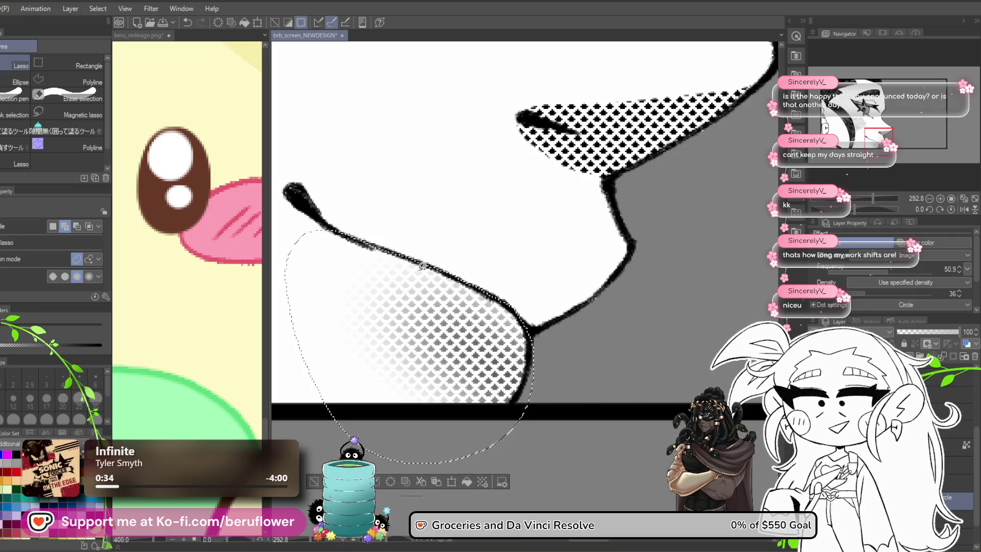
key("b")
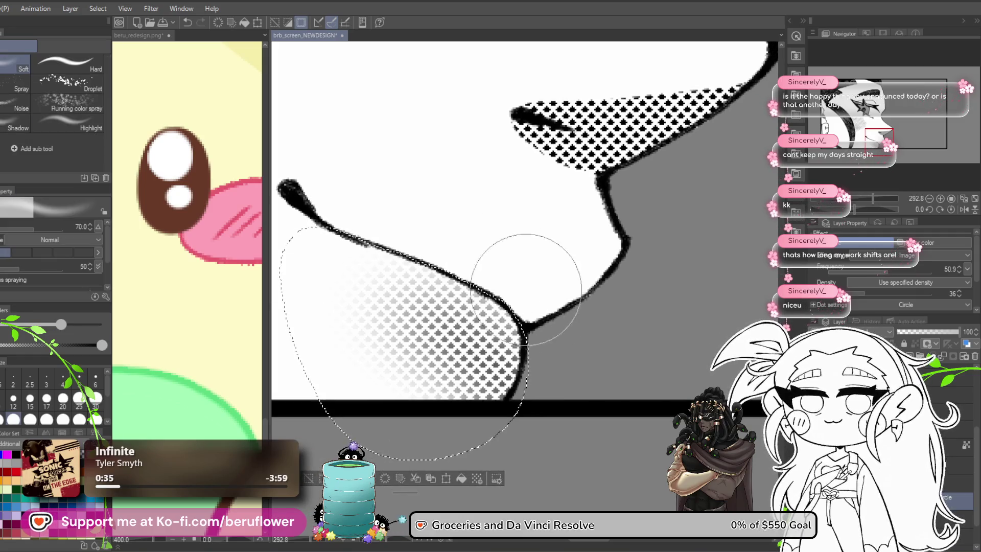
mouse_move(501, 275)
left_mouse_down()
mouse_move(405, 215)
mouse_move(515, 329)
mouse_move(419, 406)
left_mouse_up()
scroll(358, 169, "down", 5)
mouse_move(372, 171)
left_mouse_down()
mouse_move(474, 270)
mouse_move(532, 381)
left_mouse_up()
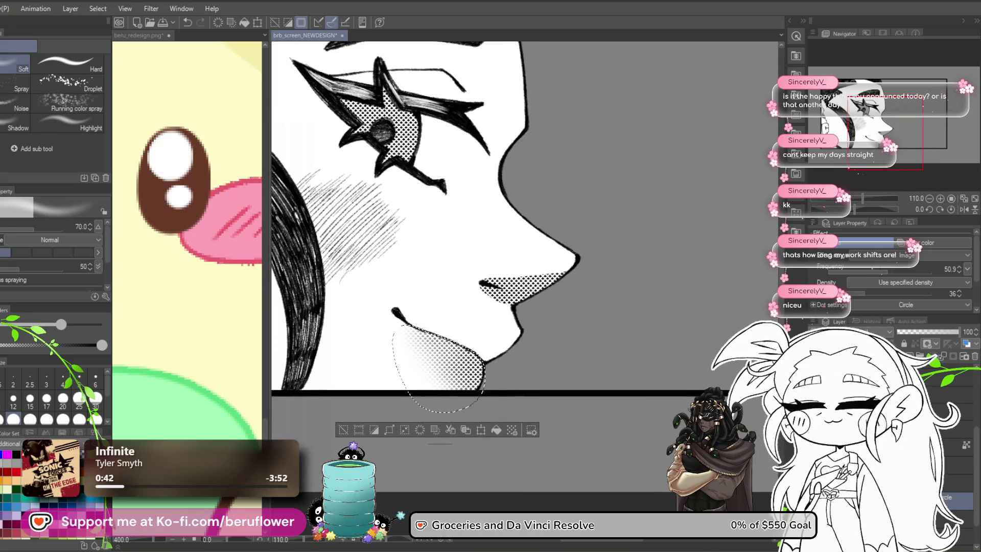
Switch to a soft eraser at size 100 and clear the chin selection
key("e")
left_click(43, 69)
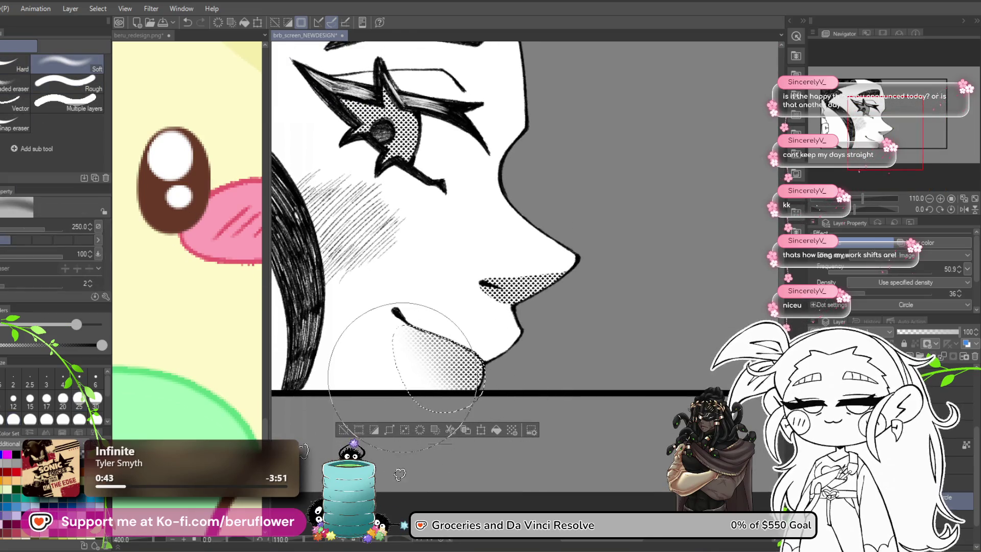
key("bracketleft")
key("bracketleft")
key("bracketleft")
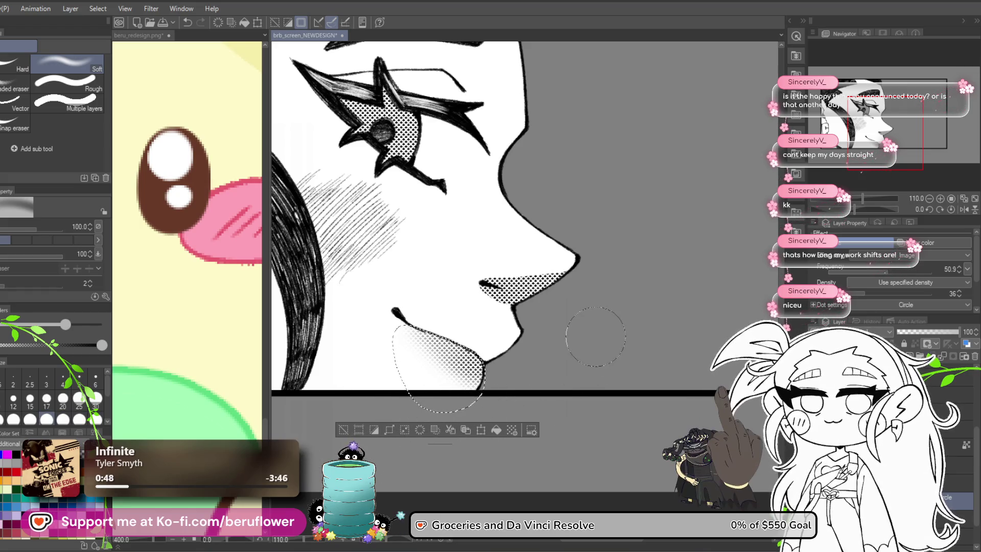
scroll(580, 348, "down", 5)
scroll(596, 337, "up", 5)
left_click_drag(606, 366, 622, 373)
key("ctrl+d")
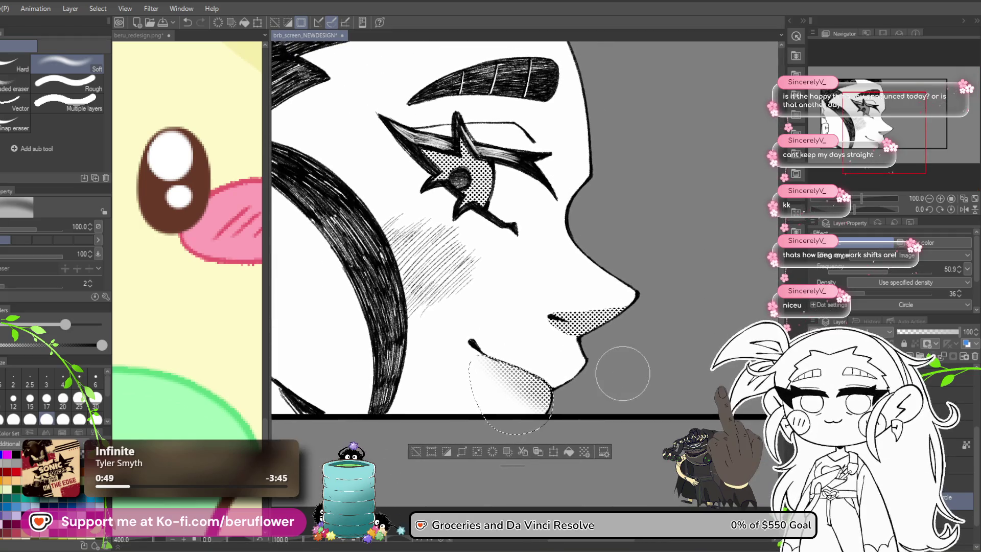
Return to the pen and lower the screentone density to 21
left_click_drag(565, 386, 406, 453)
key("p")
mouse_move(460, 230)
left_mouse_down()
mouse_move(611, 215)
mouse_move(644, 244)
mouse_move(534, 215)
mouse_move(544, 255)
left_mouse_up()
mouse_move(858, 293)
left_mouse_down()
mouse_move(866, 293)
mouse_move(851, 294)
left_mouse_up()
scroll(628, 372, "up", 5)
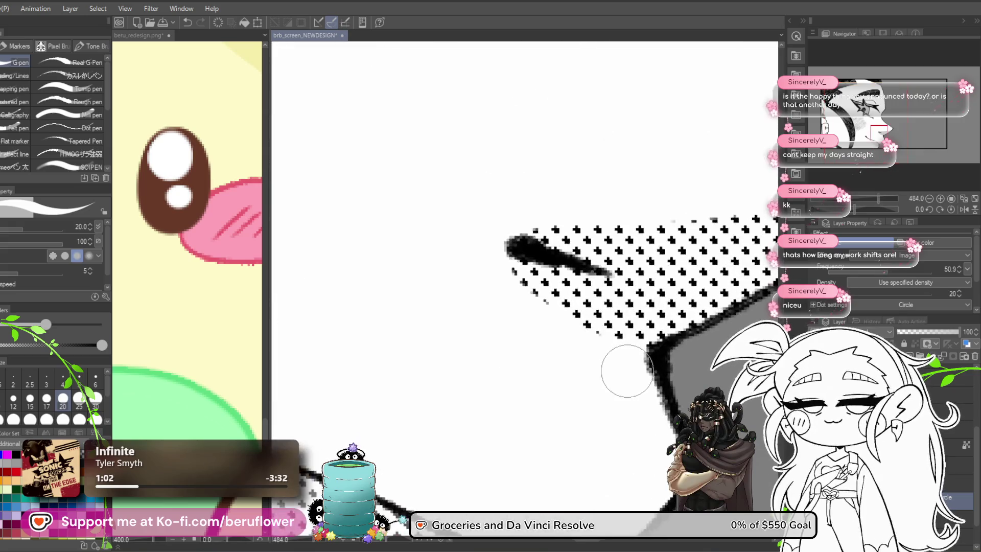
Set the tone layer to density 36, frequency 64.8 and opacity 76, then paint dots along the hair edge
left_click_drag(848, 293, 854, 293)
scroll(626, 353, "down", 5)
left_click(853, 293)
left_click_drag(853, 293, 856, 293)
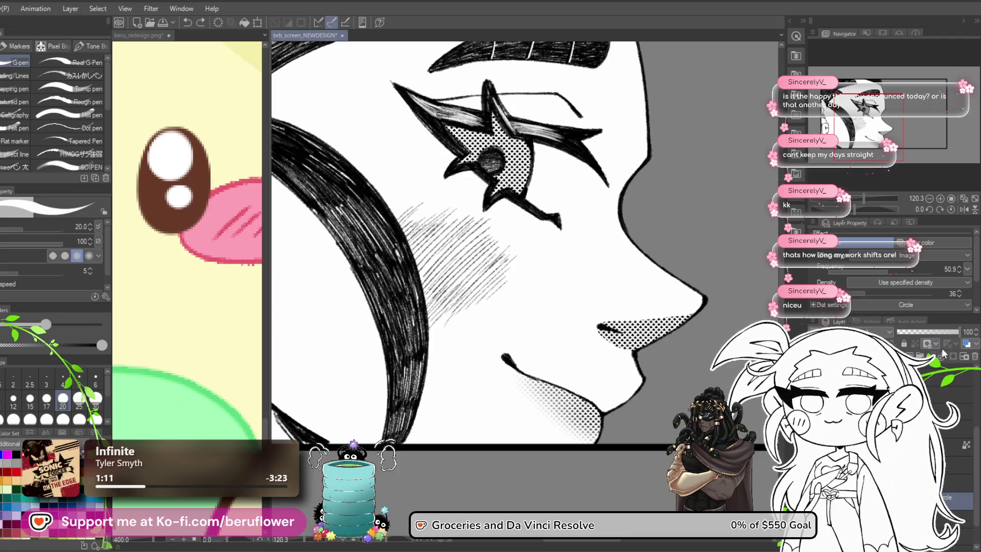
left_click(939, 331)
left_click(943, 330)
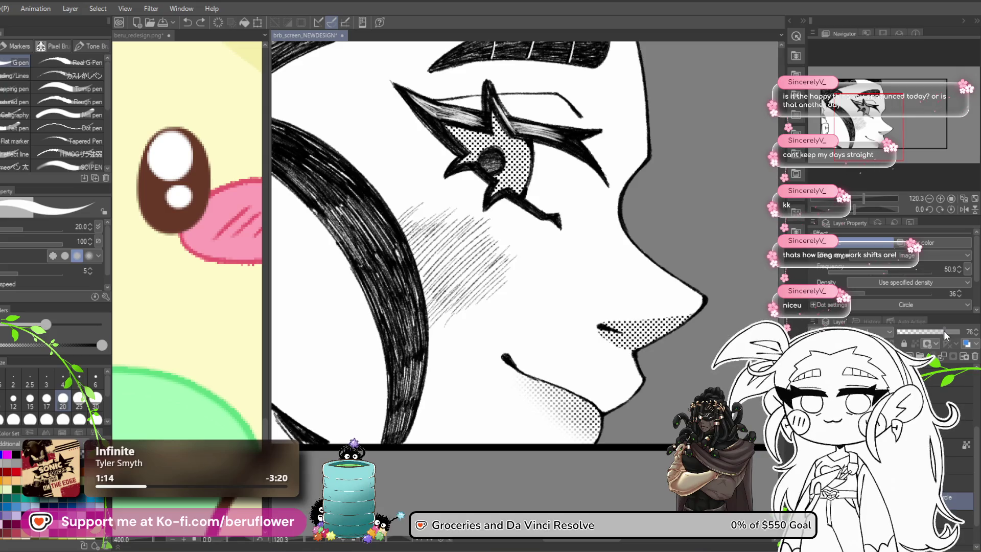
left_click(902, 272)
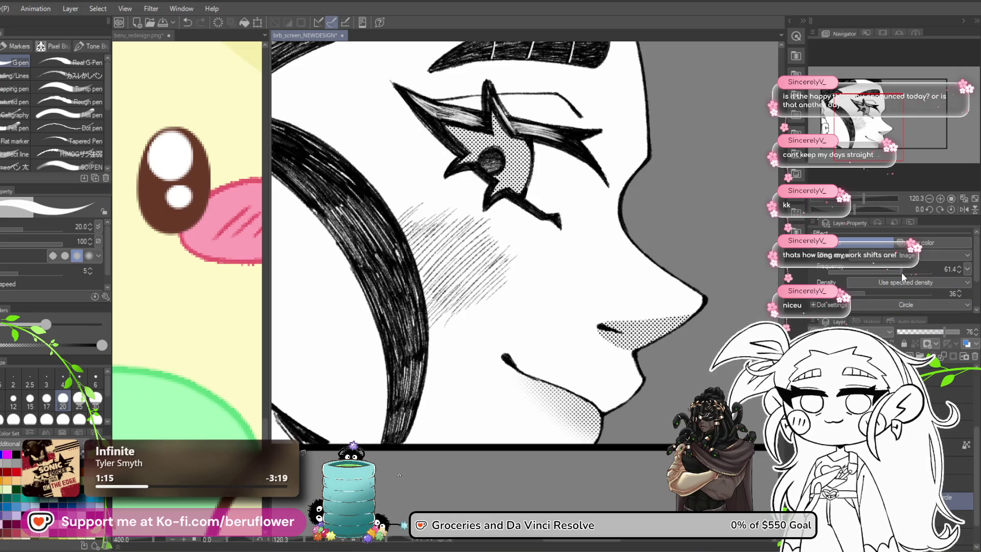
left_click(899, 273)
left_click_drag(900, 272, 906, 272)
scroll(424, 234, "up", 1)
mouse_move(423, 234)
left_mouse_down()
mouse_move(443, 320)
mouse_move(472, 316)
mouse_move(423, 303)
mouse_move(432, 319)
left_mouse_up()
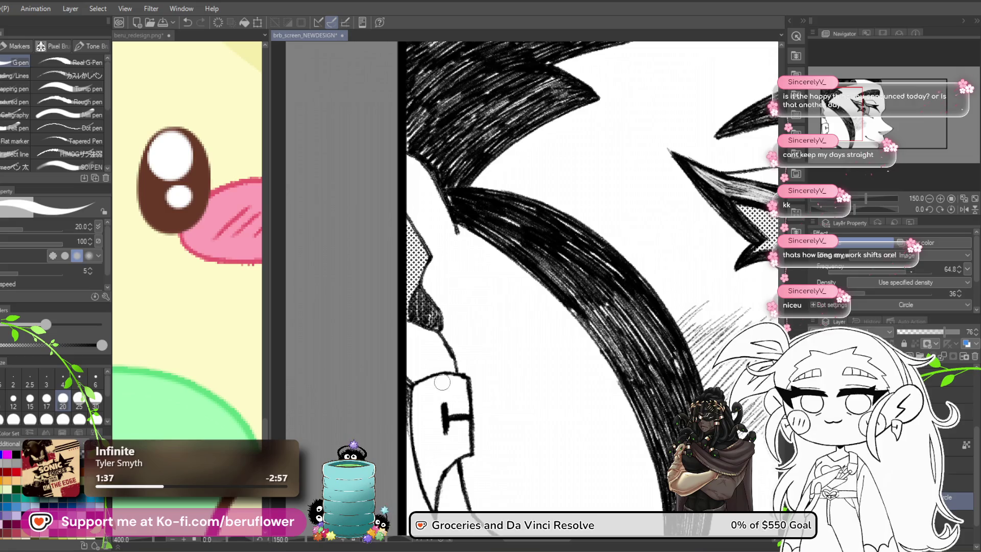
Erase the stray dot tone near the ear and beside the glasses, then pan to the eye
left_click_drag(459, 355, 450, 296)
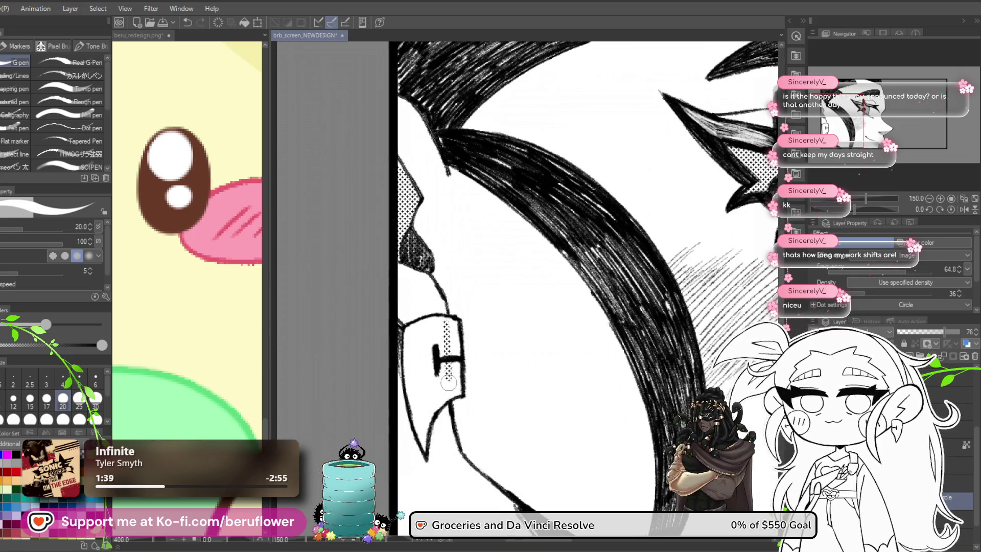
left_click_drag(435, 329, 419, 337)
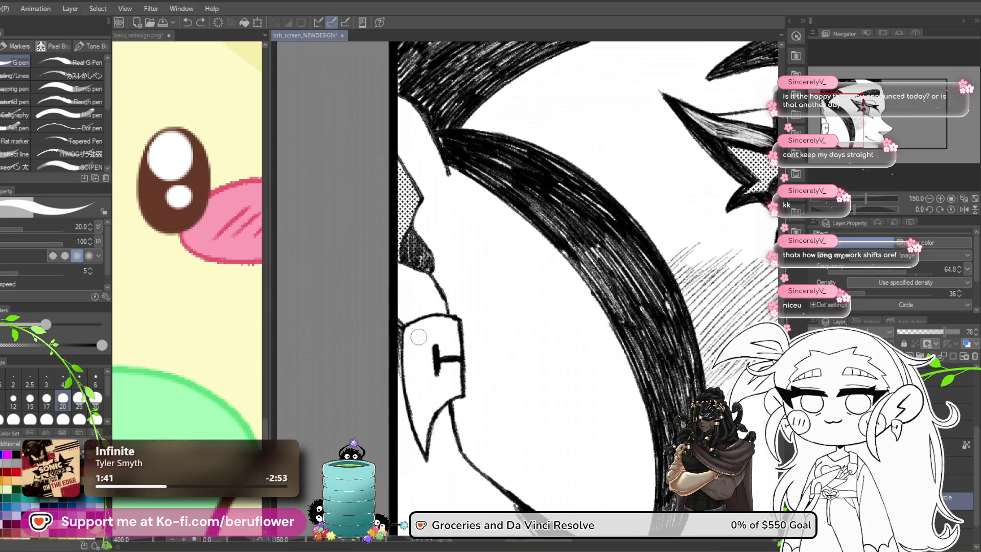
left_click_drag(442, 383, 438, 349)
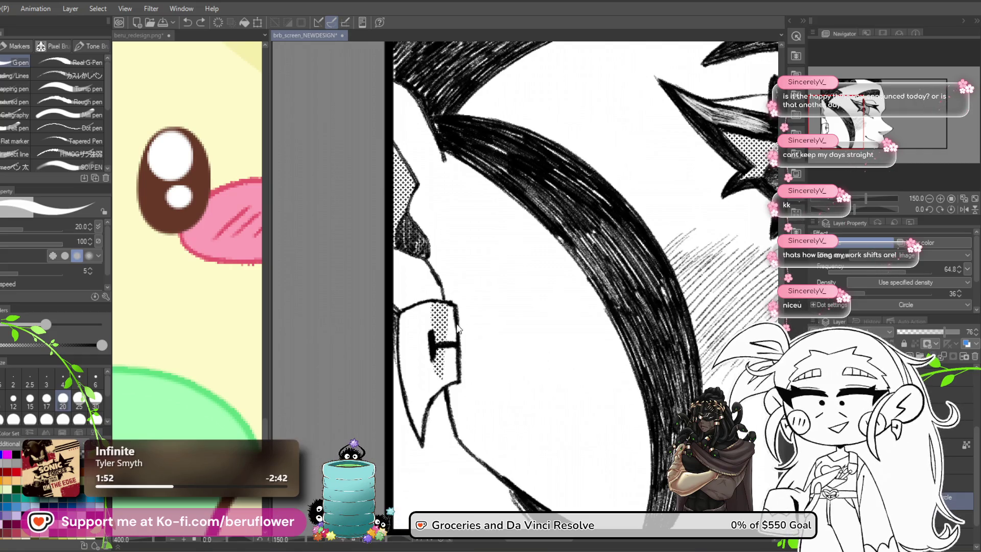
mouse_move(452, 335)
left_mouse_down()
mouse_move(442, 314)
mouse_move(448, 326)
left_mouse_up()
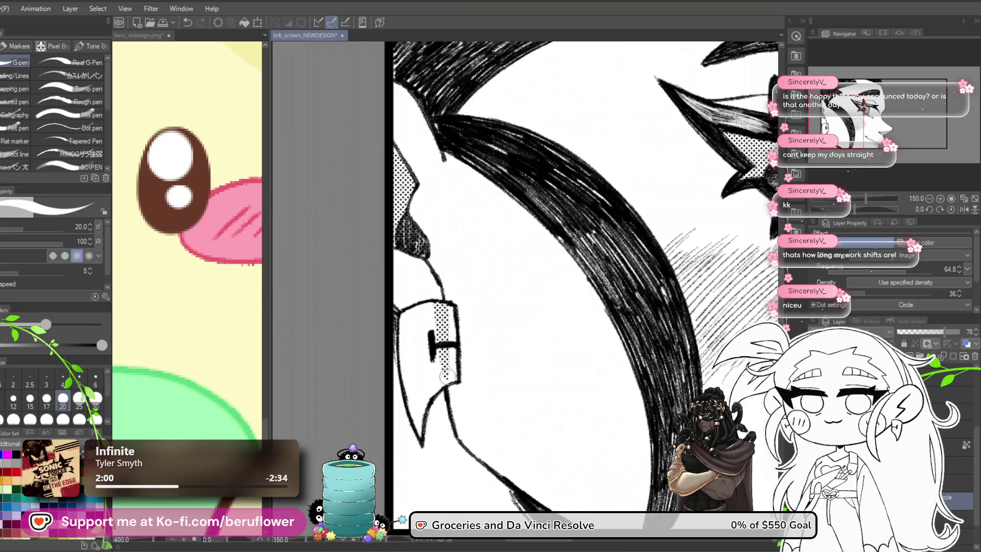
scroll(446, 375, "down", 3)
scroll(485, 307, "up", 2)
left_click_drag(612, 273, 525, 274)
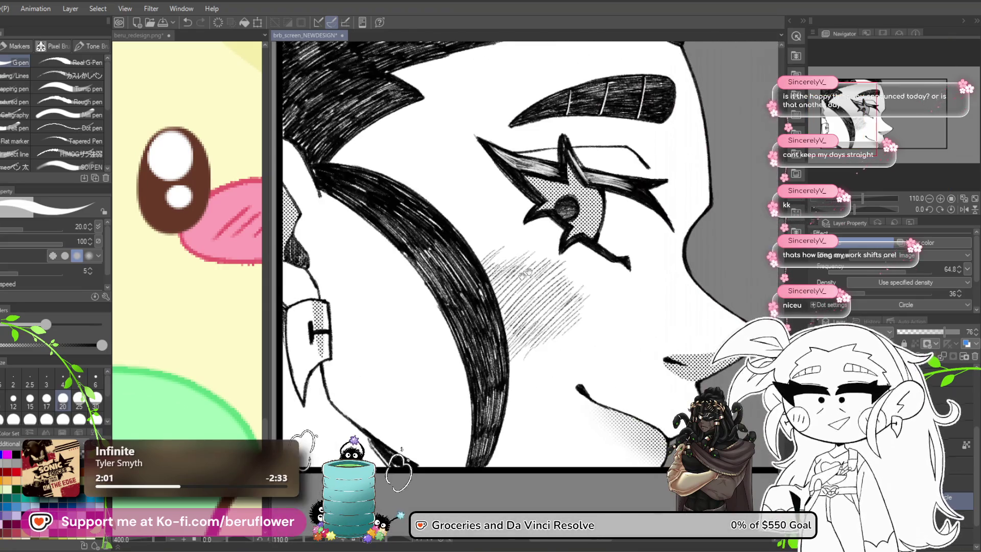
Rotate and zoom onto the star-shaped eye and paint cross-pattern tone along its dark edge
mouse_move(506, 239)
left_mouse_down()
mouse_move(529, 290)
mouse_move(527, 361)
left_mouse_up()
left_click_drag(857, 208, 842, 210)
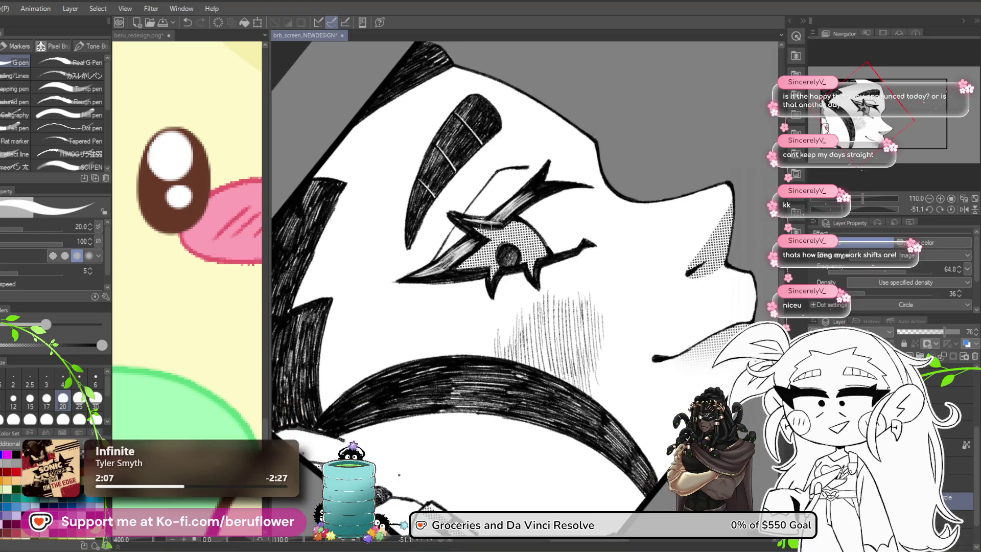
scroll(486, 226, "up", 3)
scroll(485, 226, "down", 2)
scroll(485, 227, "up", 3)
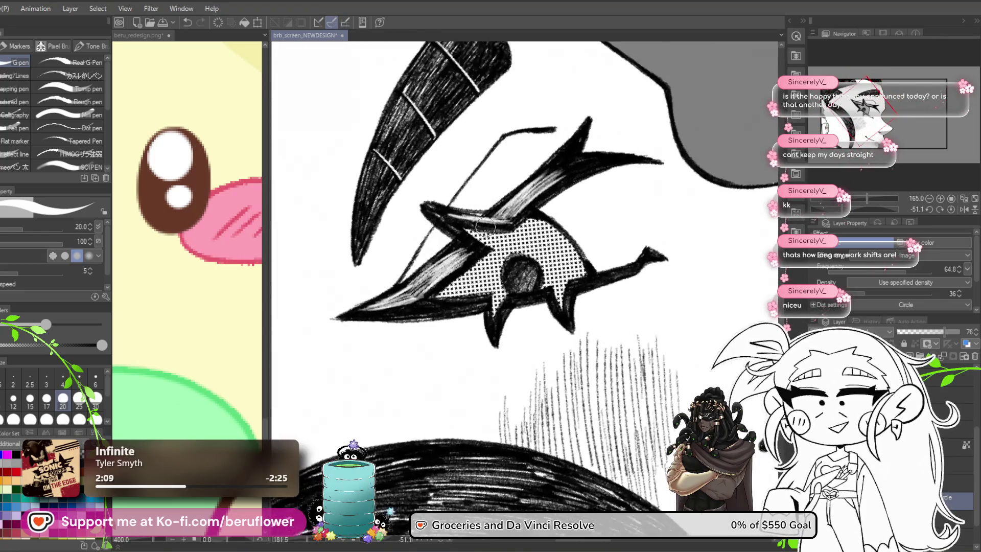
scroll(485, 227, "up", 4)
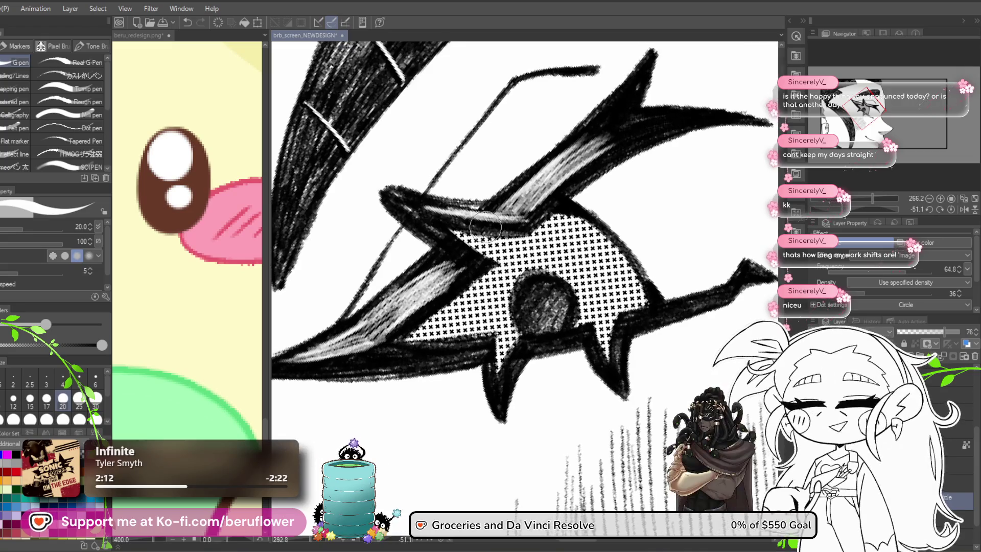
scroll(485, 226, "down", 5)
scroll(485, 226, "up", 3)
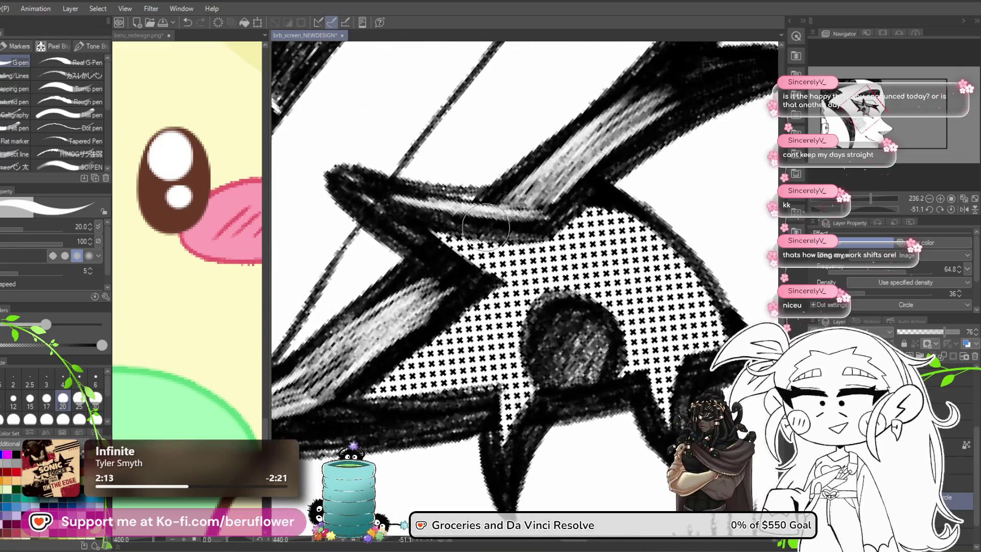
mouse_move(507, 356)
left_mouse_down()
mouse_move(506, 376)
mouse_move(513, 364)
mouse_move(541, 407)
mouse_move(572, 376)
left_mouse_up()
left_click_drag(416, 255, 361, 345)
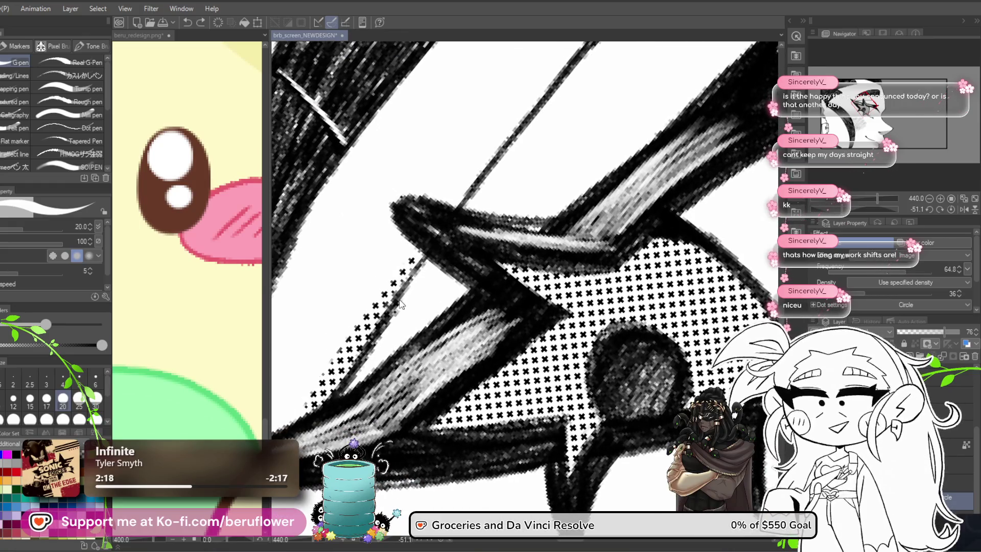
mouse_move(452, 292)
left_mouse_down()
mouse_move(431, 326)
mouse_move(385, 301)
left_mouse_up()
left_click(949, 209)
Fill the outlined lid shape above the eye with dot tone and straighten the canvas
scroll(525, 185, "up", 2)
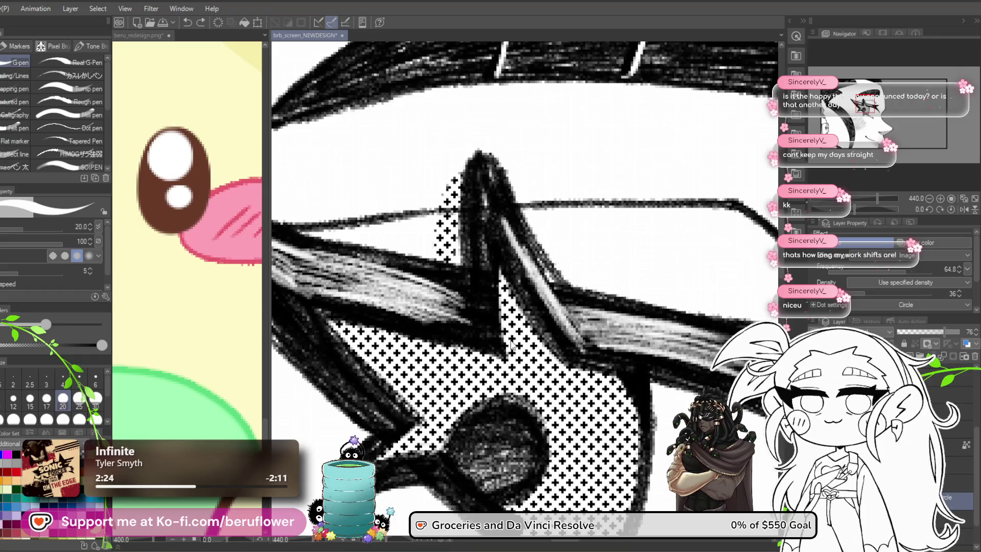
left_click_drag(854, 207, 838, 208)
scroll(540, 190, "down", 5)
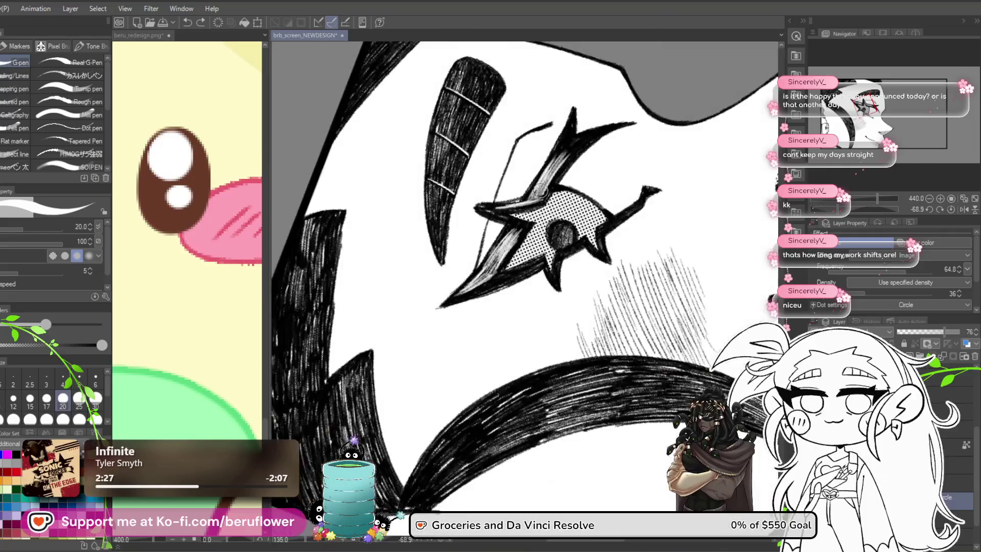
scroll(469, 271, "up", 3)
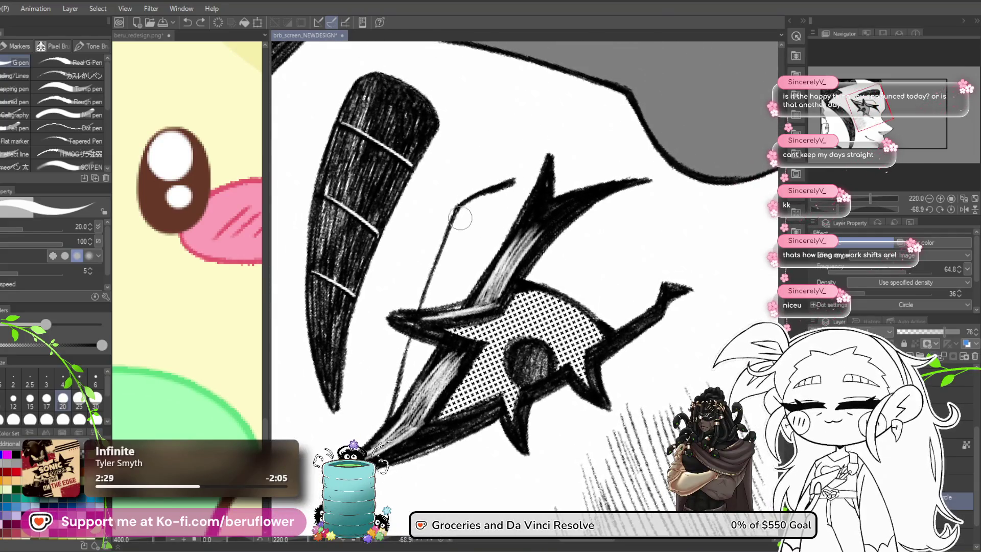
left_click_drag(514, 183, 488, 201)
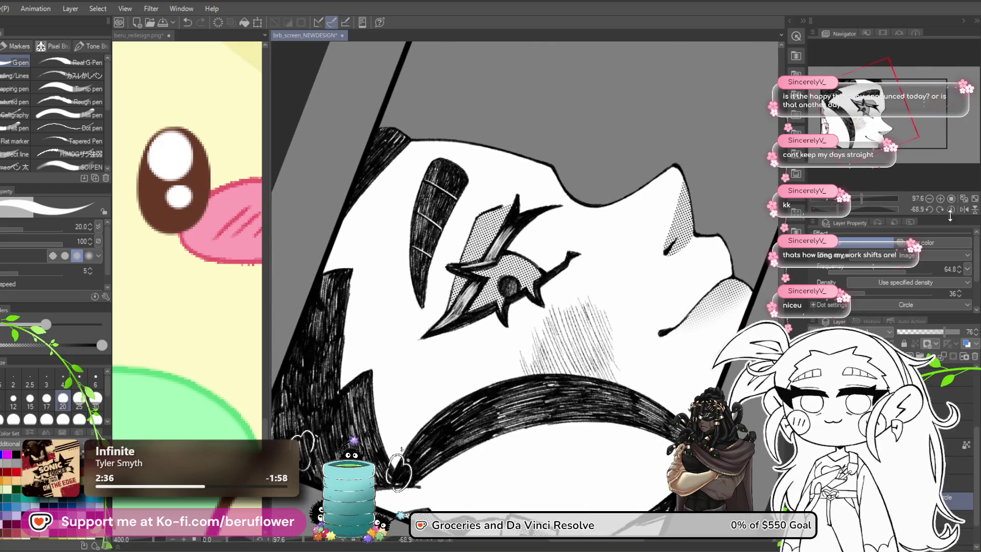
left_click(933, 210)
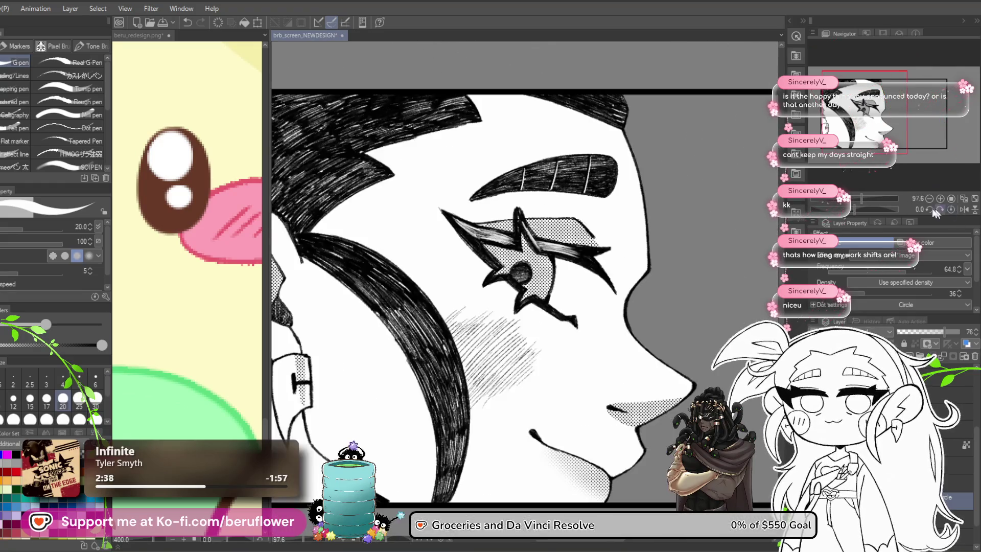
Brush halftone along the inner edge of the hair arc
mouse_move(473, 321)
left_mouse_down()
mouse_move(513, 285)
mouse_move(598, 341)
mouse_move(519, 376)
left_mouse_up()
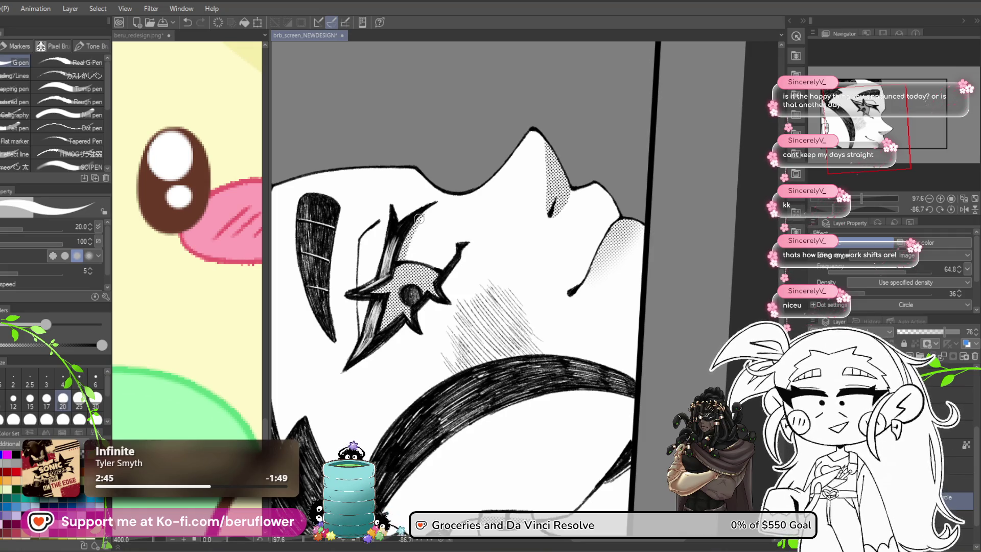
left_click_drag(432, 324, 428, 349)
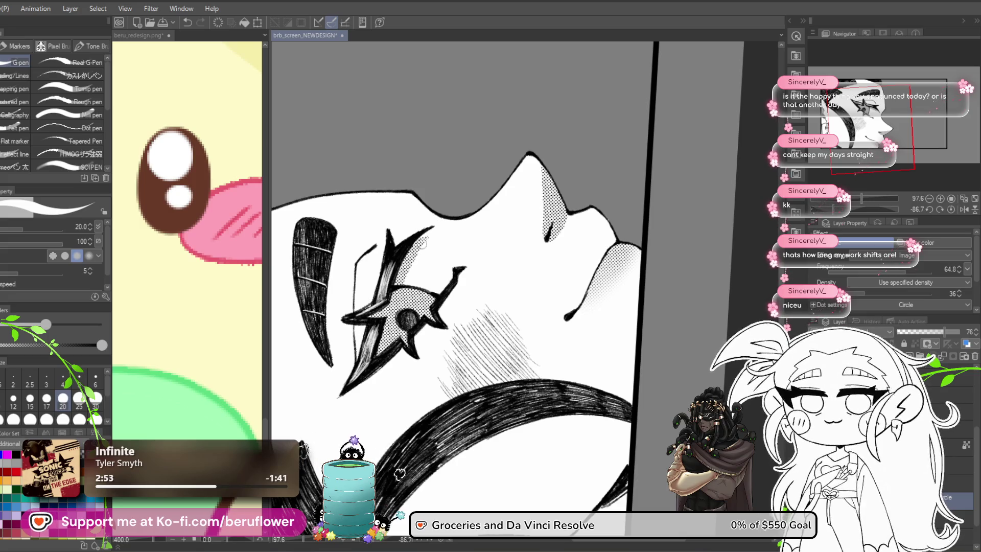
mouse_move(446, 290)
left_mouse_down()
mouse_move(392, 192)
mouse_move(317, 209)
mouse_move(370, 191)
mouse_move(396, 315)
mouse_move(588, 244)
left_mouse_up()
left_click_drag(605, 323, 584, 351)
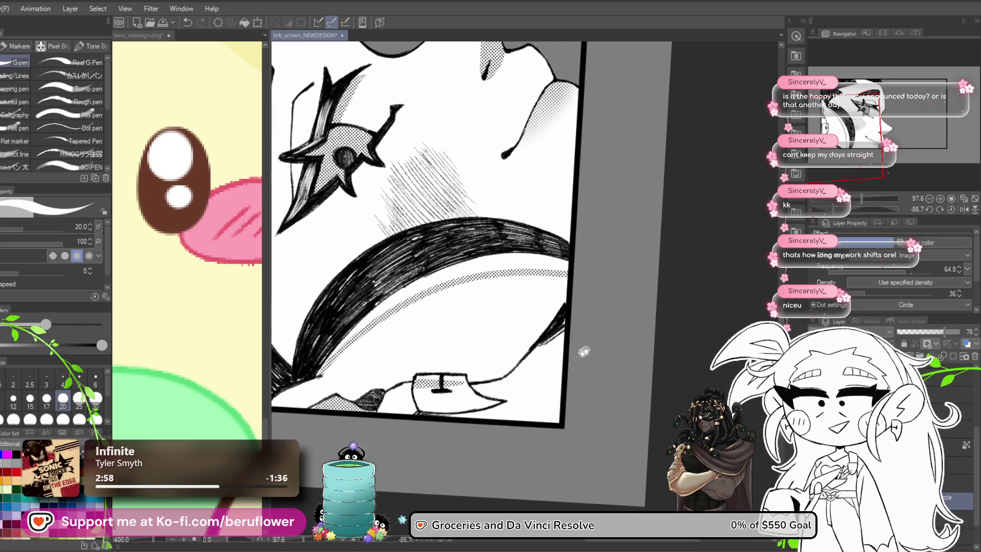
Rotate toward the lower hair arc, enlarge the brush to 30, and return the canvas upright
left_click_drag(851, 214, 844, 214)
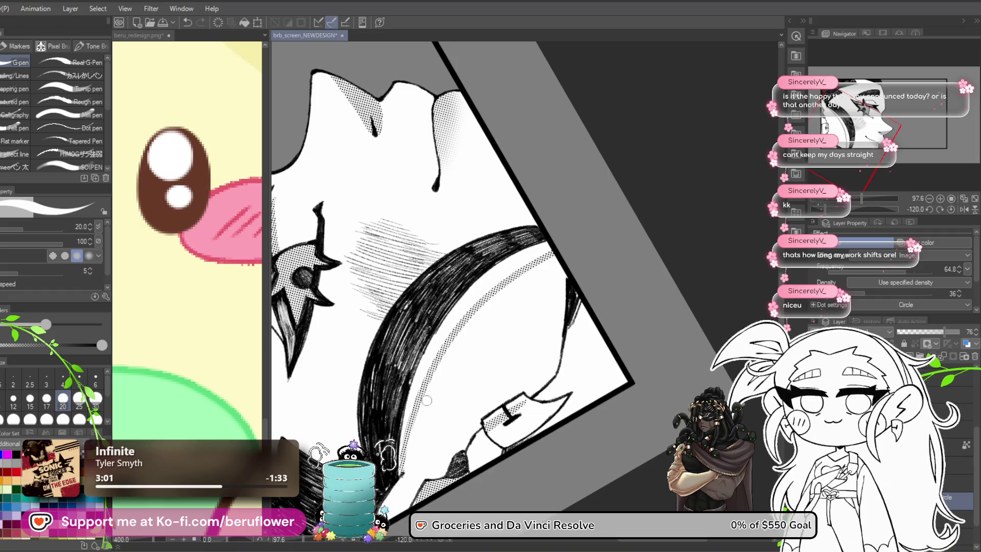
scroll(394, 430, "up", 2)
left_click_drag(394, 430, 391, 412)
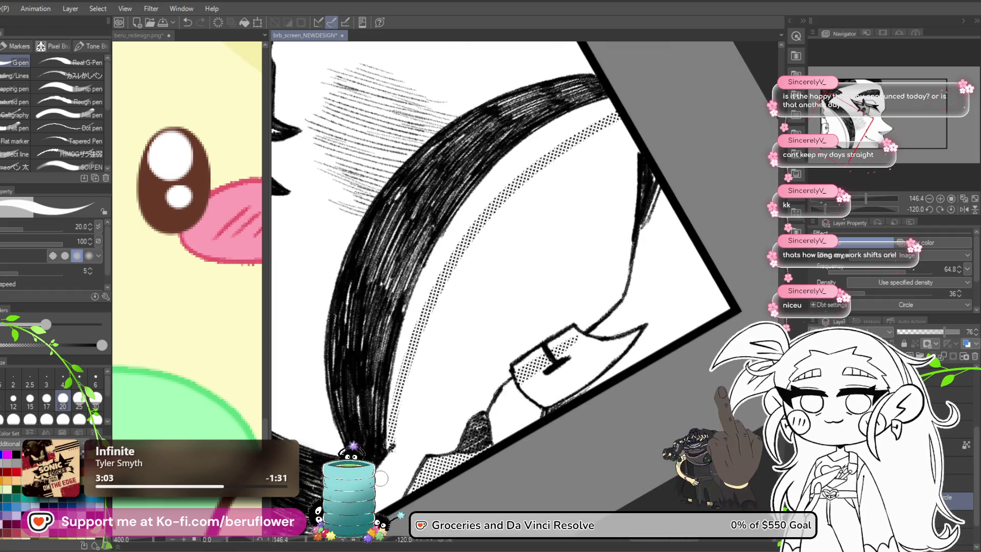
left_click_drag(460, 274, 432, 291)
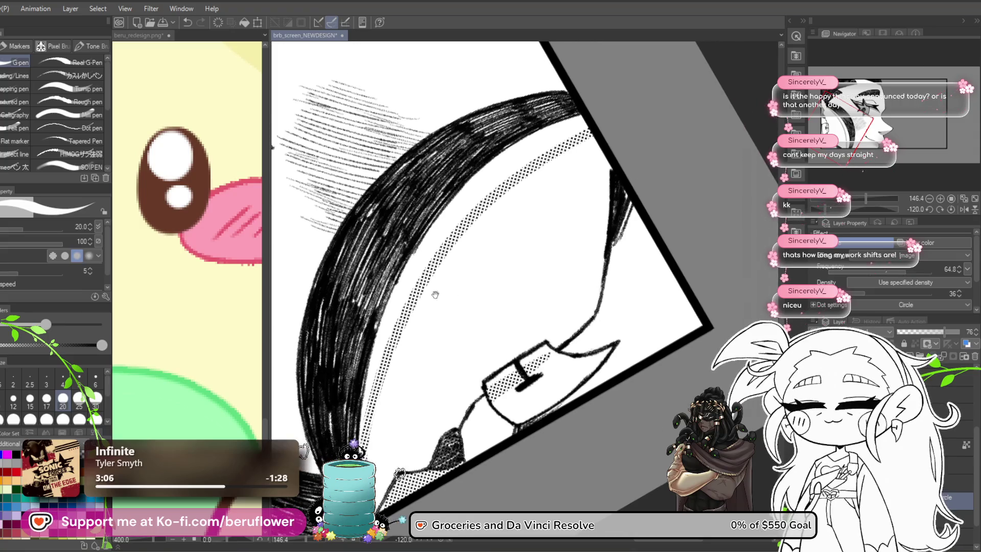
mouse_move(547, 148)
left_mouse_down()
mouse_move(434, 241)
mouse_move(378, 317)
left_mouse_up()
key("bracketright")
key("bracketright")
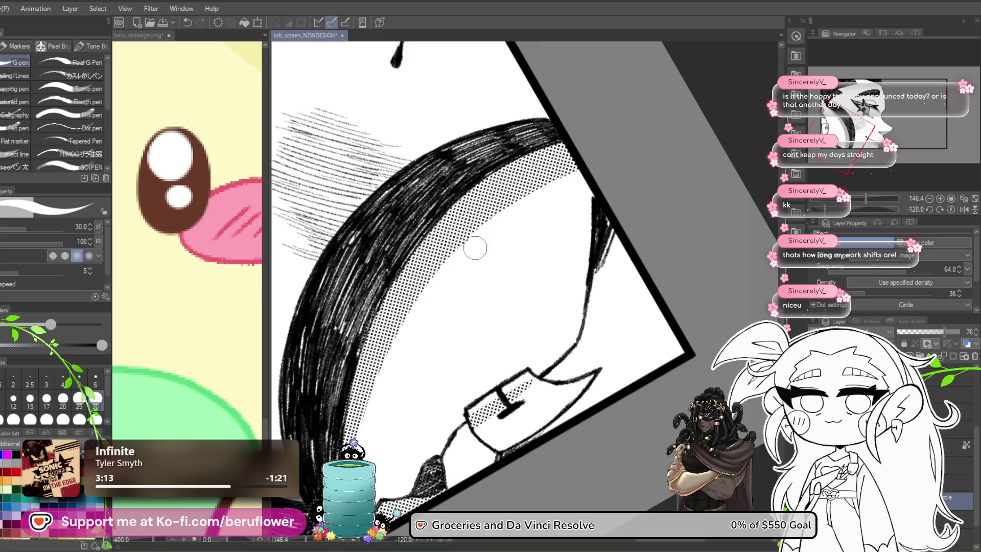
scroll(395, 306, "down", 3)
scroll(950, 210, "up", 1)
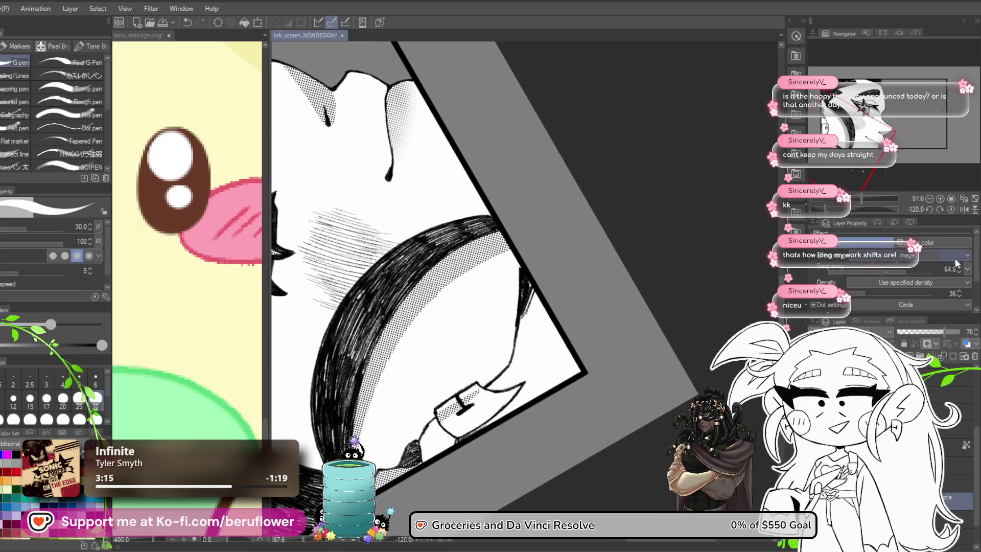
left_click(950, 210)
mouse_move(479, 315)
left_mouse_down()
mouse_move(471, 376)
mouse_move(408, 400)
mouse_move(421, 423)
left_mouse_up()
Auto-select the blank area behind the ear and airbrush soft grey shading at size 170
key("w")
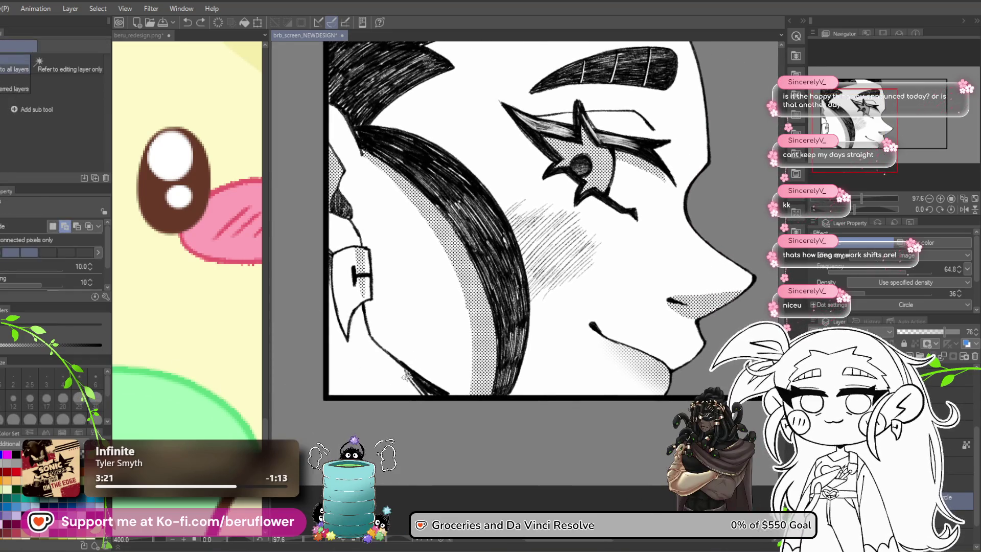
left_click(388, 388)
key("b")
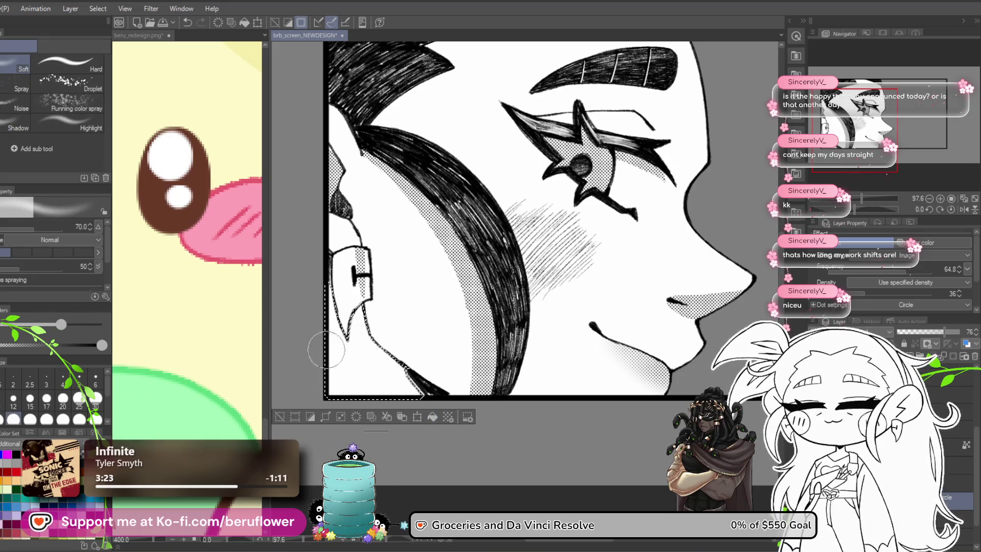
left_click_drag(462, 341, 467, 360)
key("bracketright")
key("bracketright")
key("bracketright")
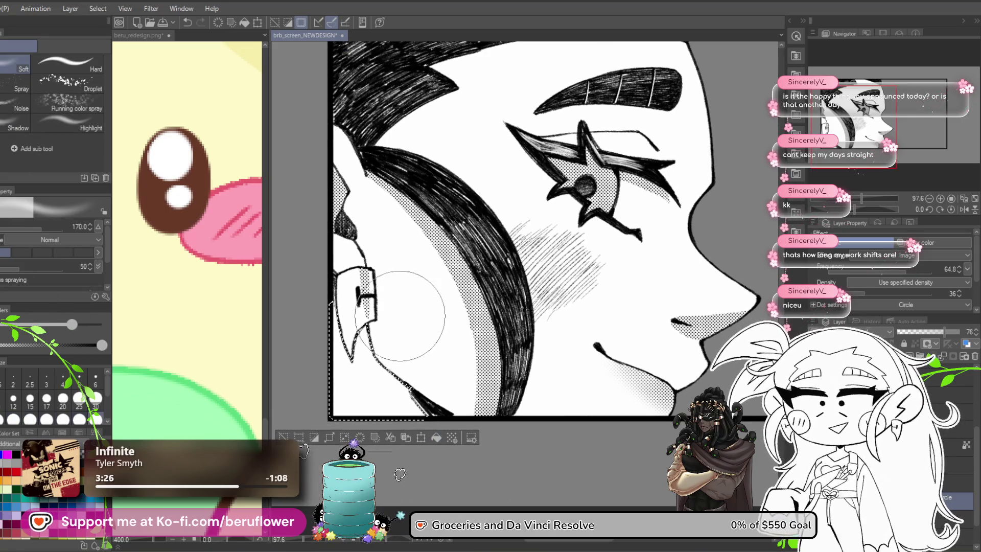
mouse_move(373, 305)
left_mouse_down()
mouse_move(408, 309)
mouse_move(427, 330)
mouse_move(390, 337)
mouse_move(441, 376)
left_mouse_up()
key("ctrl+d")
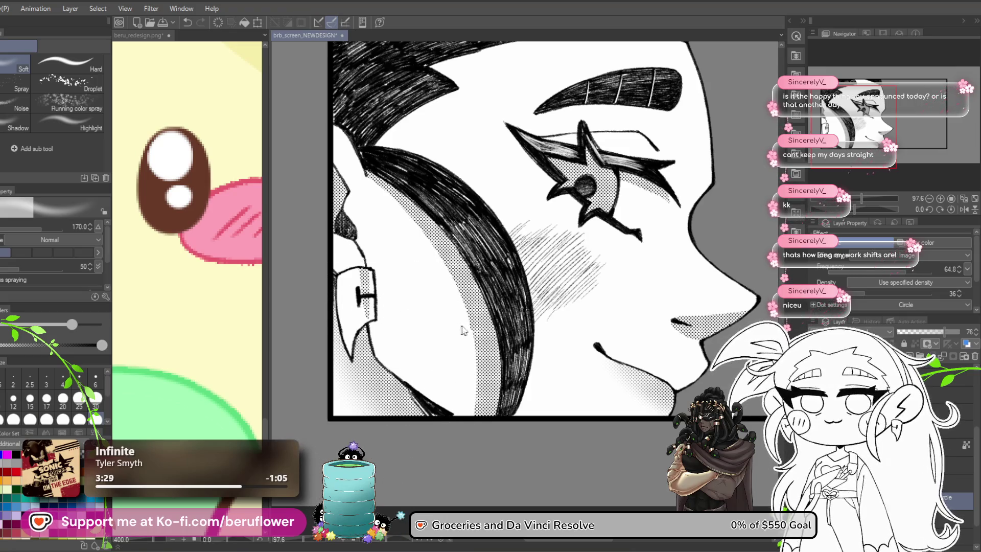
Switch to the eraser and inspect the cheek and nose area
scroll(633, 380, "down", 1)
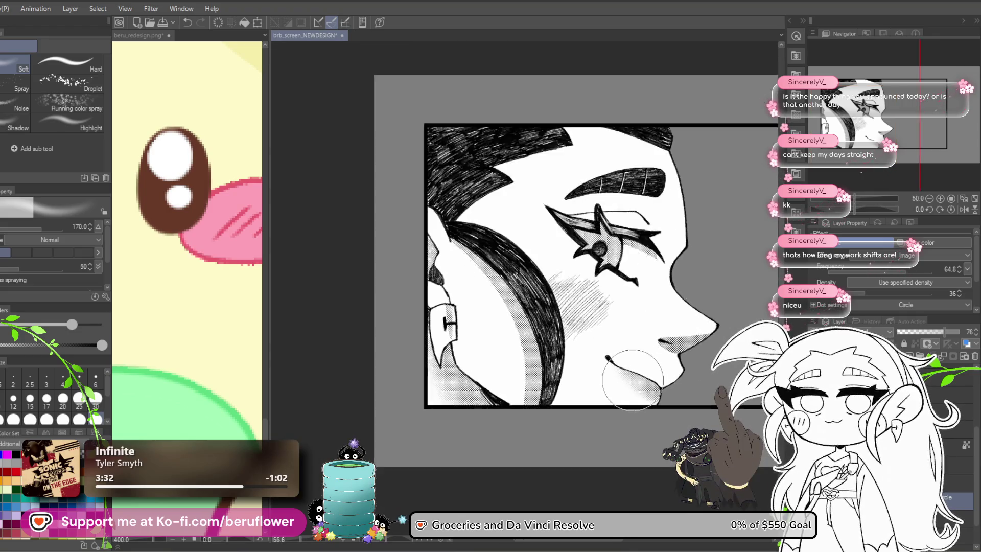
scroll(632, 380, "up", 2)
left_click_drag(642, 350, 522, 359)
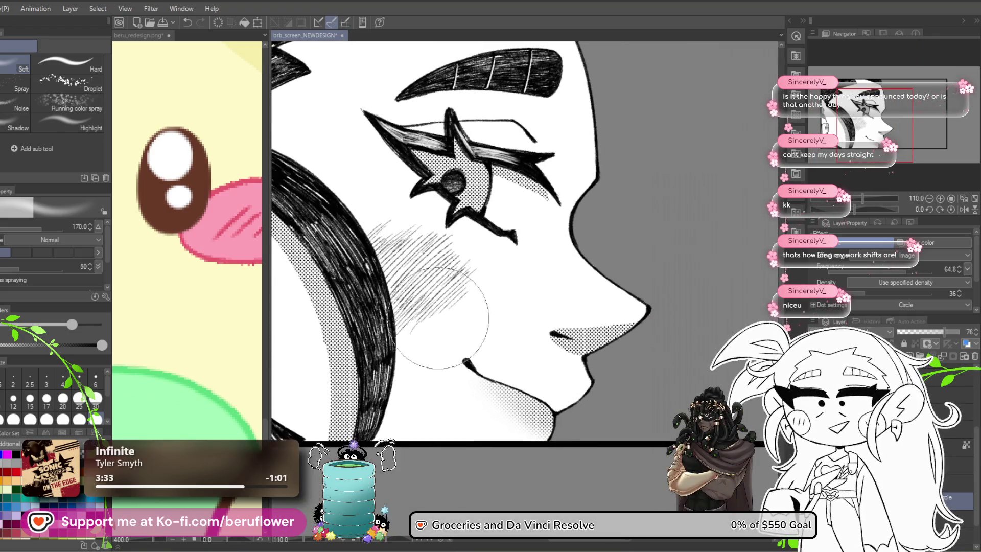
key("e")
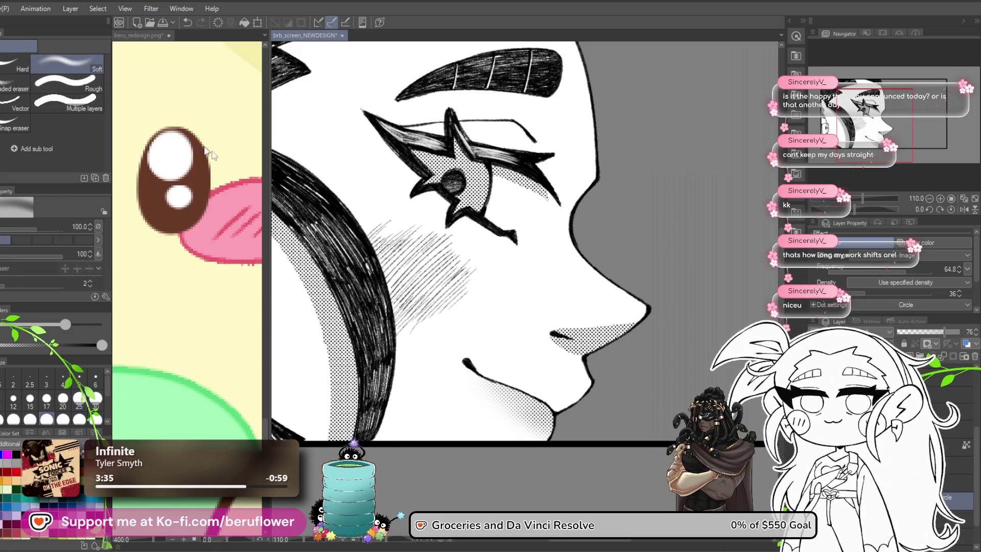
left_click_drag(545, 361, 494, 321)
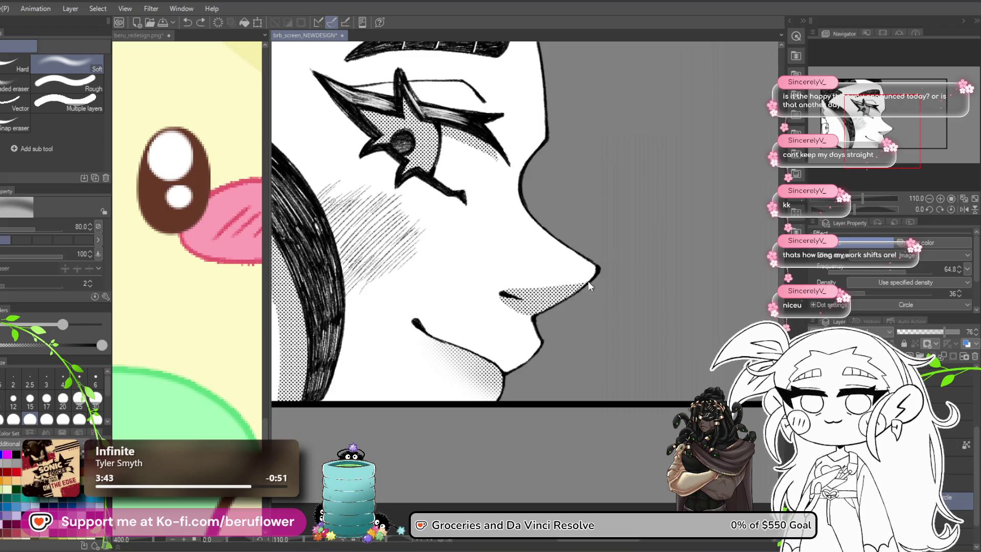
scroll(629, 261, "down", 5)
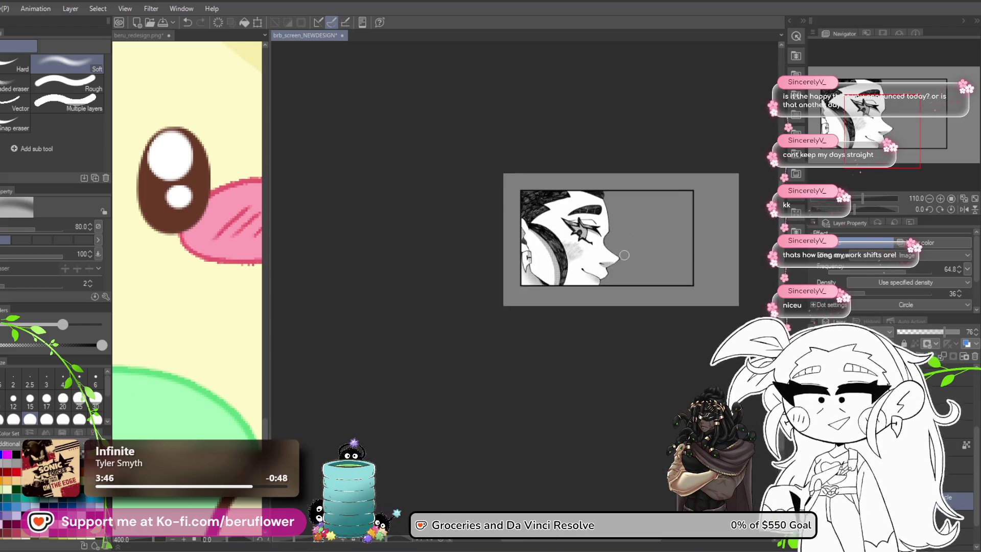
scroll(624, 255, "up", 3)
Recentre the face panel and auto-select the grey background behind the profile
mouse_move(645, 342)
left_mouse_down()
mouse_move(624, 361)
mouse_move(583, 226)
left_mouse_up()
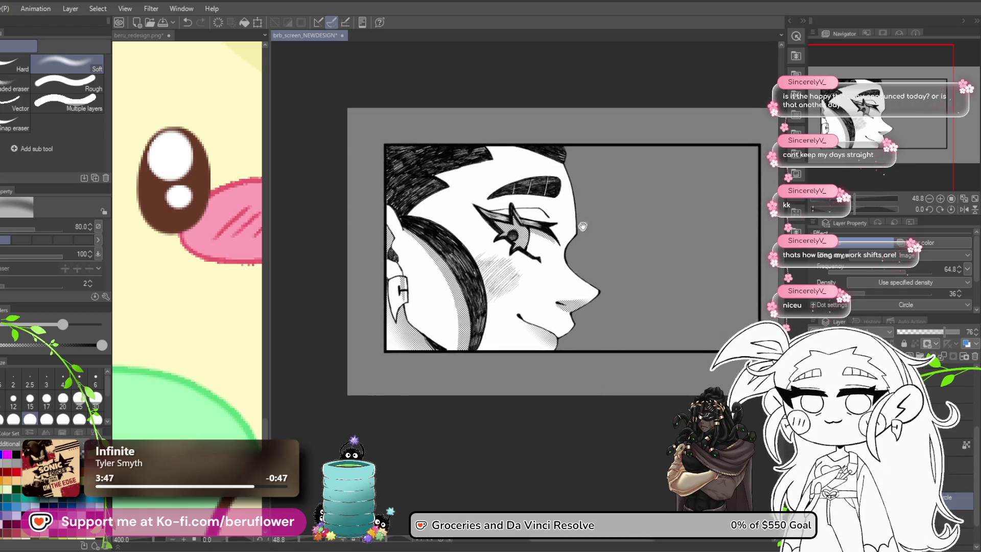
scroll(570, 236, "up", 5)
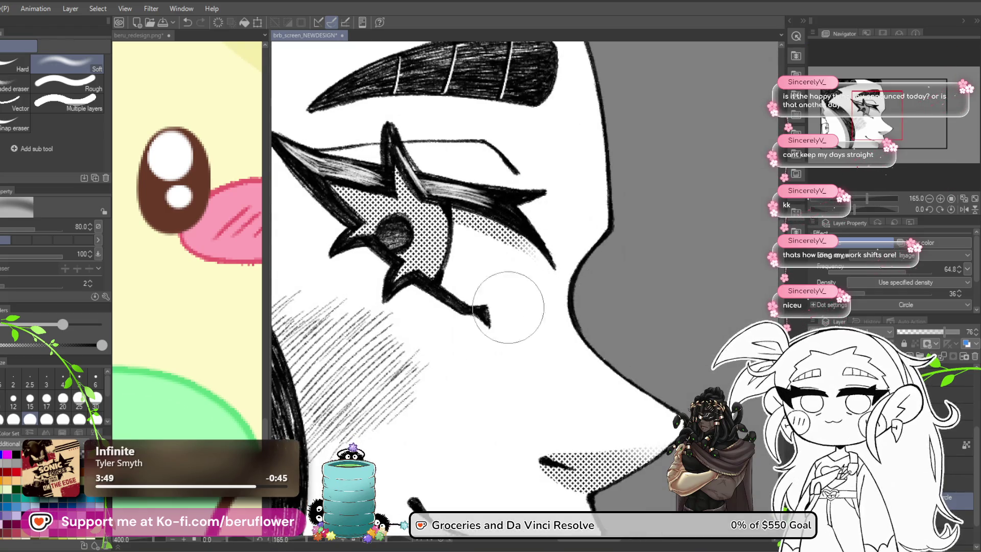
scroll(500, 338, "down", 4)
mouse_move(571, 331)
left_mouse_down()
mouse_move(602, 341)
mouse_move(658, 320)
mouse_move(659, 270)
mouse_move(618, 274)
left_mouse_up()
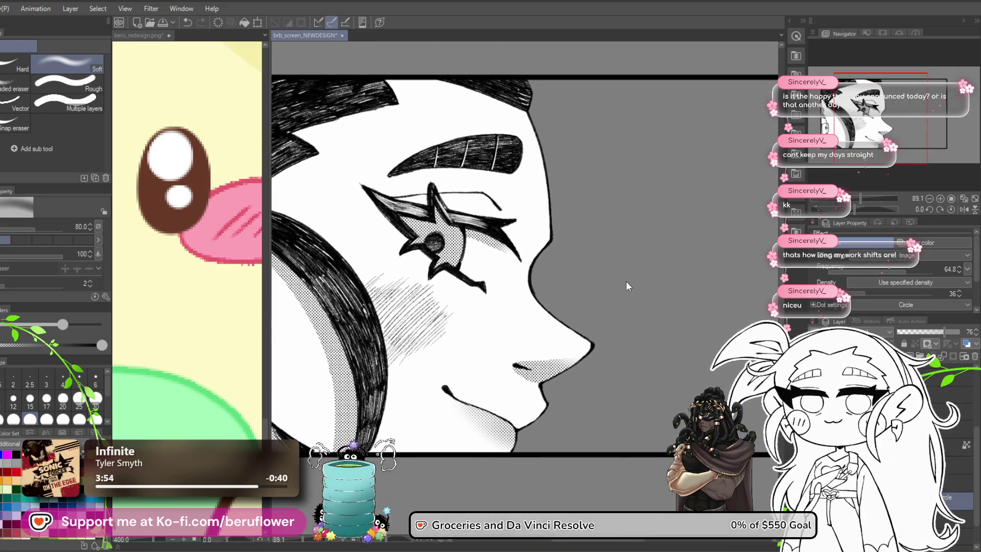
scroll(527, 256, "down", 2)
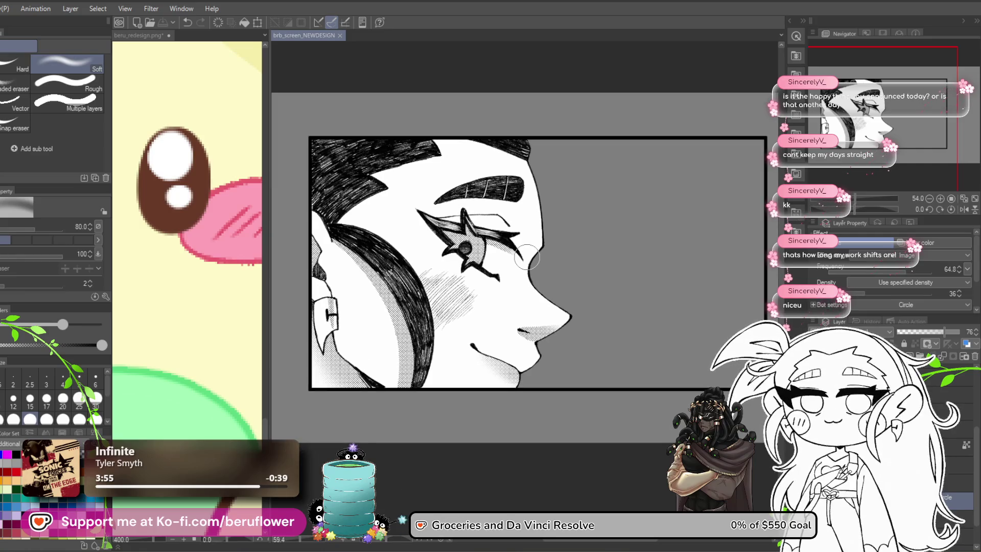
scroll(431, 462, "up", 3)
scroll(409, 455, "down", 3)
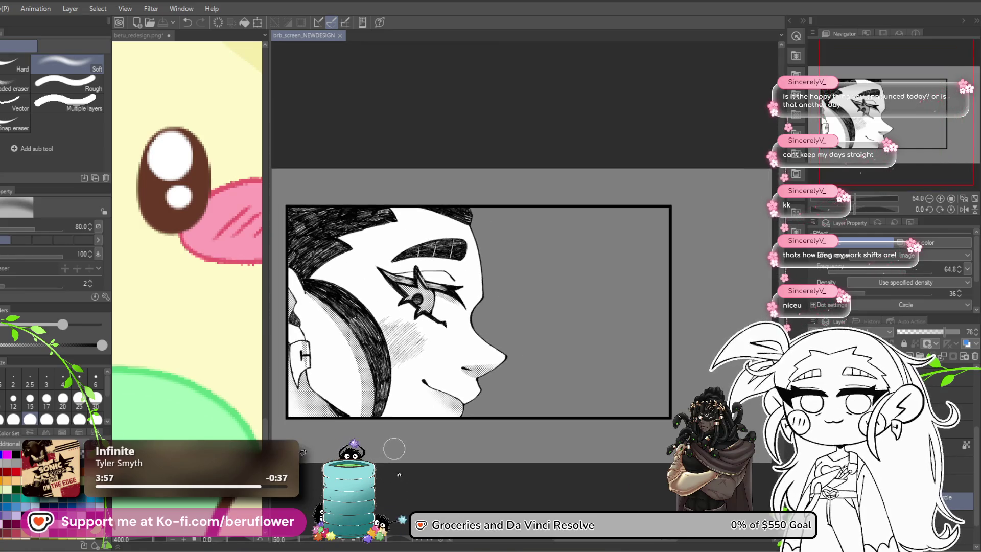
scroll(394, 448, "up", 1)
key("w")
left_click(637, 291)
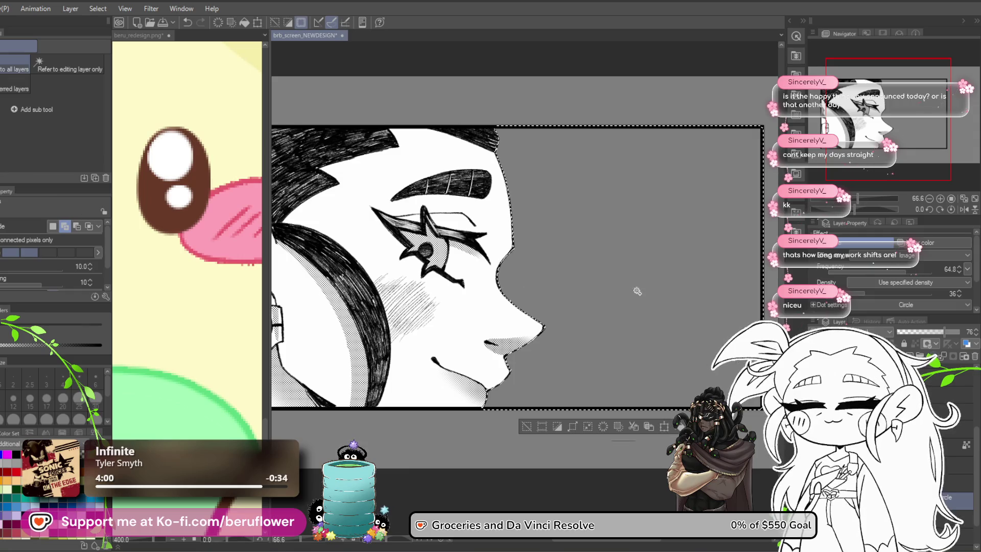
Drag a Monochromatic pattern tone from the Material library onto the panel's background selection
left_click_drag(550, 450, 500, 490)
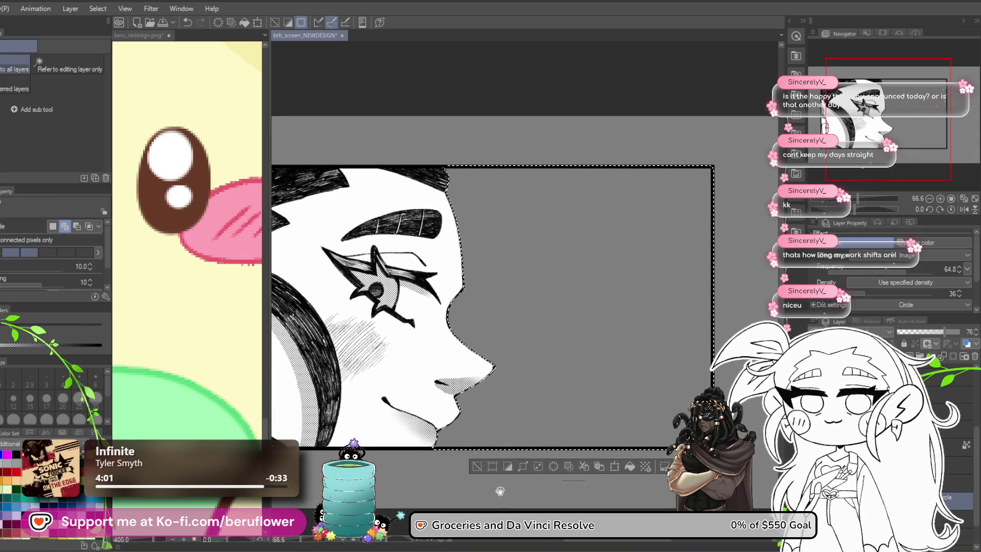
left_click(804, 22)
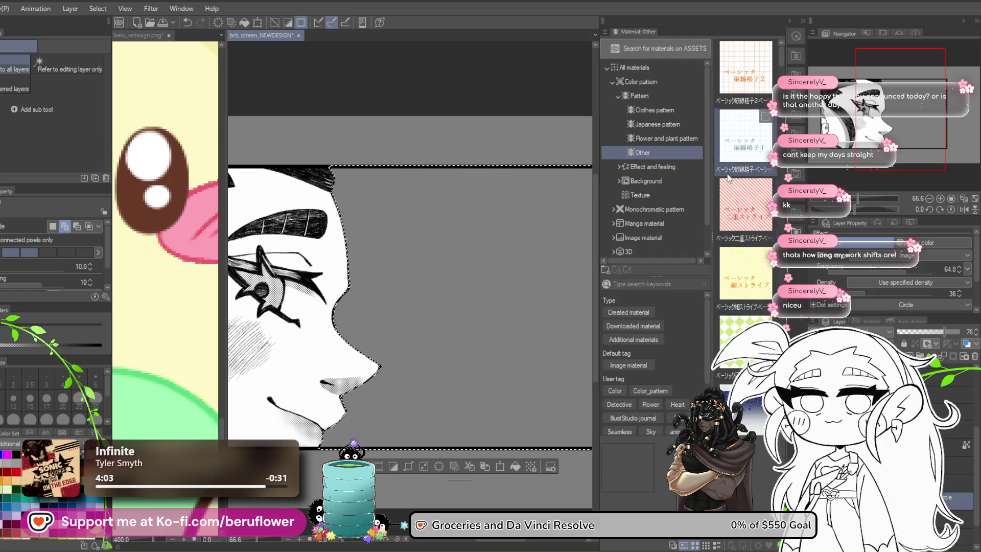
scroll(645, 181, "down", 1)
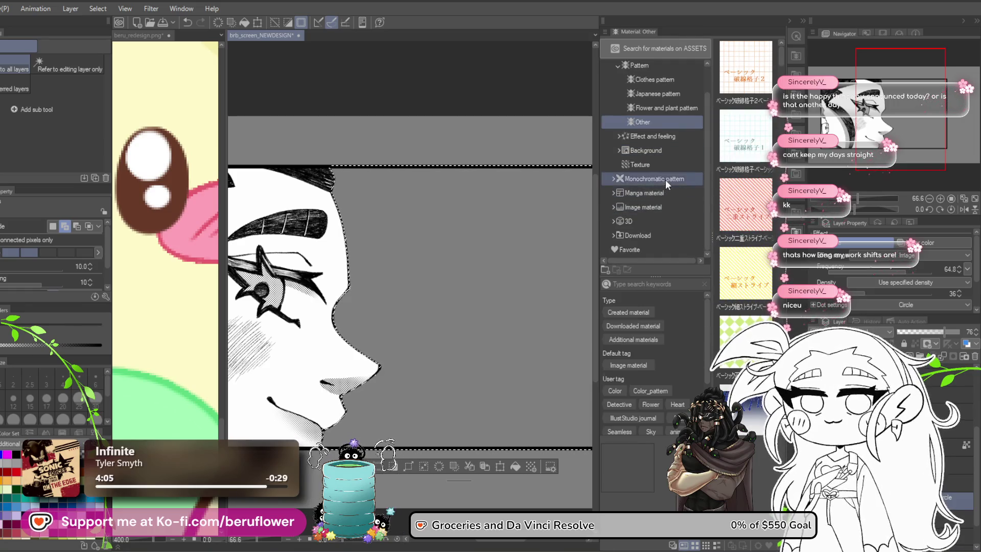
left_click(664, 179)
left_click(614, 179)
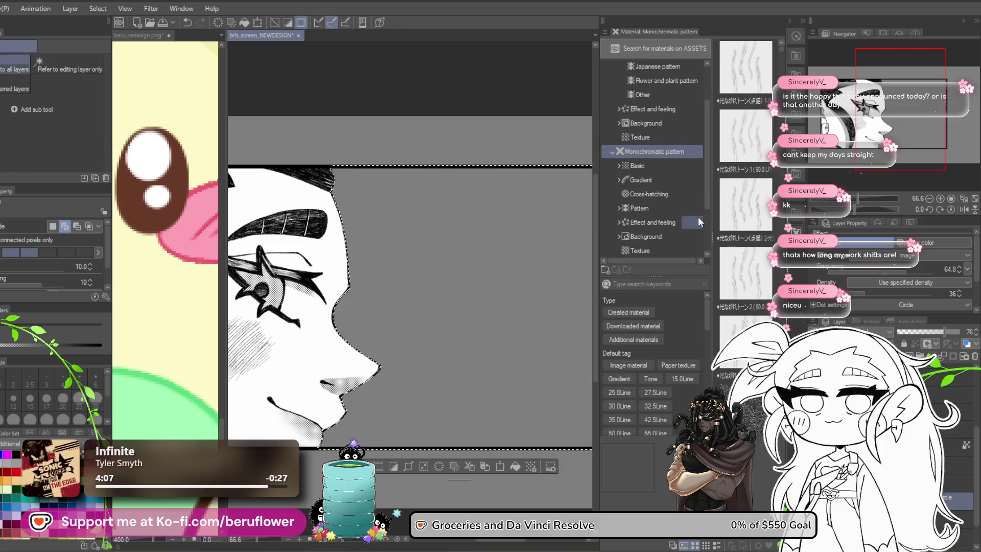
left_click_drag(743, 332, 412, 335)
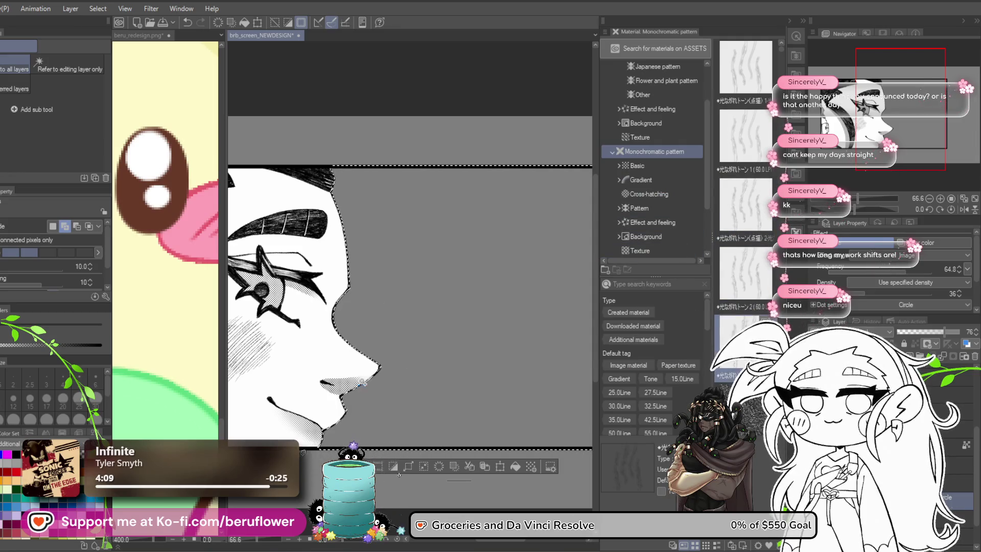
Rotate the pattern tone about 55 degrees and shrink its bounds
scroll(417, 336, "down", 5)
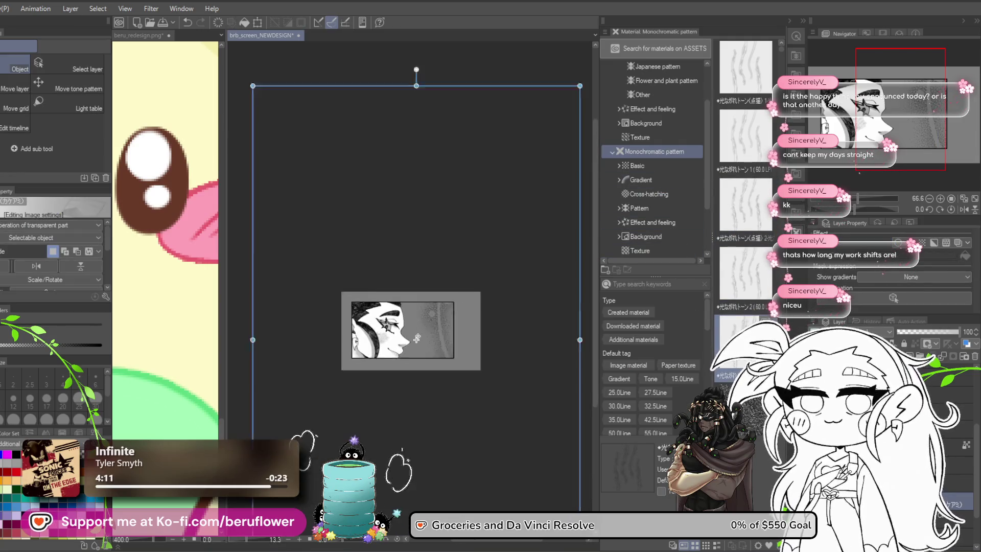
scroll(418, 341, "down", 1)
mouse_move(416, 99)
left_mouse_down()
mouse_move(428, 87)
mouse_move(550, 248)
left_mouse_up()
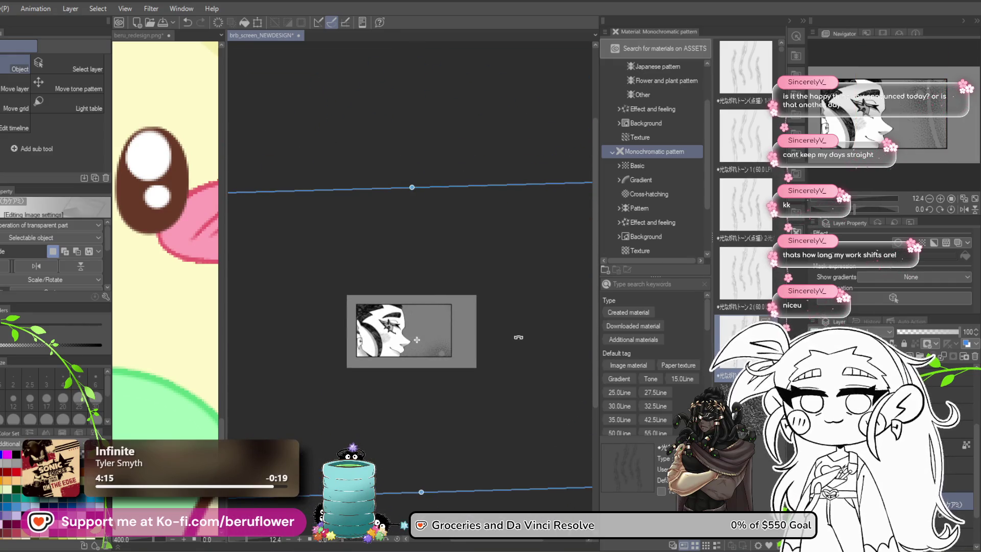
left_click_drag(416, 487, 428, 348)
scroll(431, 338, "up", 5)
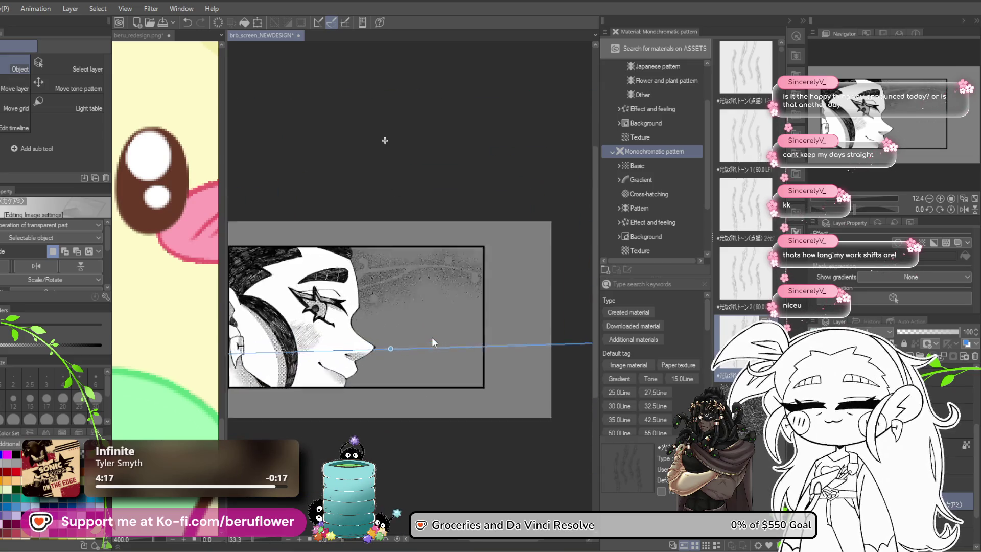
Confirm and undo the pattern transform, reselect the tone layer, then undo a trial shrink
key("Return")
key("ctrl+z")
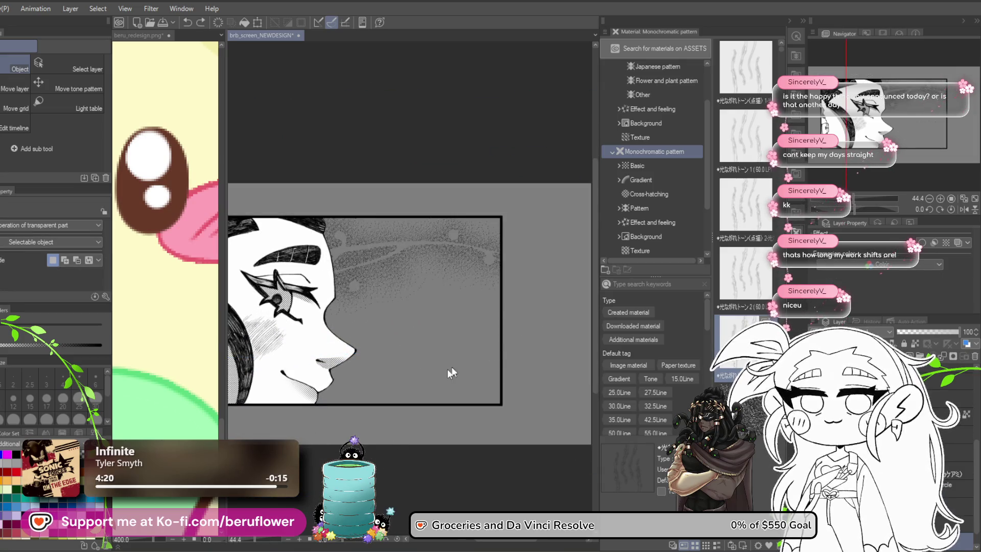
left_click(507, 376)
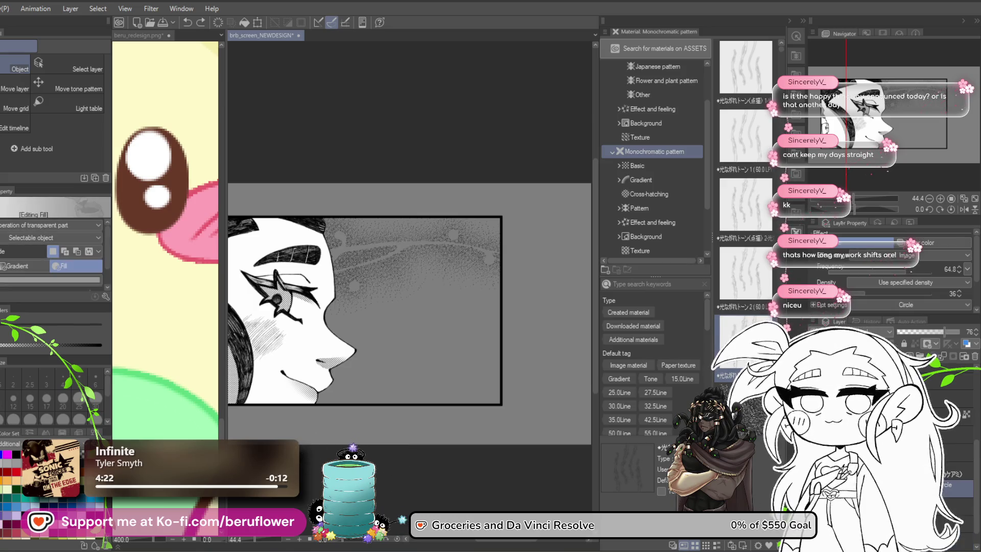
scroll(426, 384, "down", 2)
scroll(427, 385, "down", 1)
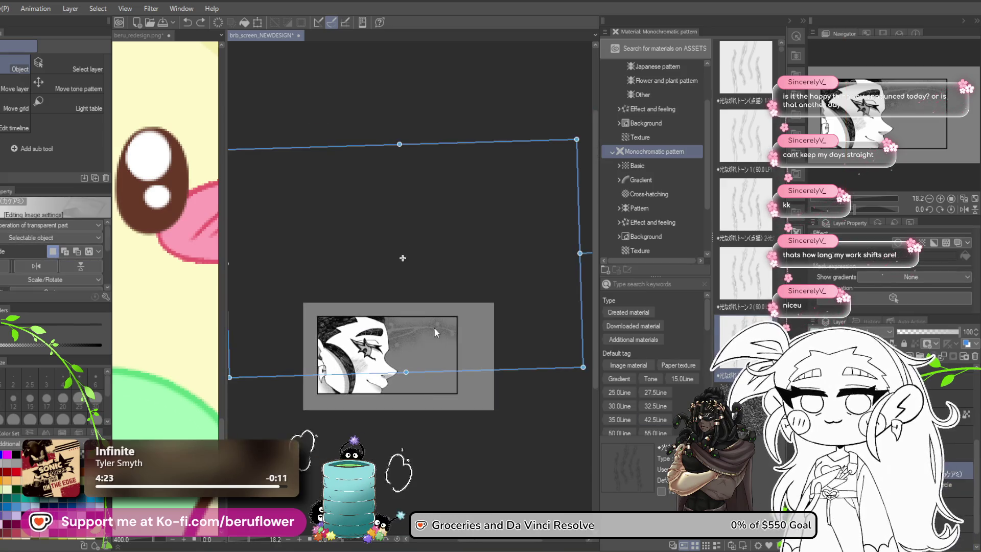
mouse_move(415, 400)
left_mouse_down()
mouse_move(436, 289)
mouse_move(445, 305)
left_mouse_up()
key("ctrl+z")
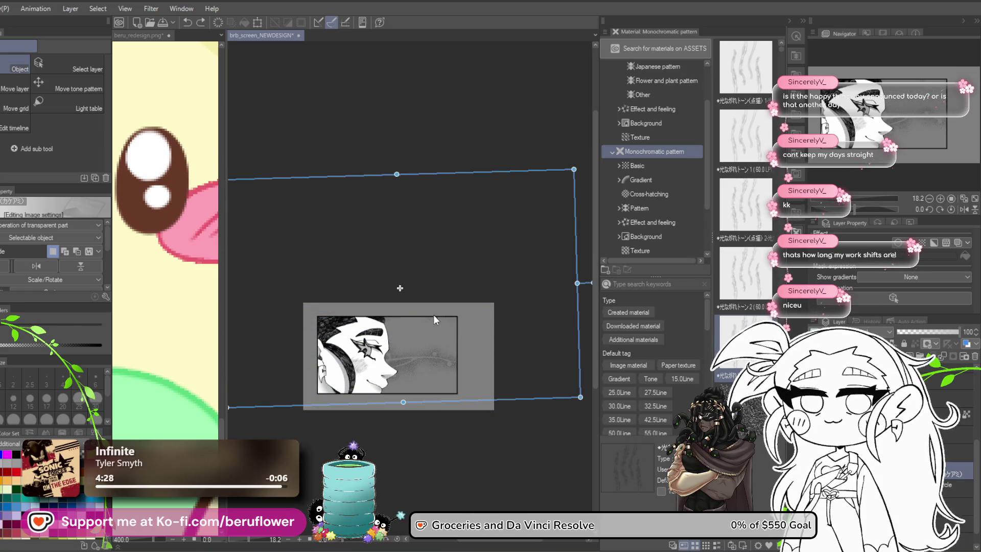
Nudge the pattern tone lower, shrink it from a corner, and move it right and down
left_click_drag(409, 365, 409, 373)
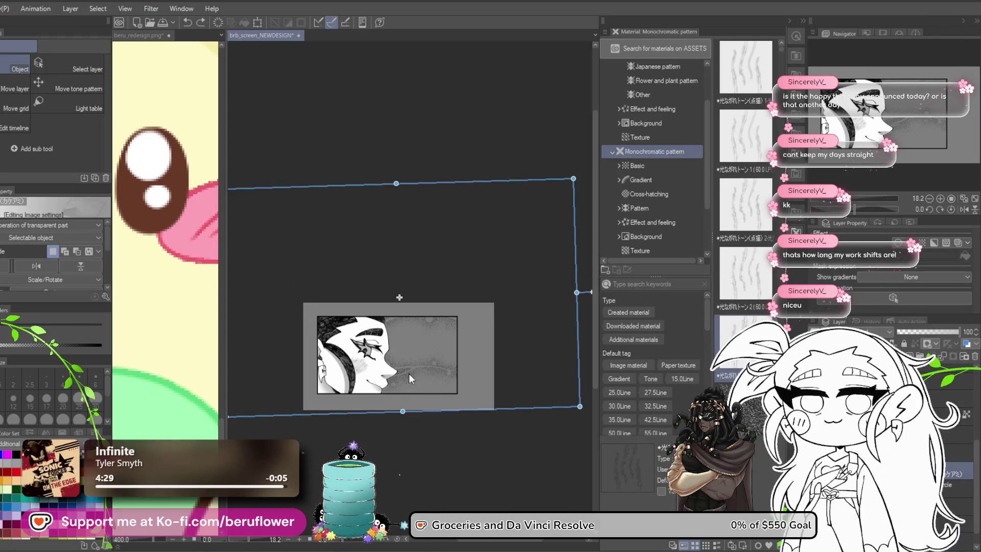
left_click_drag(579, 406, 511, 364)
left_click_drag(414, 340, 456, 372)
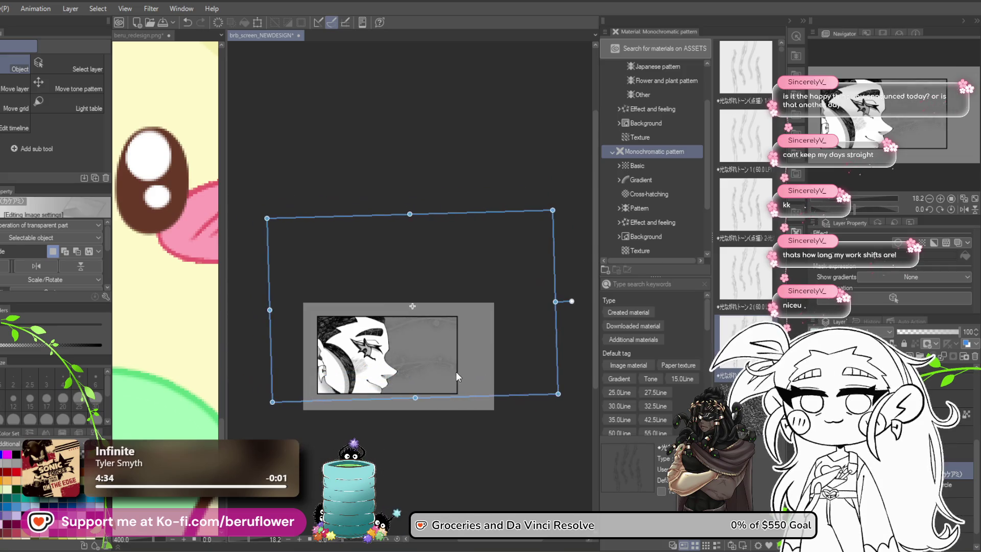
scroll(455, 372, "up", 3)
scroll(456, 372, "down", 2)
scroll(455, 412, "up", 1)
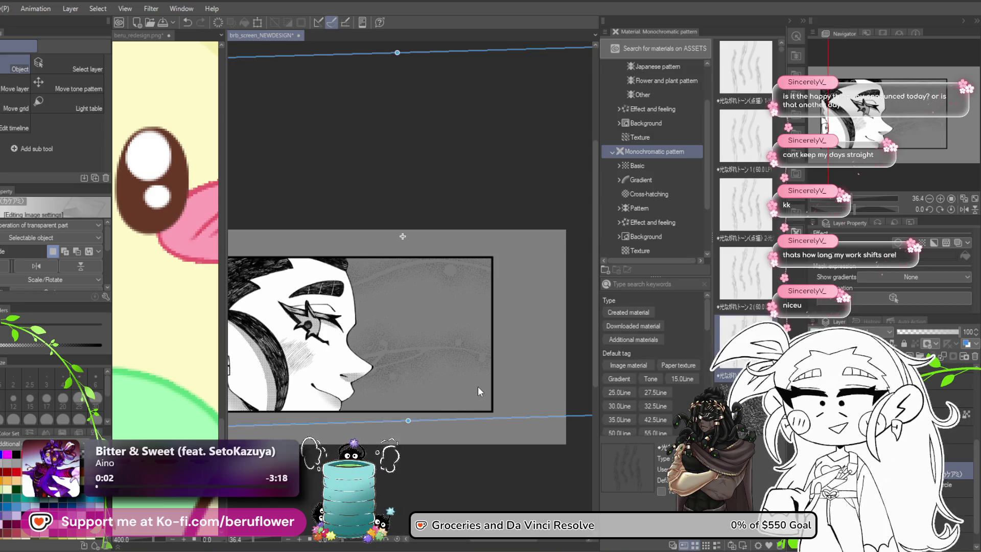
scroll(477, 386, "down", 2)
Squash the pattern from the top, widen it to cover the panel, and tilt it slightly
mouse_move(417, 151)
left_mouse_down()
mouse_move(423, 237)
mouse_move(408, 272)
mouse_move(432, 330)
mouse_move(432, 276)
left_mouse_up()
scroll(431, 308, "up", 3)
scroll(431, 309, "down", 3)
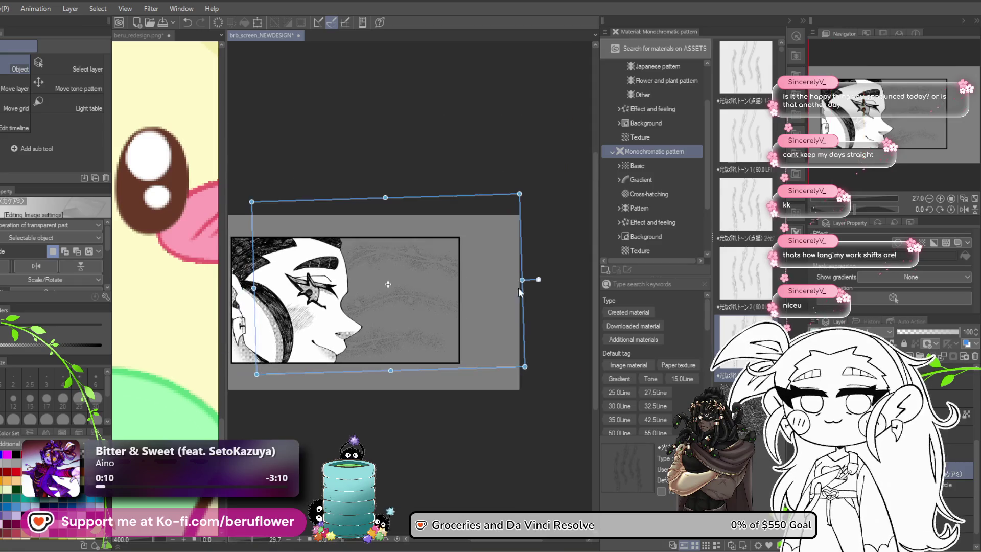
left_click_drag(522, 279, 577, 279)
left_click_drag(424, 335, 477, 329)
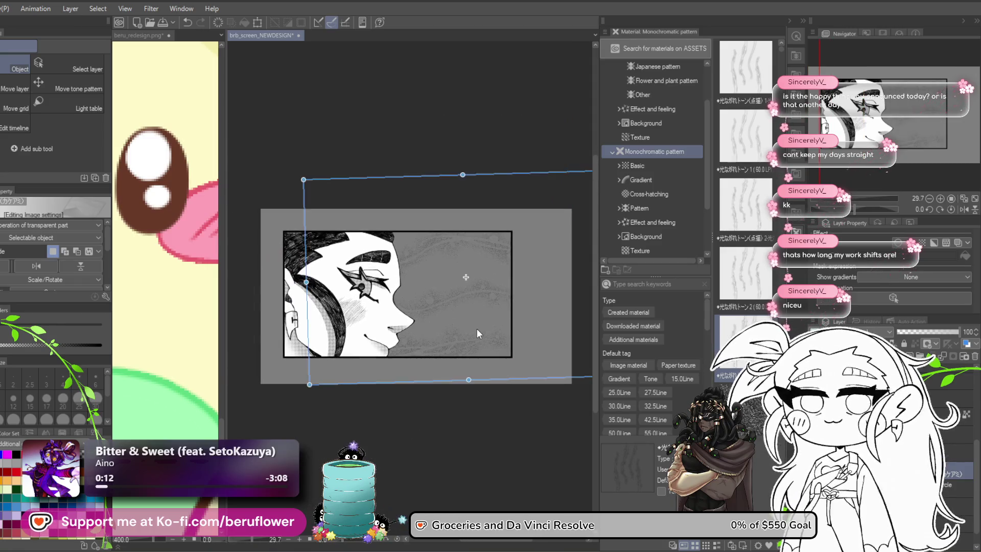
scroll(477, 329, "up", 4)
scroll(477, 329, "down", 2)
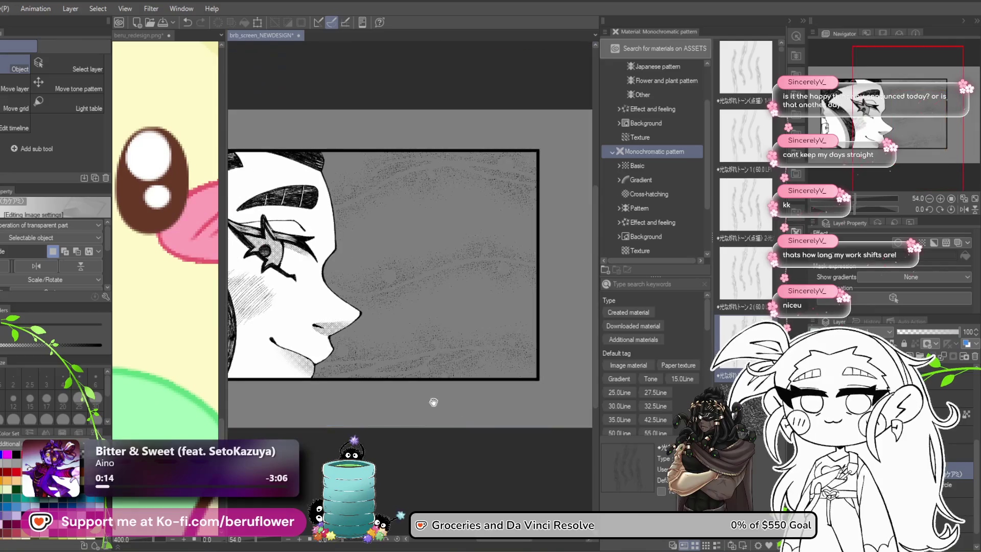
left_click_drag(473, 429, 458, 414)
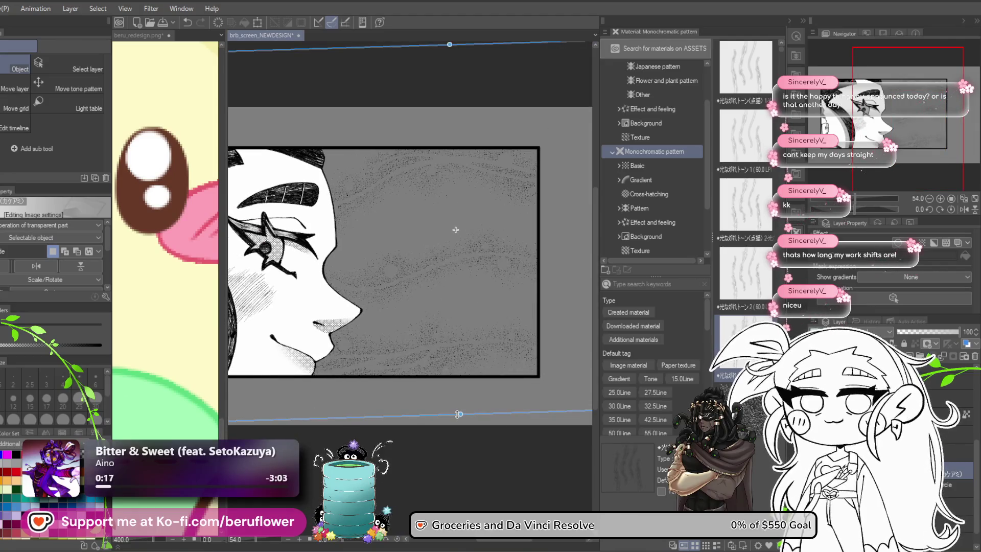
scroll(455, 434, "up", 2)
scroll(482, 447, "down", 2)
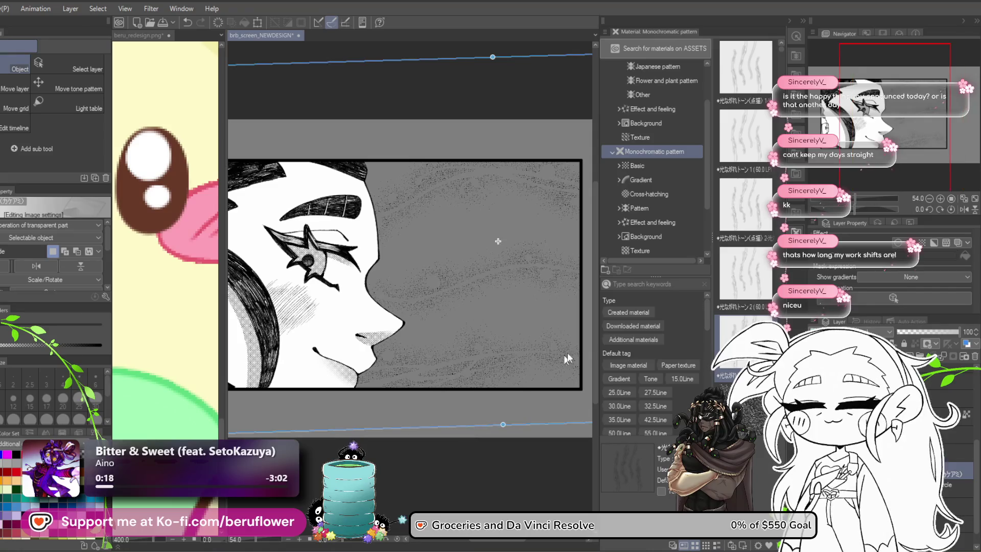
scroll(522, 387, "up", 2)
scroll(522, 387, "down", 2)
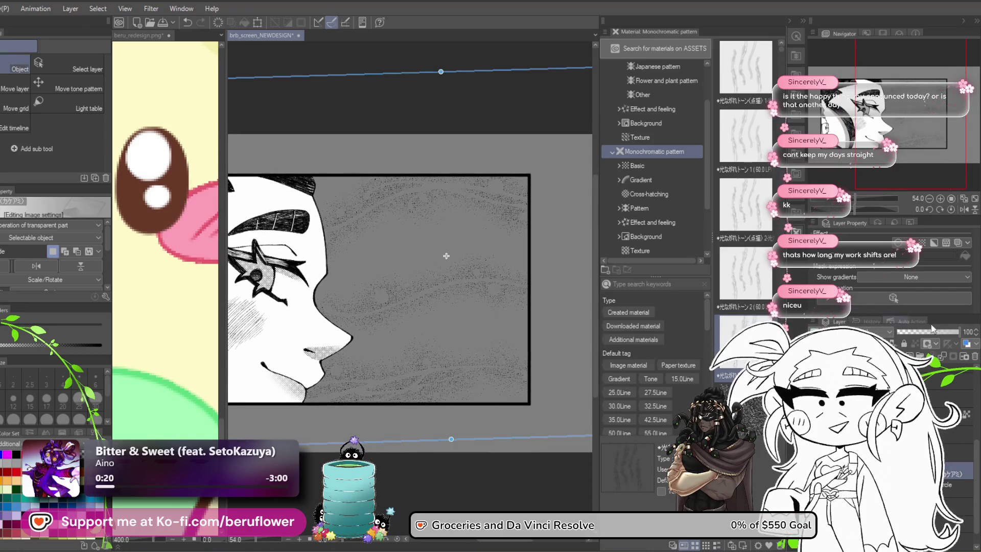
Place a noise tone on the grey fill layer, stretch it slightly down, and delete its mask
left_click(973, 357)
double_click(746, 135)
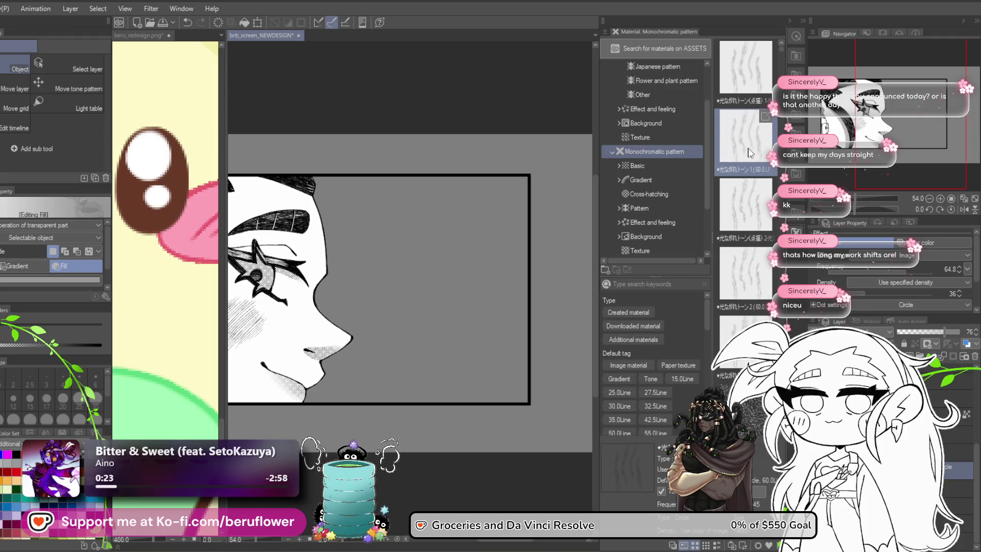
left_click_drag(446, 256, 446, 259)
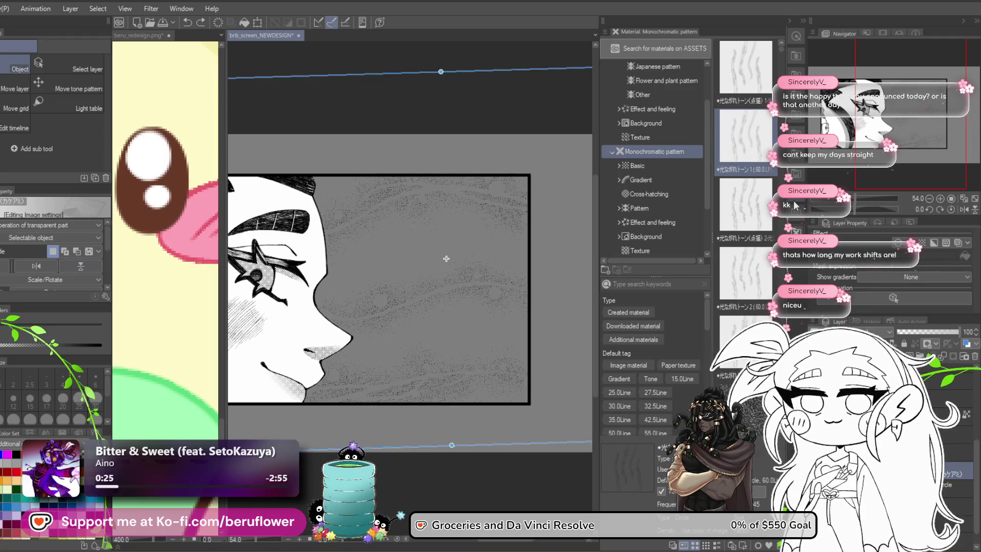
left_click(975, 356)
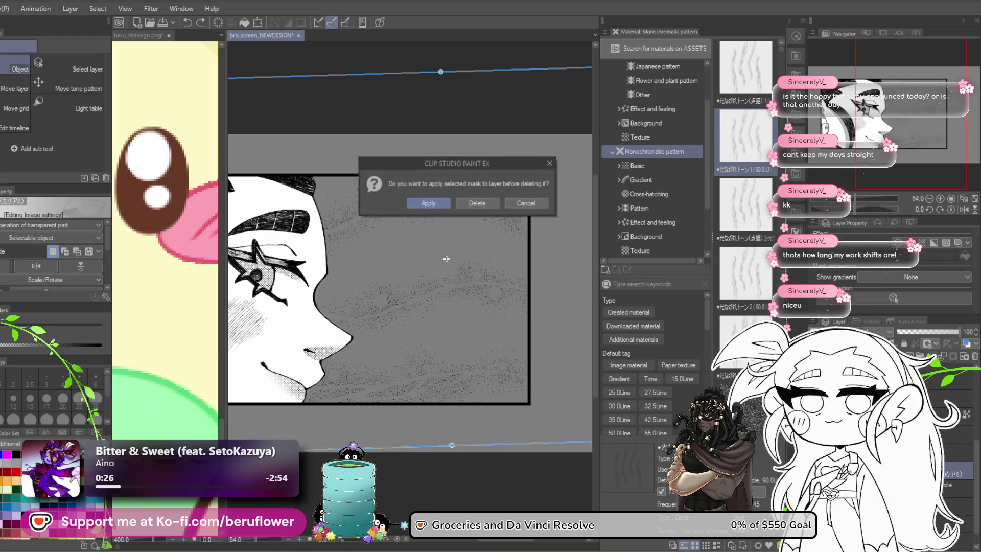
Discard the mask and tone, auto-select the grey panel area, and undo a trial tone fill
left_click(478, 203)
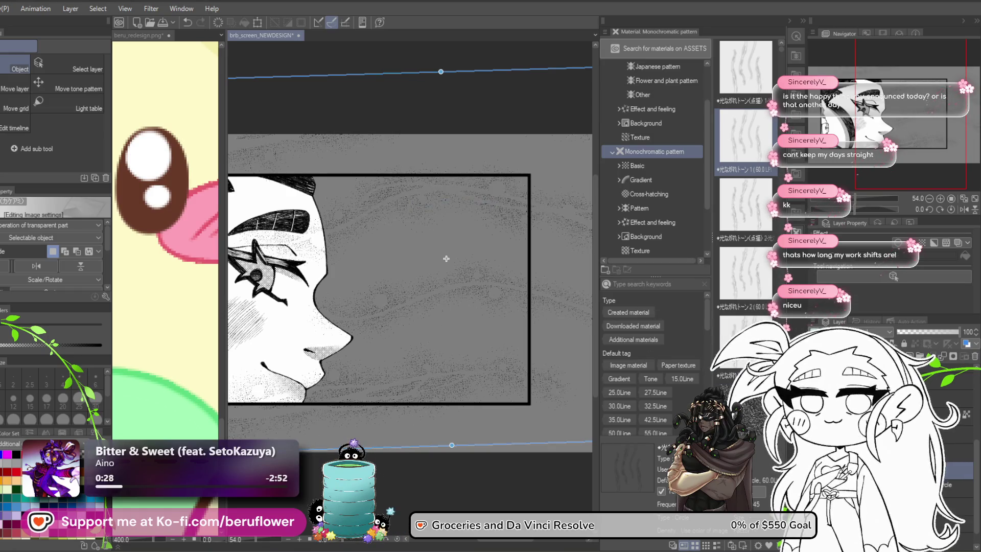
key("Delete")
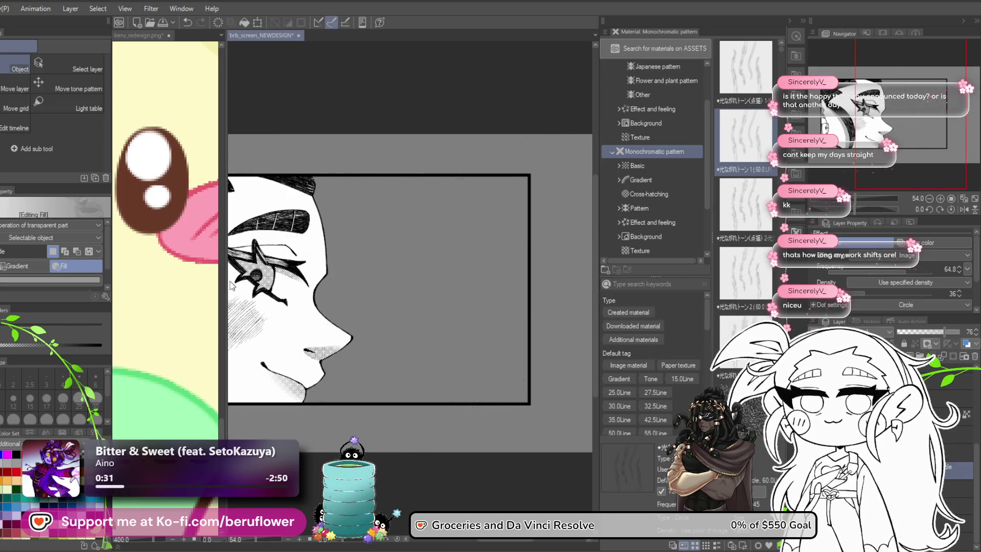
key("w")
left_click(427, 287)
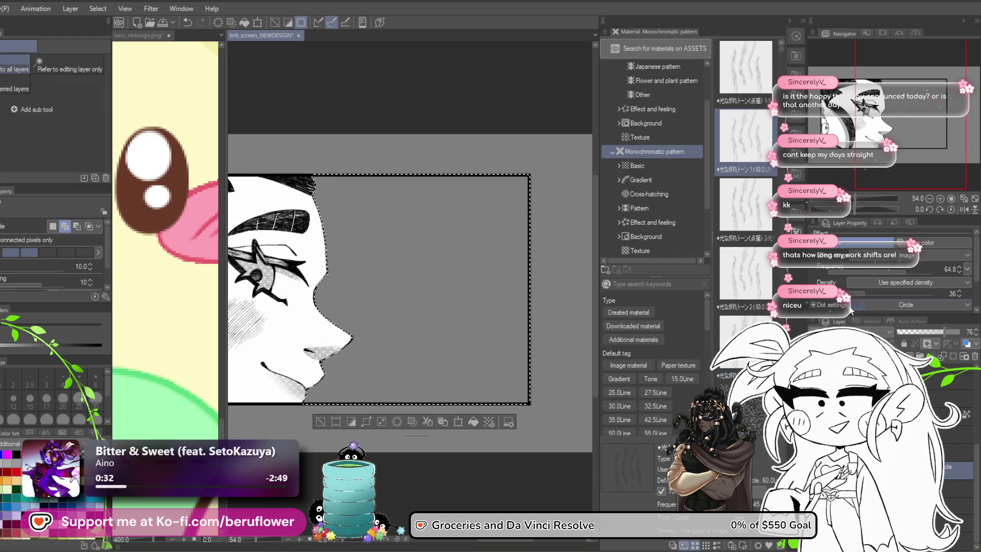
left_click_drag(746, 276, 361, 359)
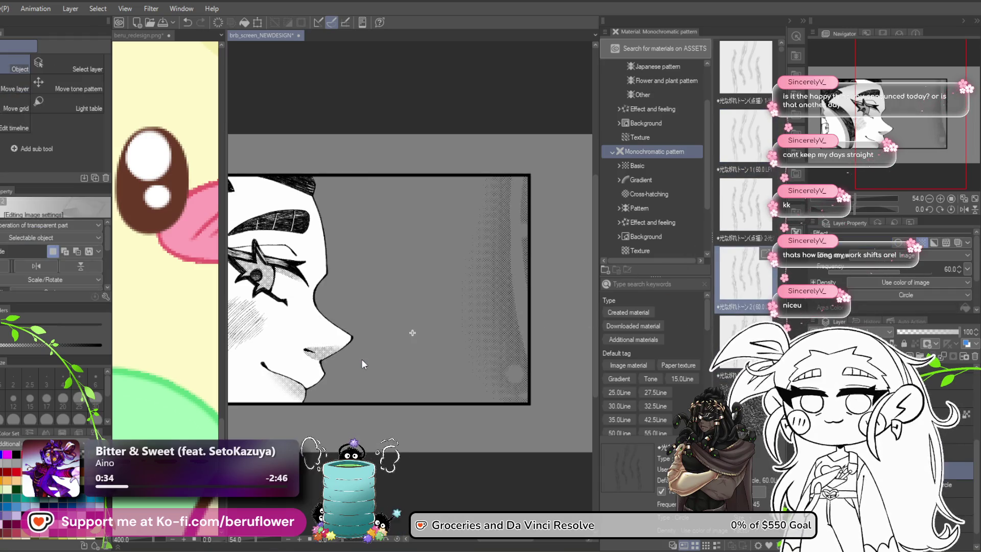
key("ctrl+z")
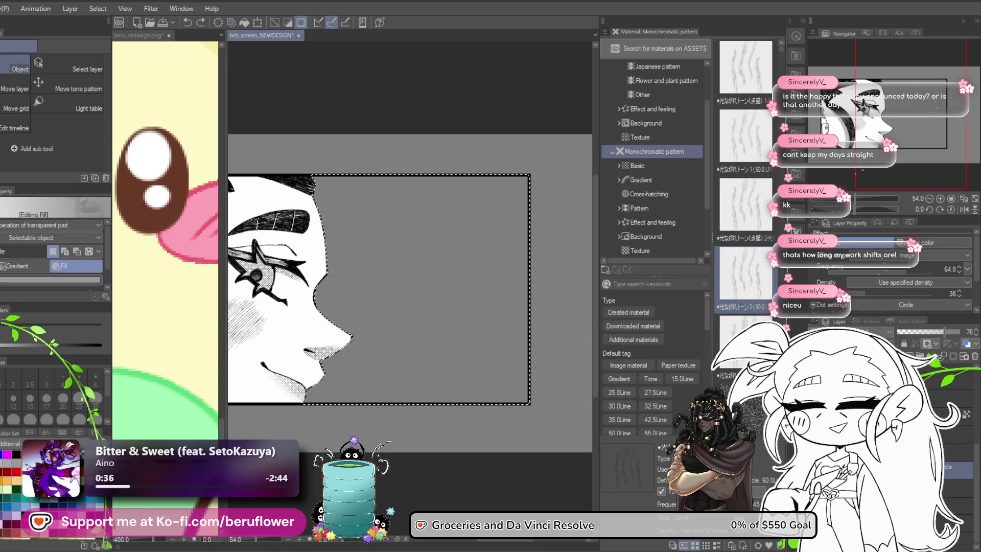
Scroll the Material palette down to the Pattern category and show its materials
scroll(782, 56, "down", 4)
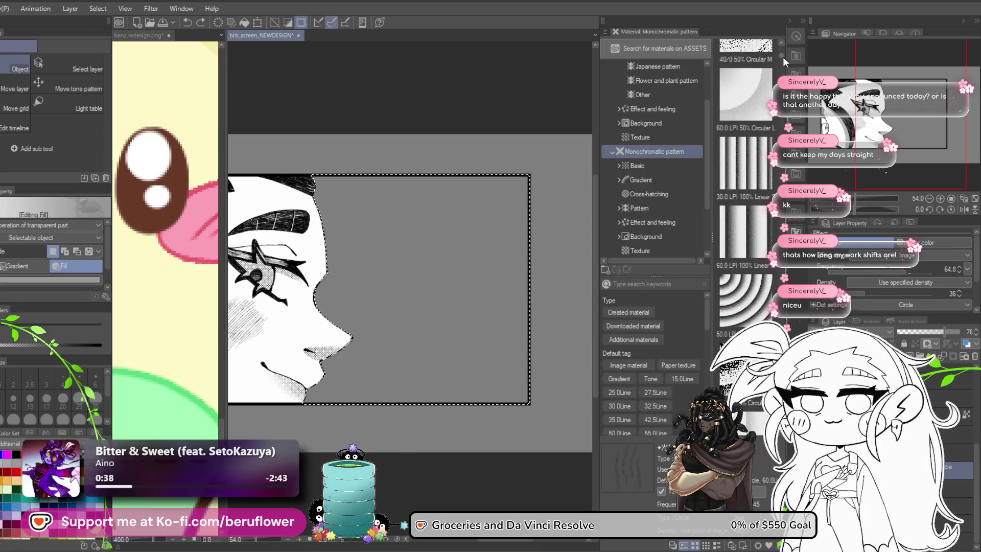
scroll(785, 52, "down", 10)
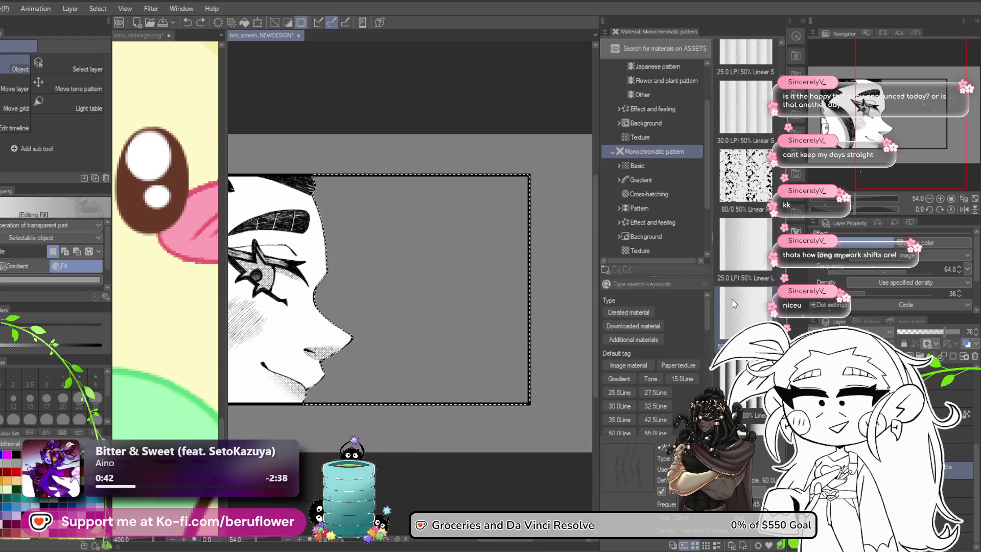
scroll(733, 304, "down", 5)
scroll(734, 304, "down", 5)
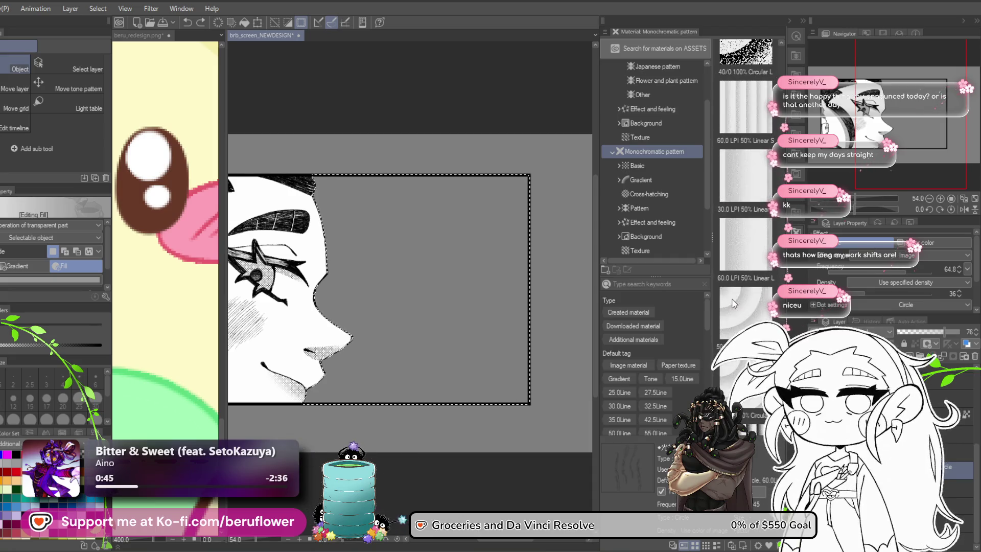
scroll(734, 303, "down", 8)
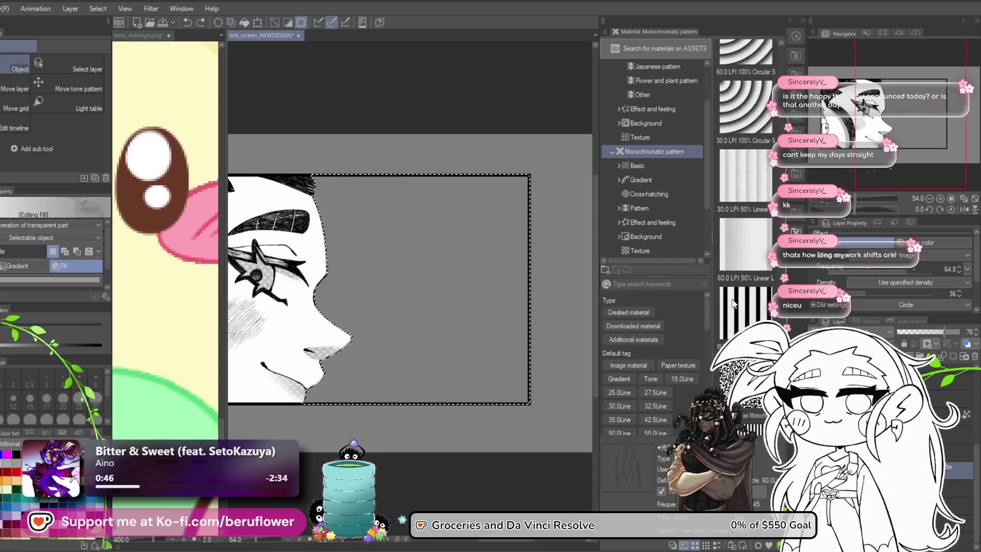
scroll(733, 304, "down", 5)
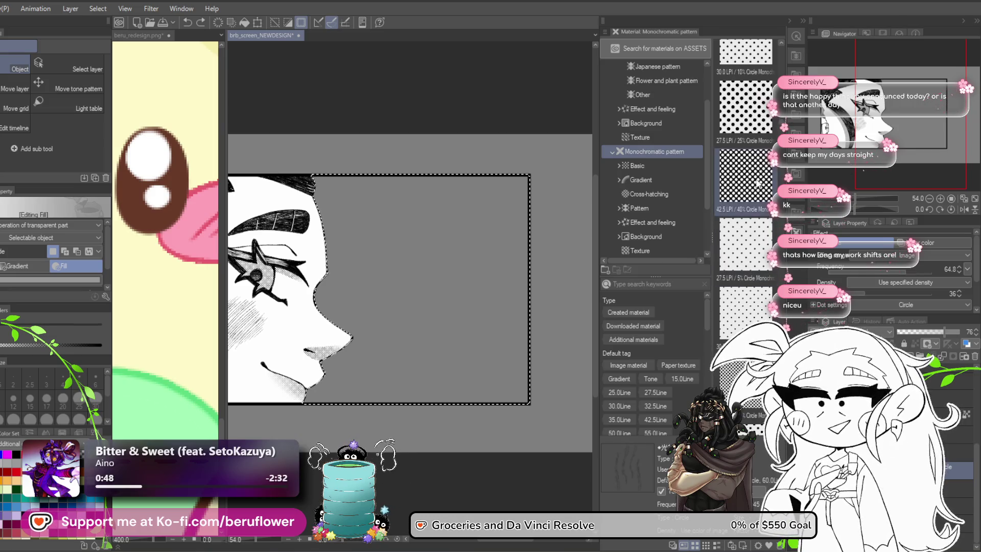
scroll(746, 204, "down", 6)
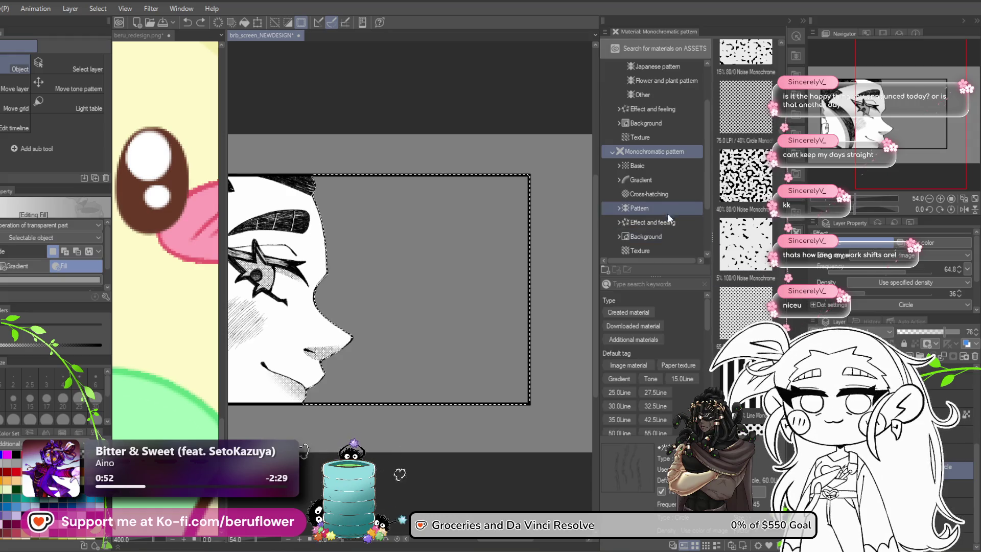
left_click(651, 210)
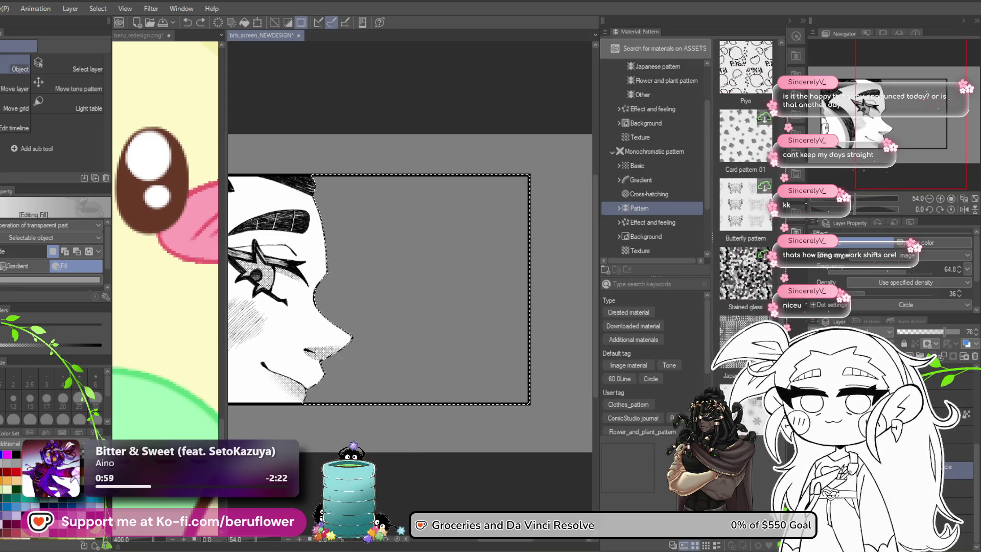
Find the bell flower pattern, drag it onto the canvas, and accept its download
scroll(751, 146, "down", 5)
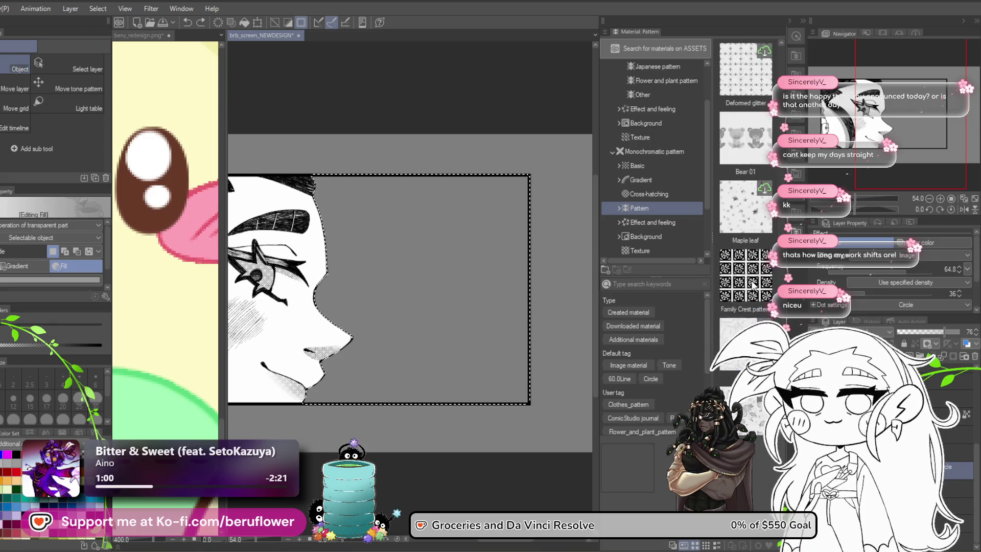
scroll(751, 145, "down", 10)
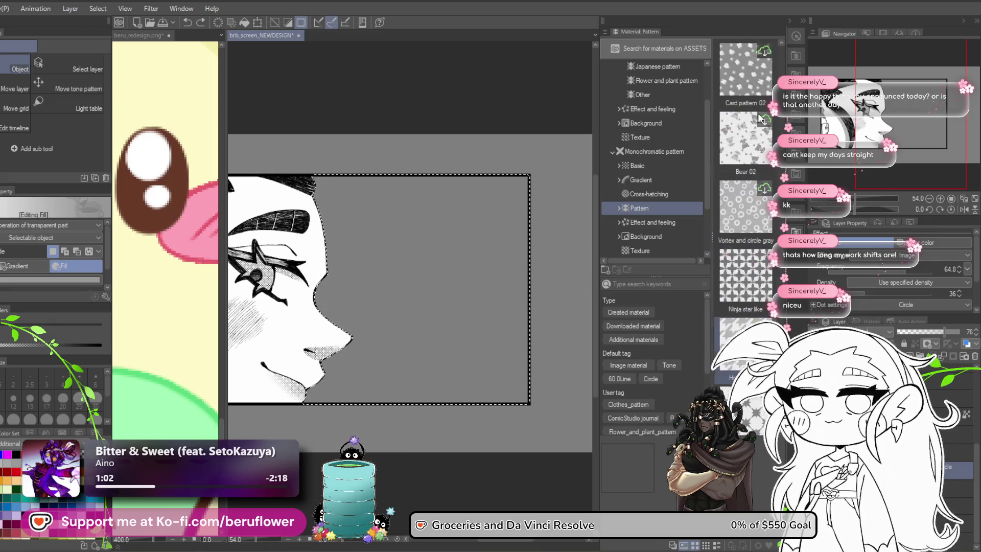
scroll(759, 111, "down", 10)
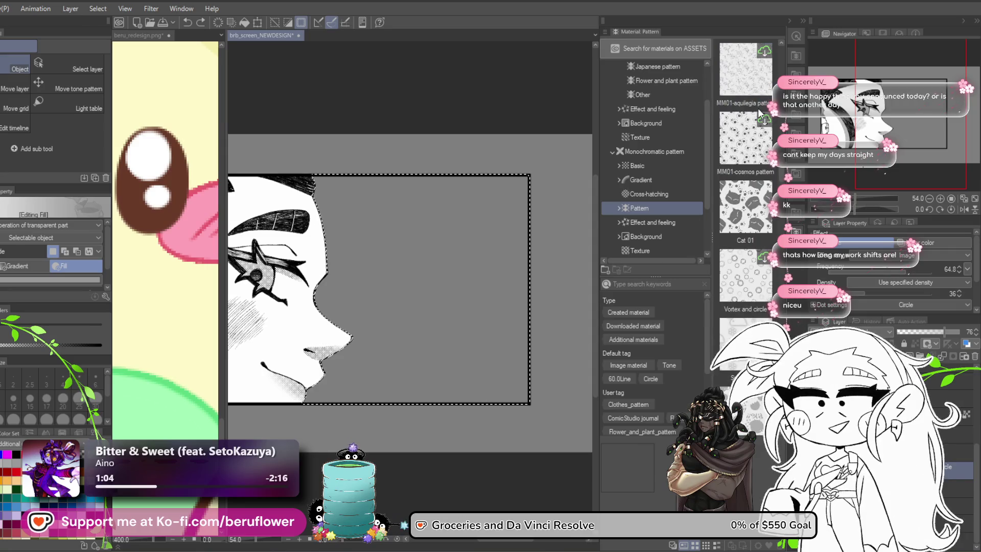
scroll(754, 113, "down", 2)
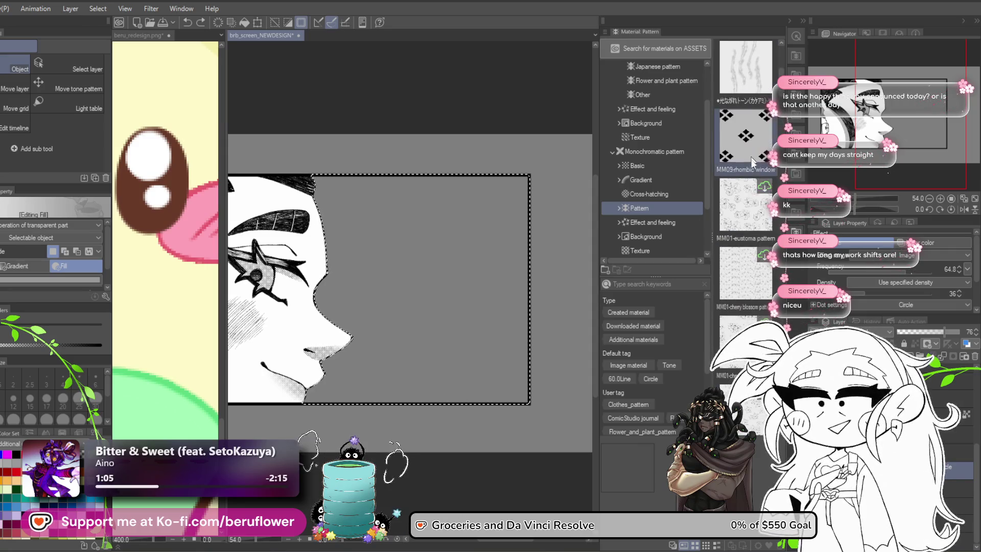
left_click(735, 275)
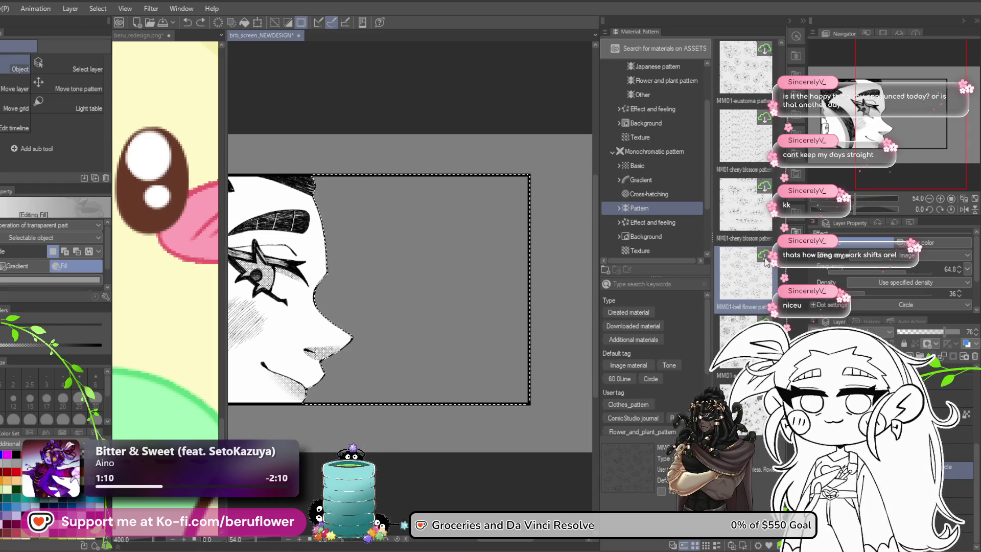
left_click_drag(737, 279, 409, 306)
left_click(468, 204)
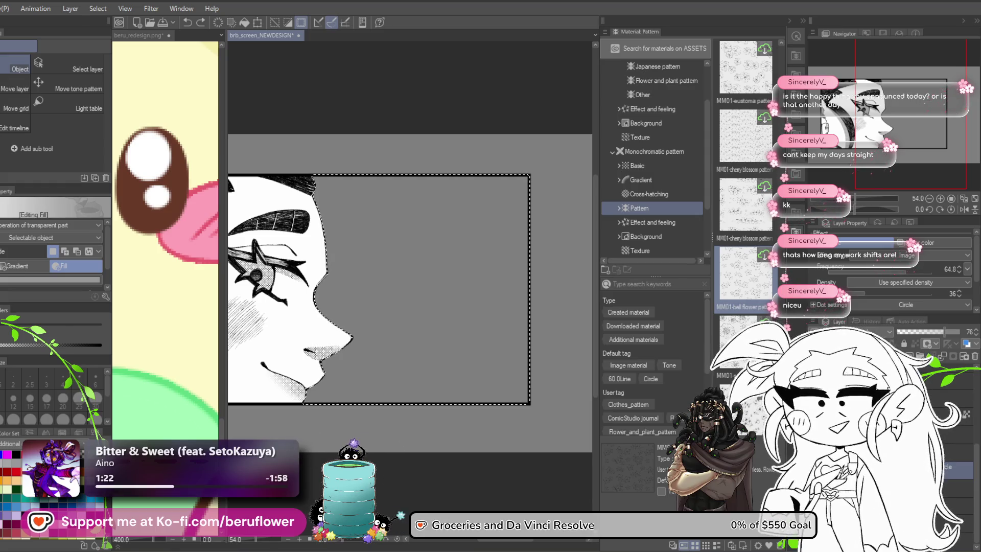
scroll(743, 136, "down", 2)
scroll(743, 136, "down", 5)
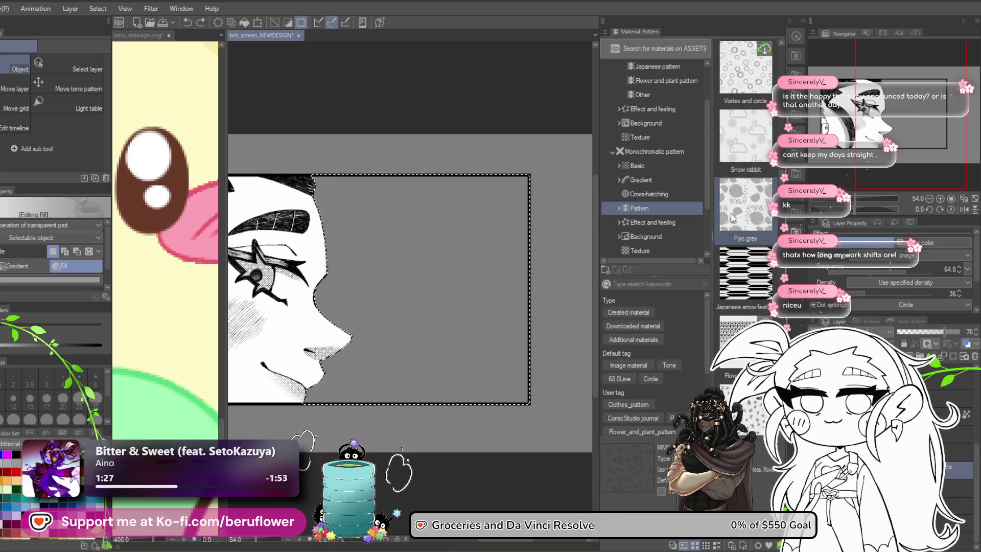
scroll(728, 208, "down", 5)
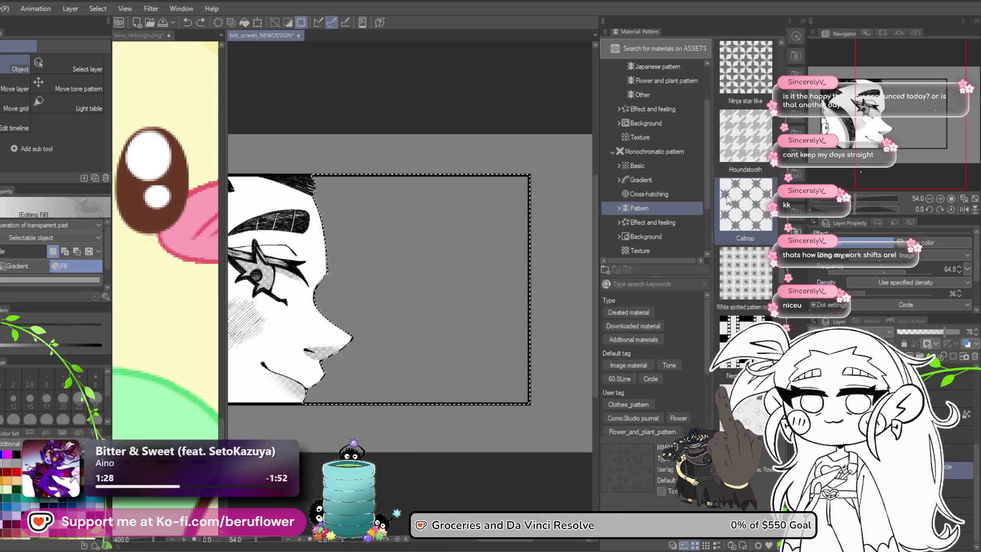
scroll(728, 201, "down", 5)
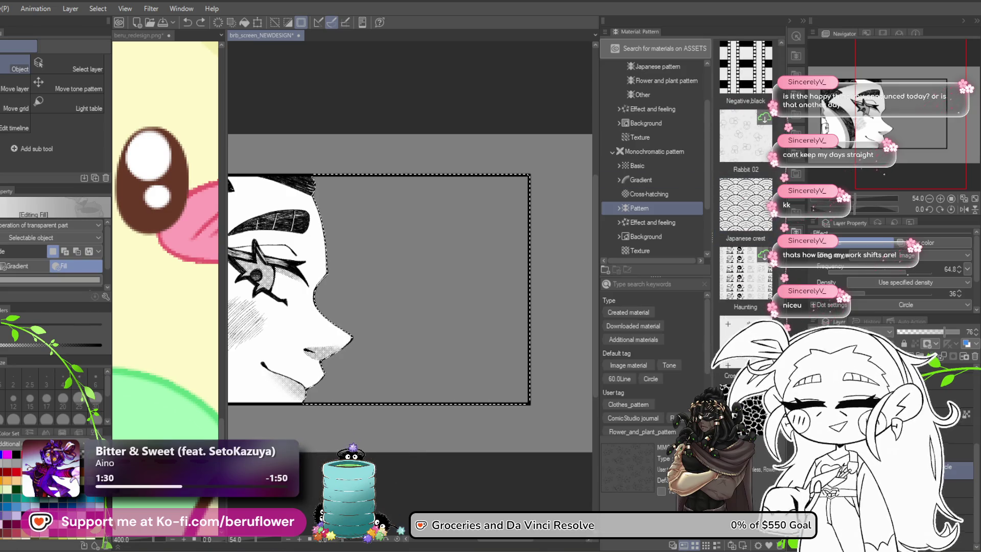
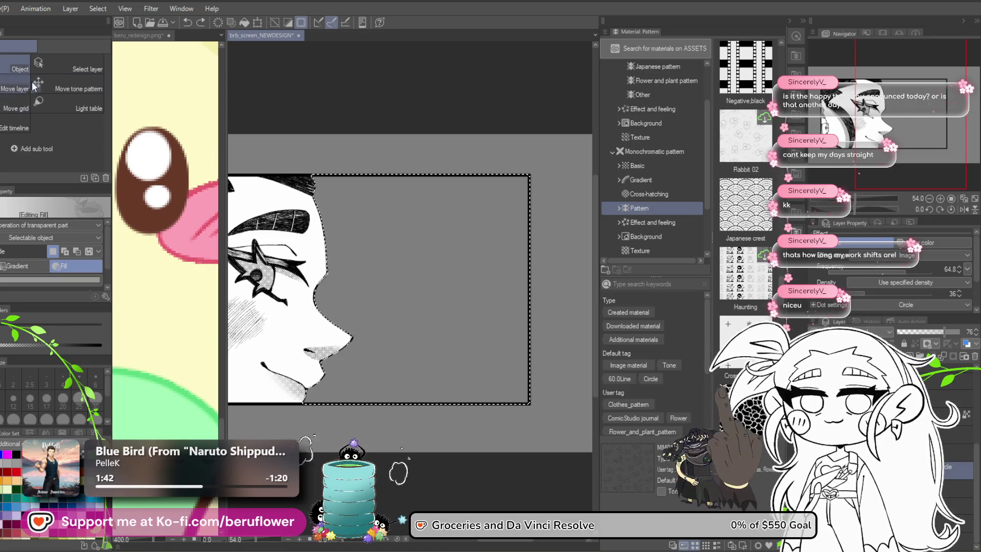
Try the Petit fog stipple tone on the panel, undo it, and pick the MM01 bell flower pattern
left_click(653, 197)
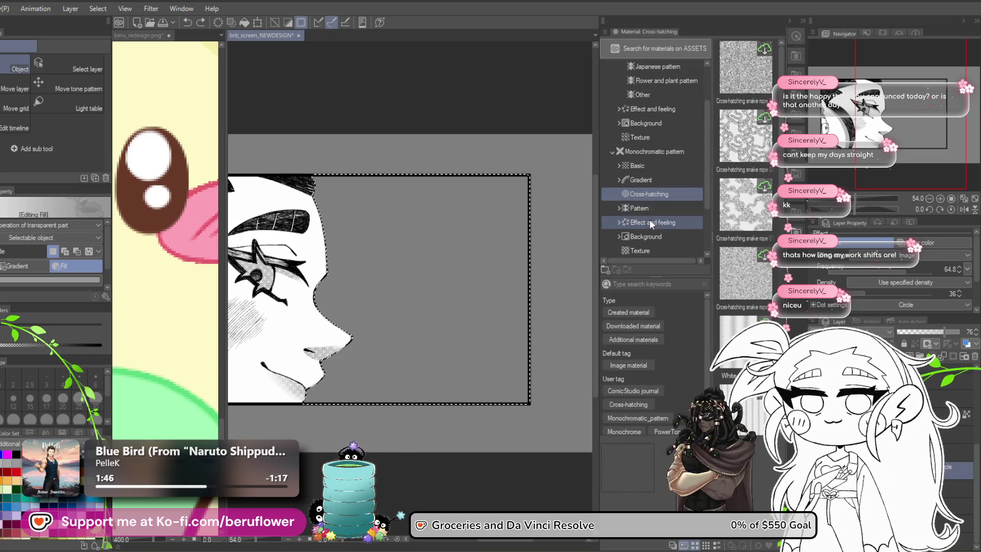
left_click(648, 222)
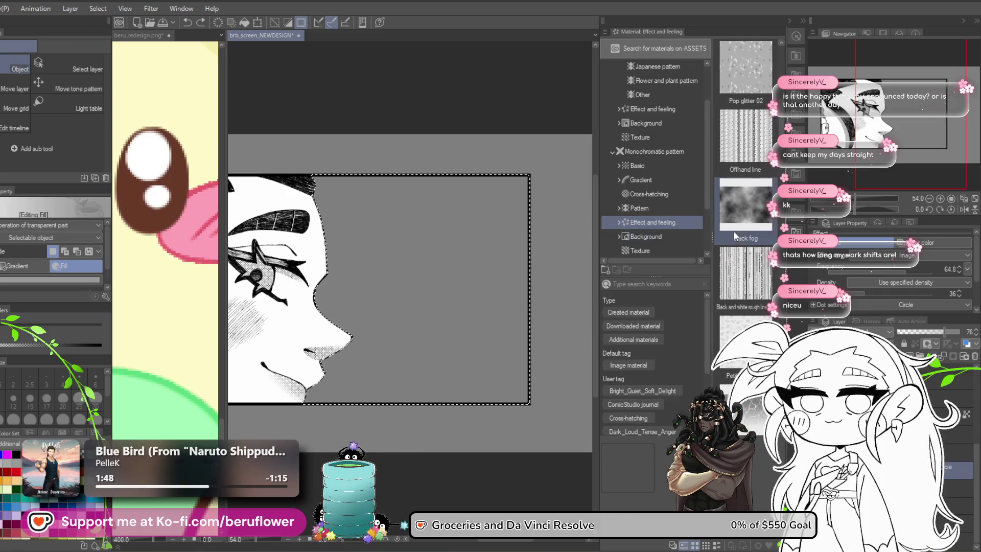
scroll(734, 231, "down", 5)
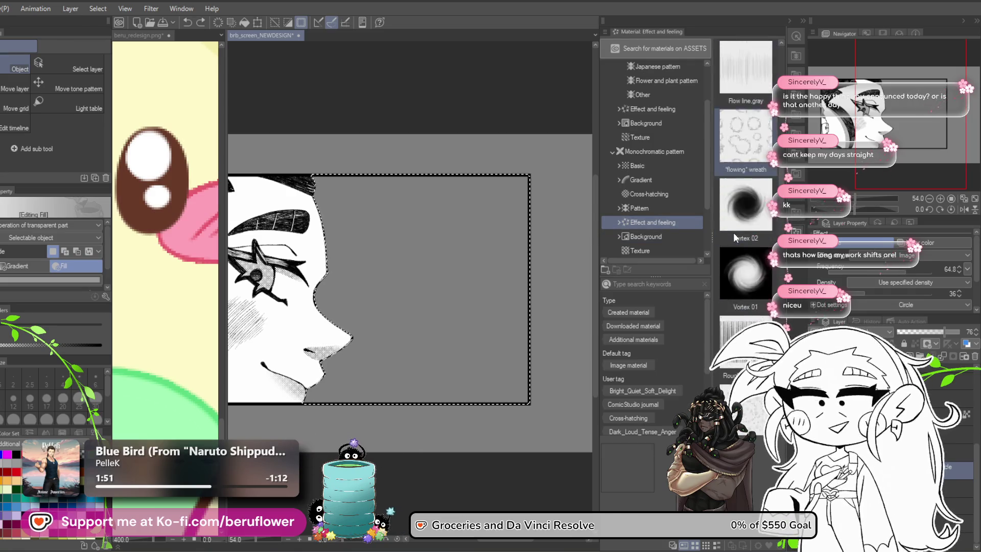
scroll(734, 232, "down", 5)
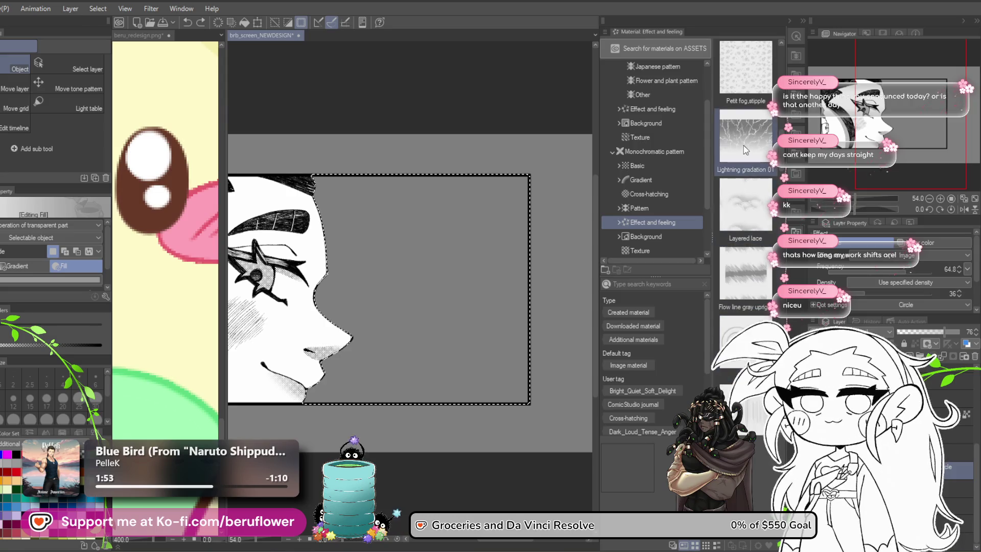
scroll(743, 148, "up", 2)
mouse_move(745, 205)
left_mouse_down()
mouse_move(381, 340)
mouse_move(393, 323)
left_mouse_up()
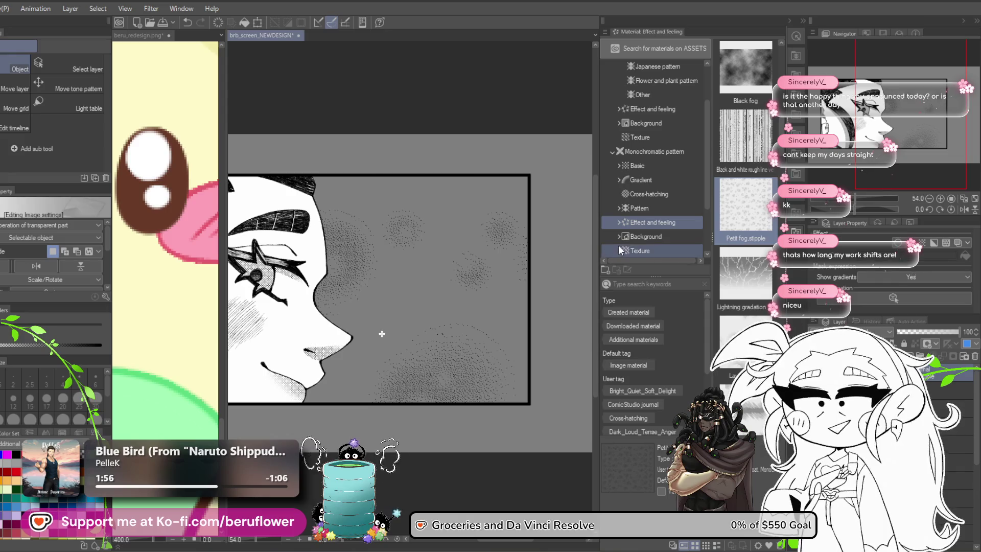
key("ctrl+z")
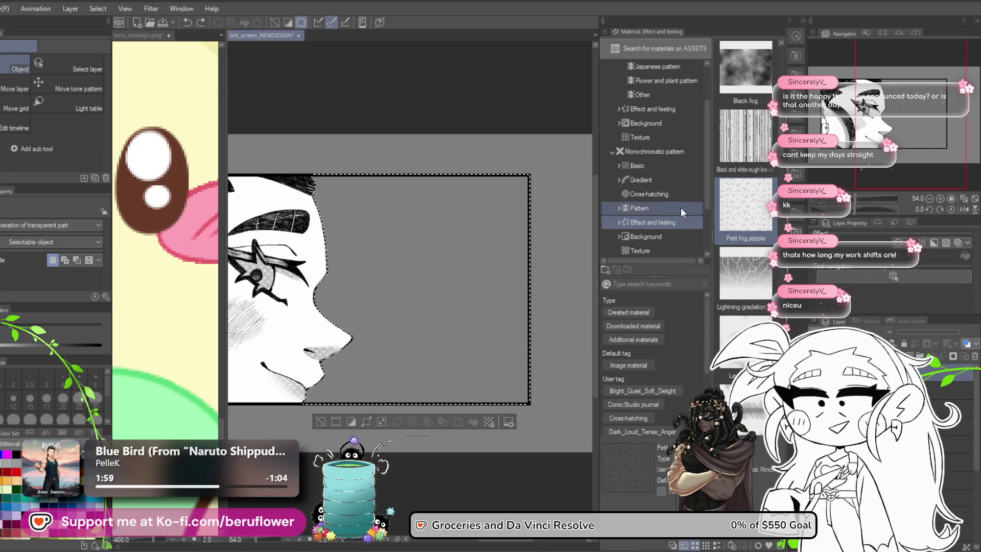
left_click(681, 208)
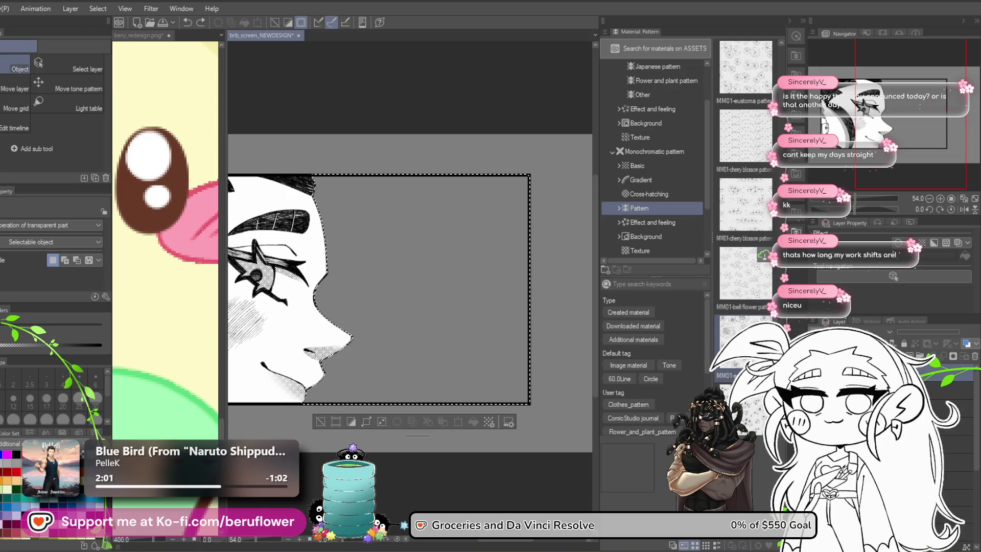
left_click(761, 276)
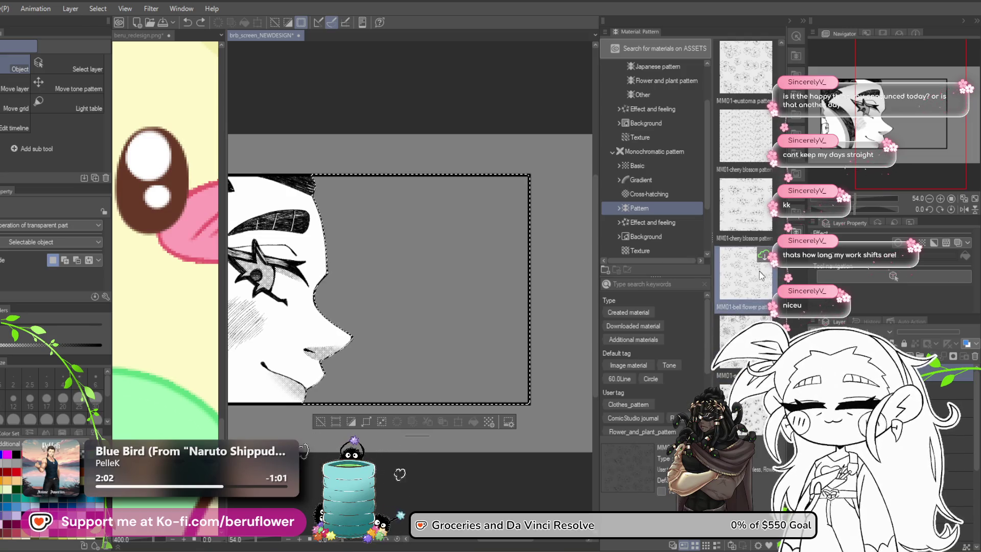
double_click(761, 276)
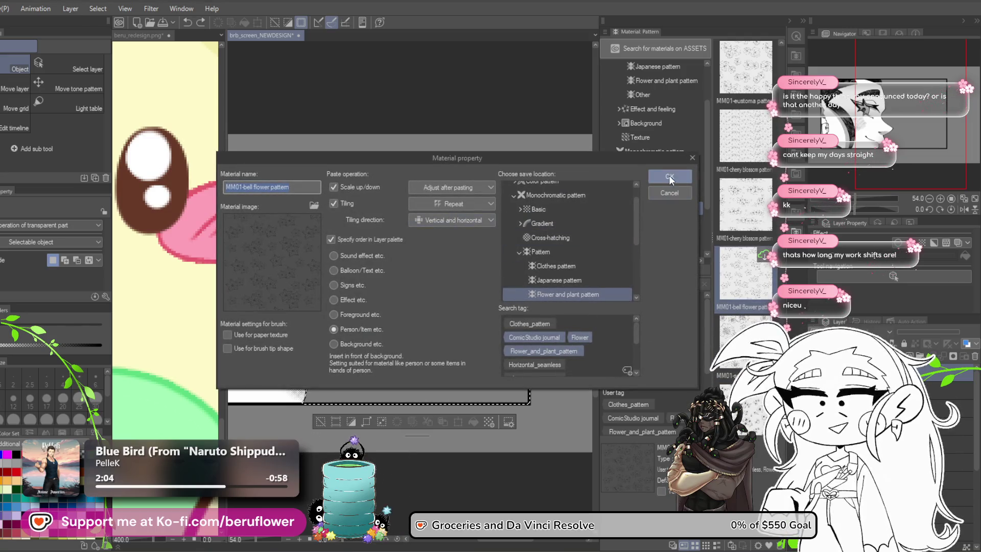
left_click(670, 177)
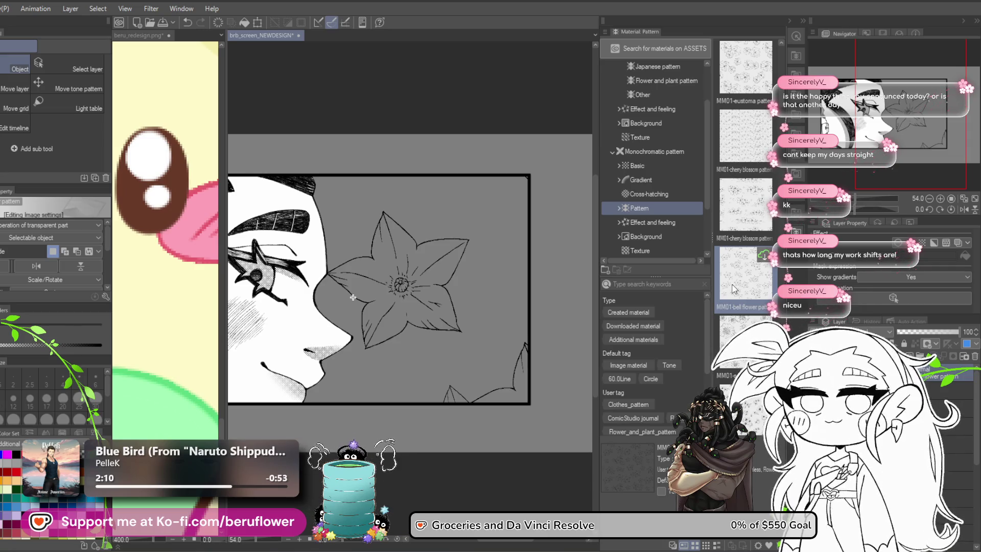
scroll(481, 292, "down", 4)
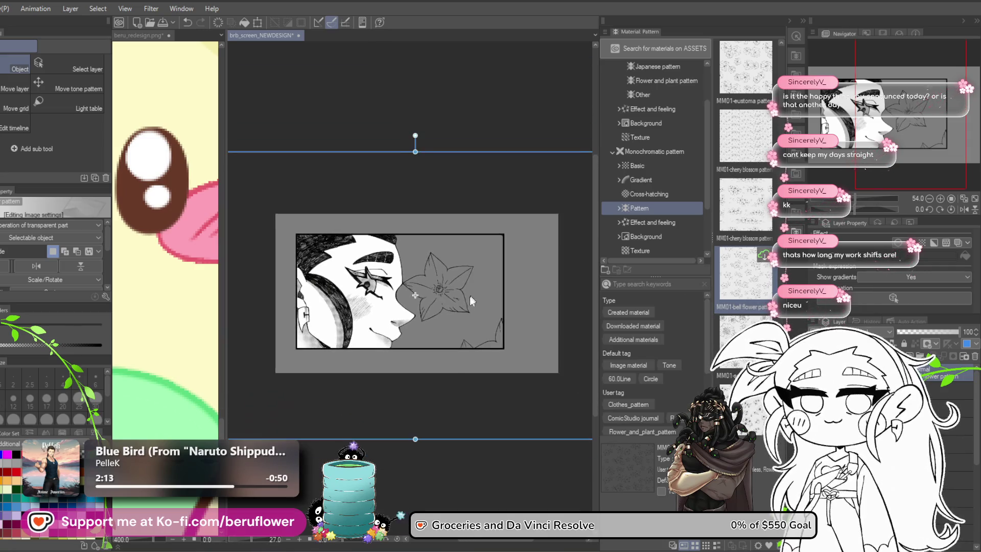
left_click_drag(436, 439, 436, 194)
scroll(479, 351, "up", 4)
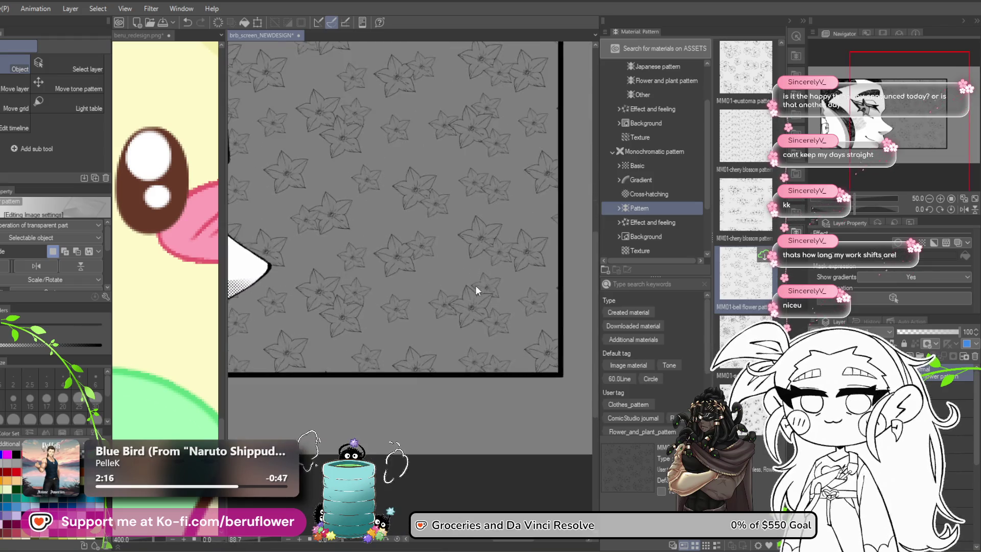
scroll(543, 359, "up", 5)
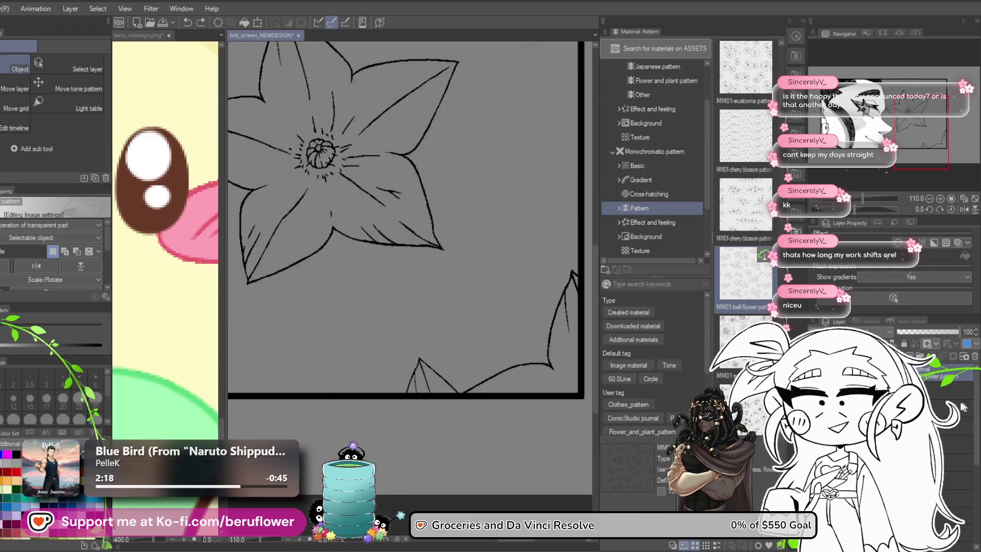
key("Delete")
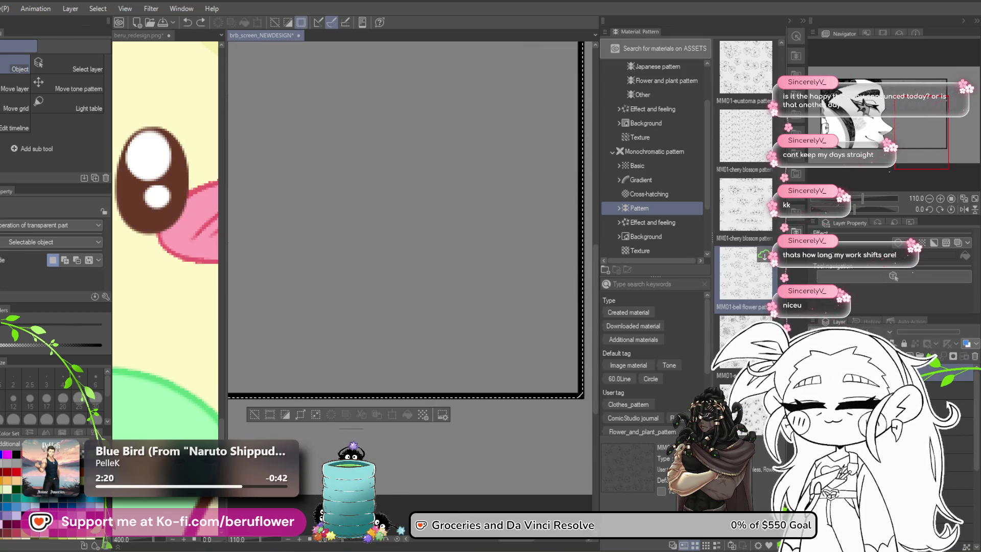
mouse_move(746, 348)
left_mouse_down()
mouse_move(736, 358)
mouse_move(437, 303)
mouse_move(445, 302)
left_mouse_up()
scroll(445, 318, "down", 5)
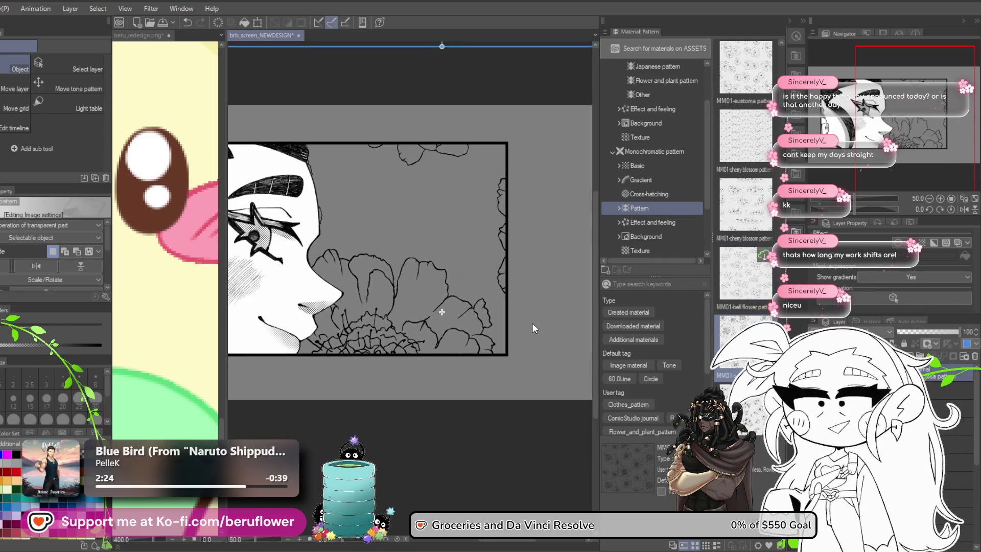
key("ctrl+z")
scroll(751, 126, "up", 2)
left_click_drag(746, 205, 415, 293)
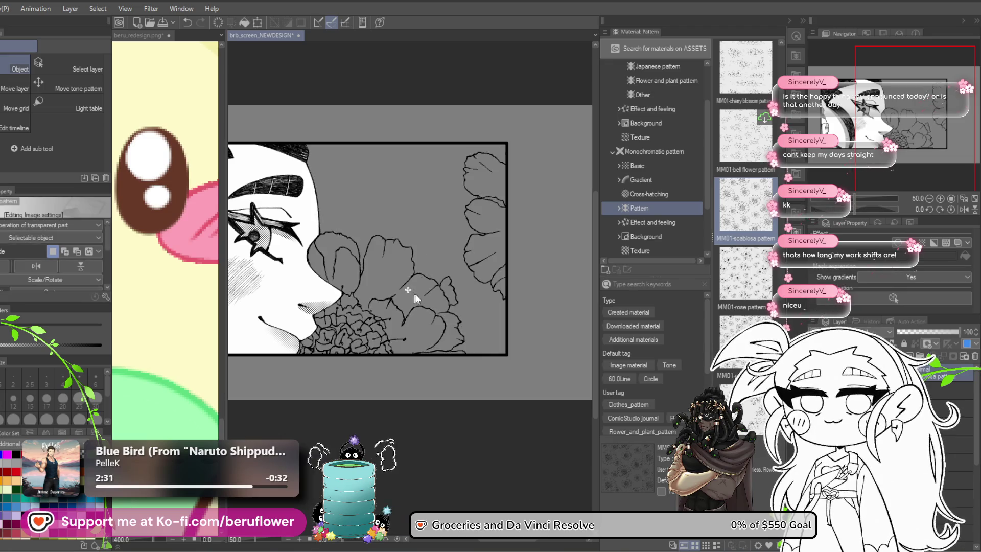
key("ctrl+z")
left_click_drag(746, 66, 412, 251)
key("ctrl+z")
scroll(746, 179, "down", 2)
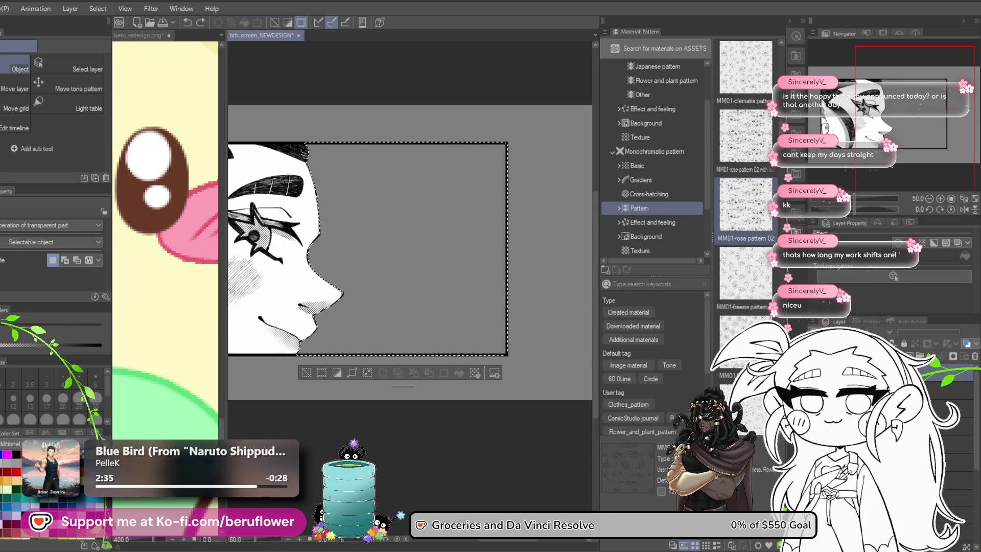
Test the Sphere, Lightning gradation and cross-hatch tones on the panel, undoing each one
left_click(634, 222)
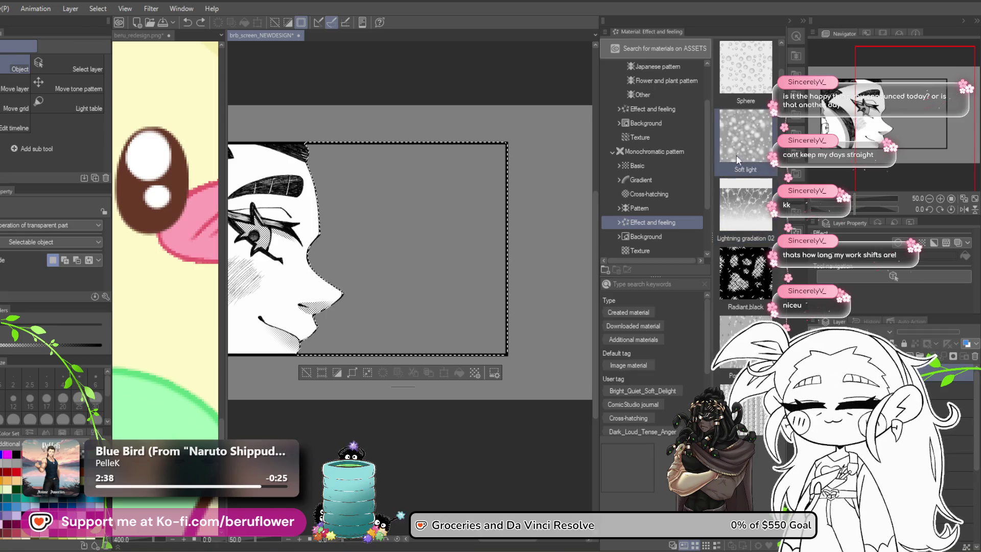
scroll(736, 154, "up", 1)
left_click_drag(747, 160, 432, 244)
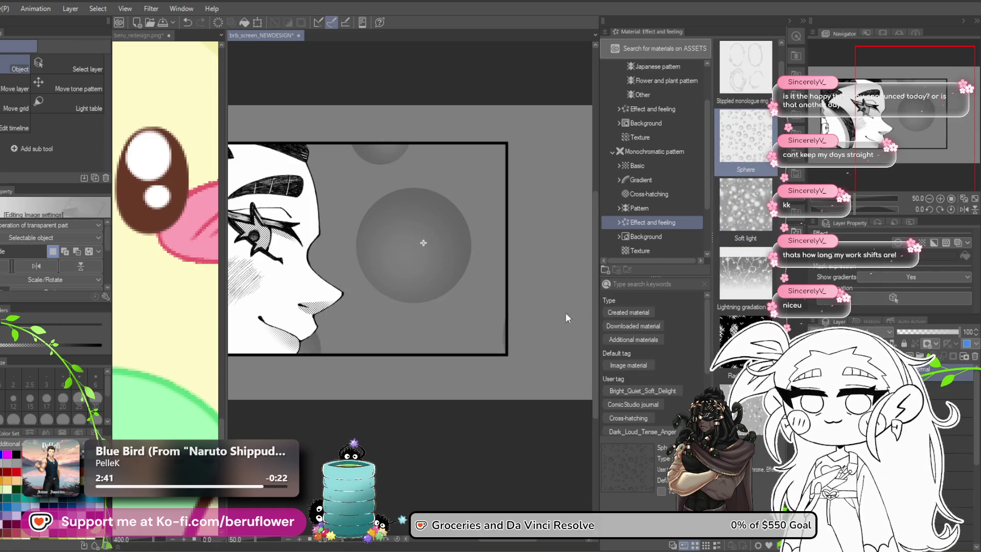
key("ctrl+z")
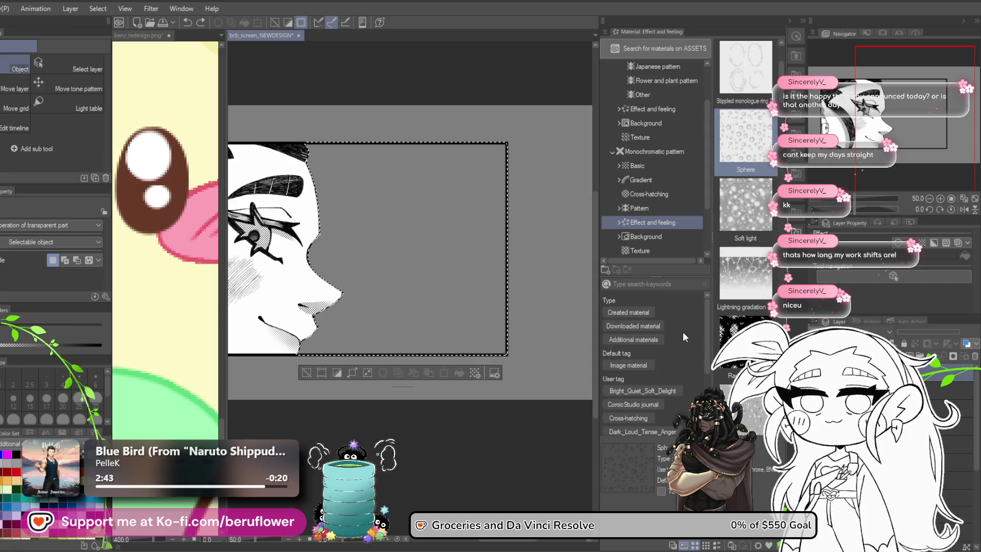
left_click_drag(738, 279, 332, 315)
key("ctrl+z")
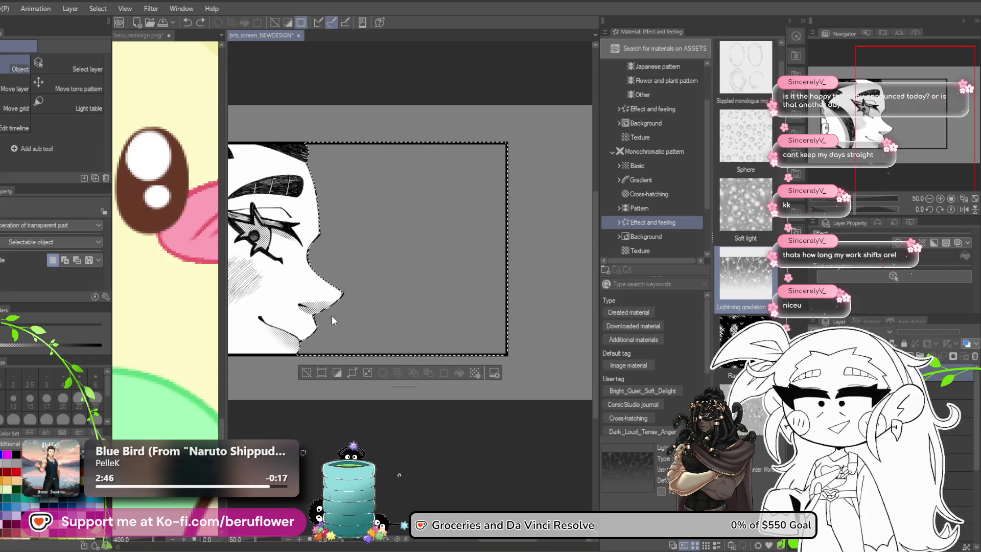
left_click(739, 344)
mouse_move(738, 345)
left_mouse_down()
mouse_move(584, 292)
mouse_move(362, 308)
left_mouse_up()
key("Escape")
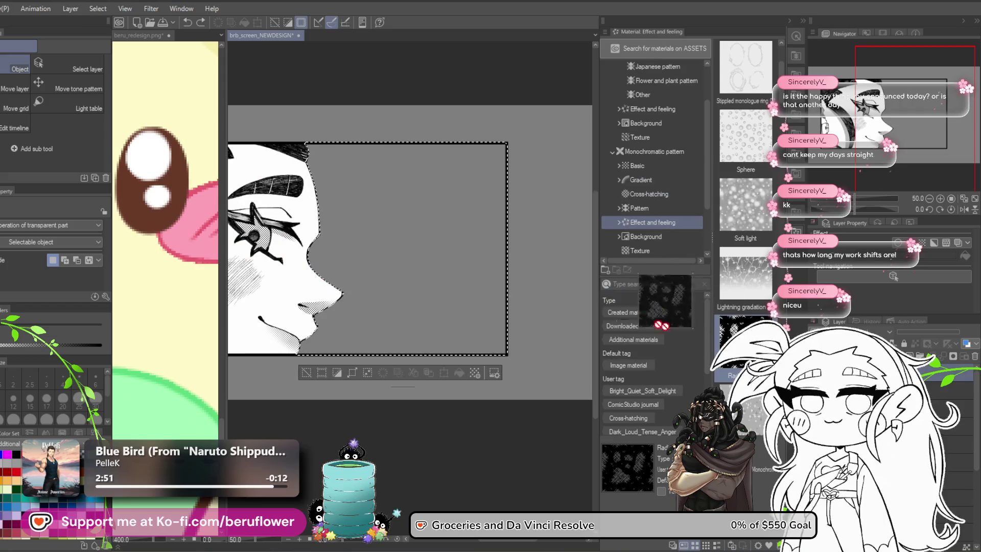
left_click_drag(659, 323, 373, 290)
key("ctrl+z")
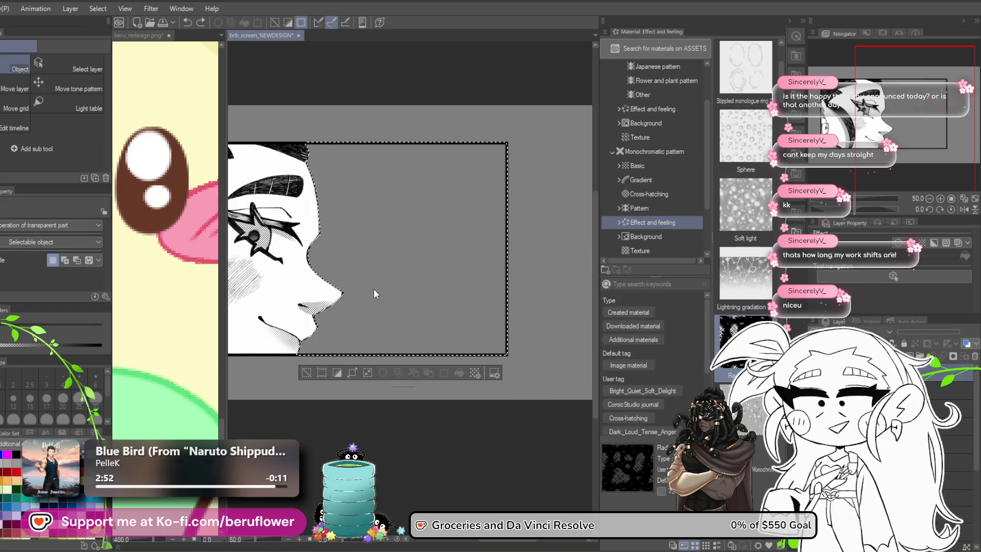
Fill the panel selection with a lace stipple tone from further down the Effect and feeling list
scroll(746, 153, "down", 10)
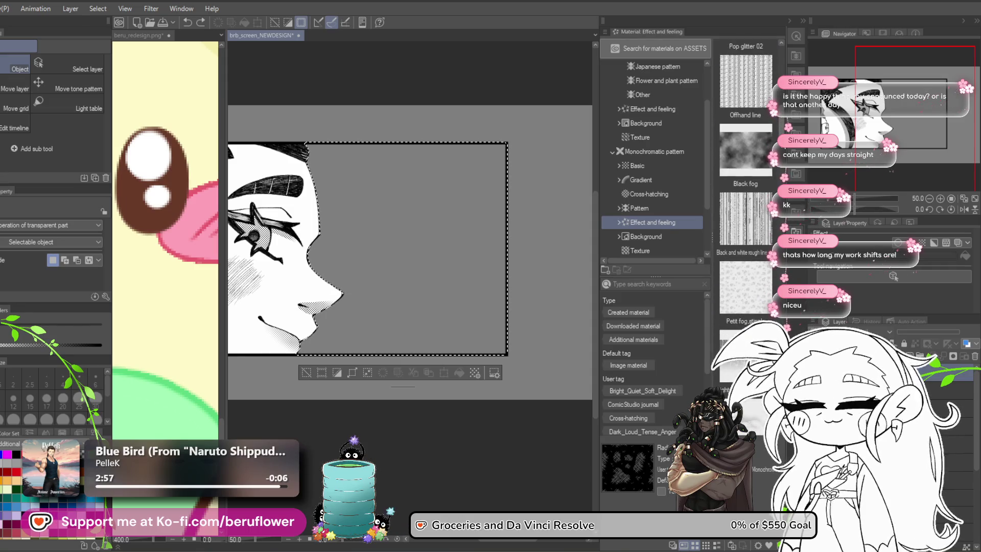
scroll(780, 157, "down", 5)
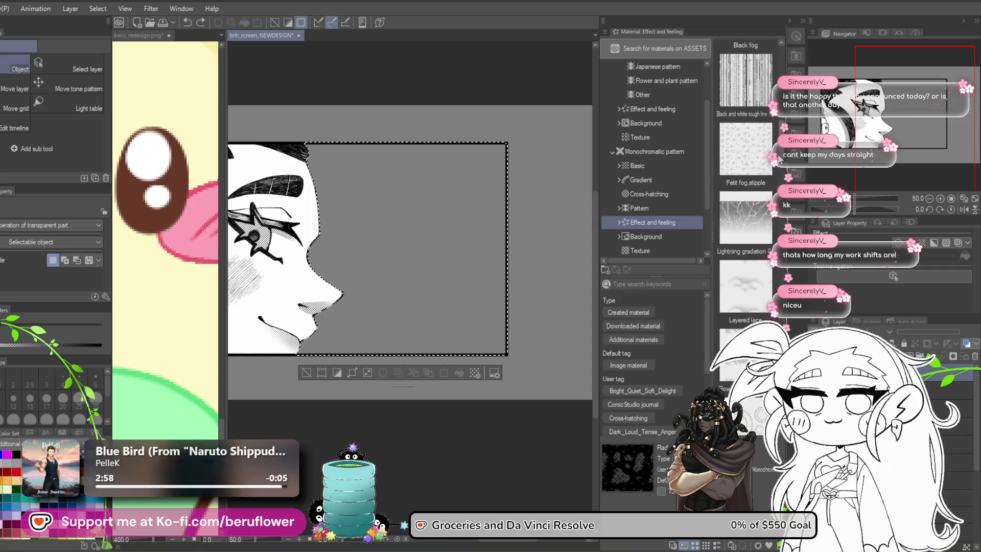
scroll(777, 171, "down", 1)
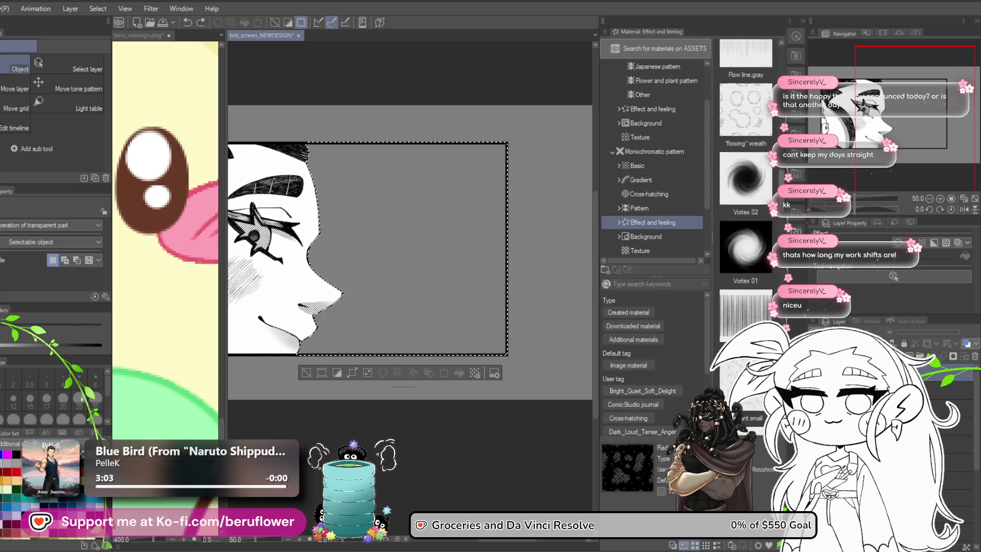
scroll(771, 217, "down", 5)
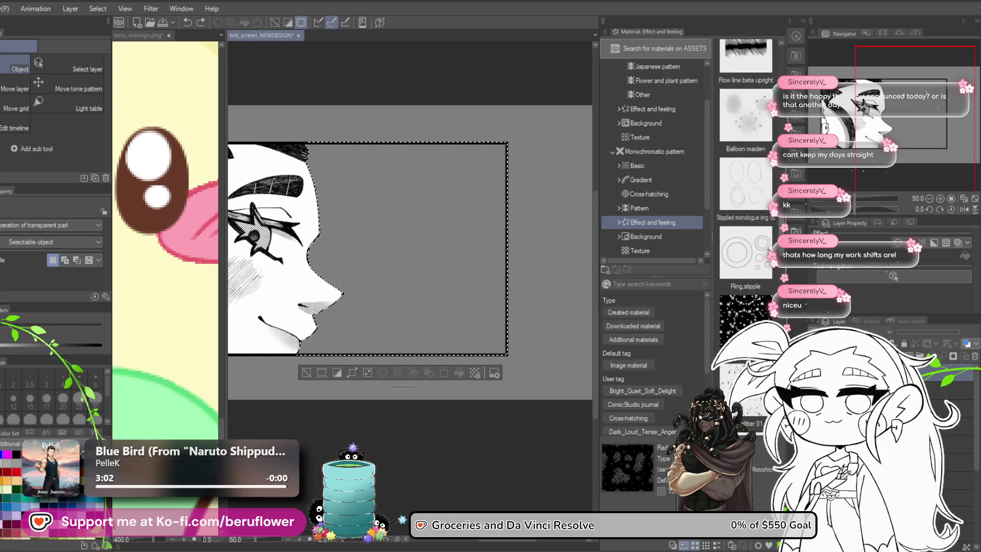
scroll(772, 289, "down", 5)
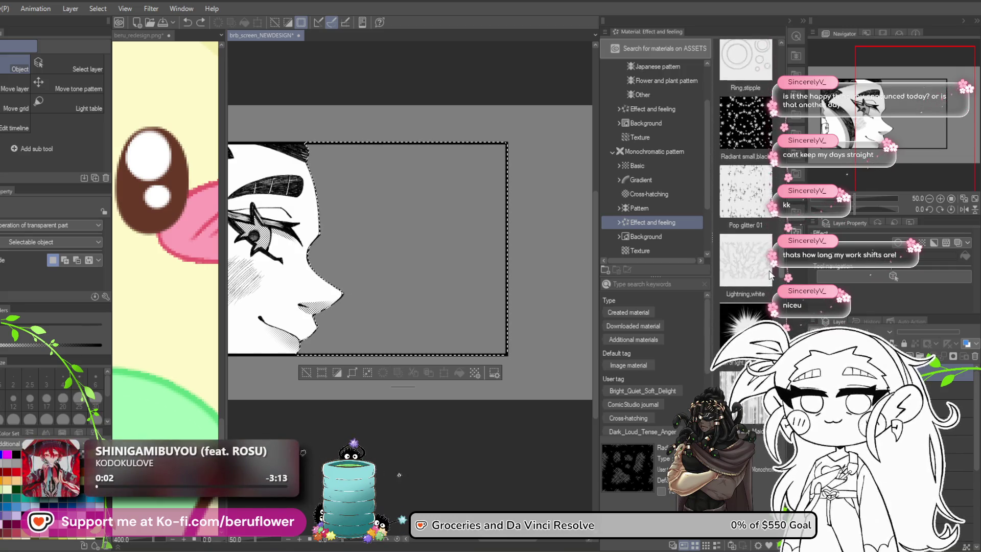
scroll(772, 289, "down", 2)
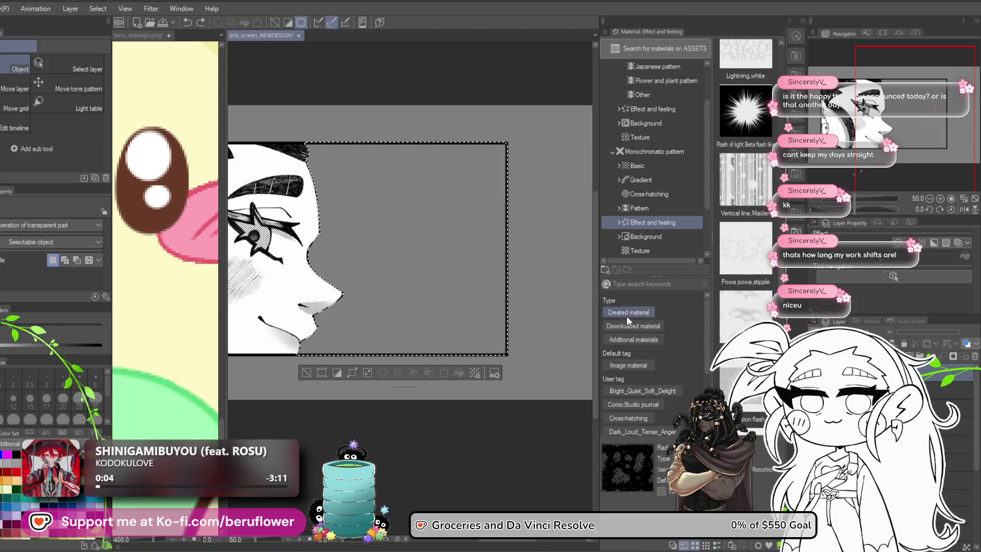
mouse_move(746, 314)
left_mouse_down()
mouse_move(373, 306)
mouse_move(354, 316)
left_mouse_up()
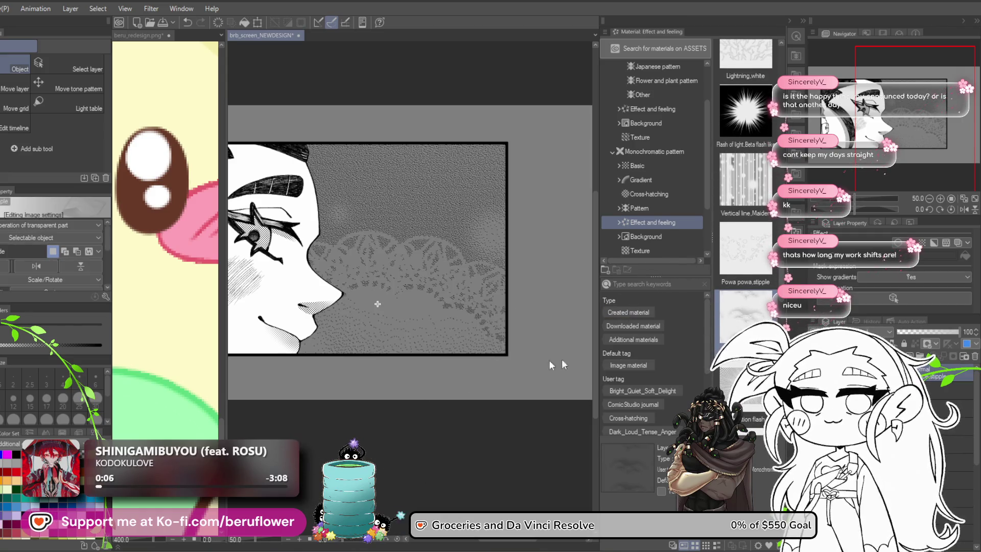
Replace the lace tone with a flower wreath stipple scaled to the panel, then undo it
key("ctrl+z")
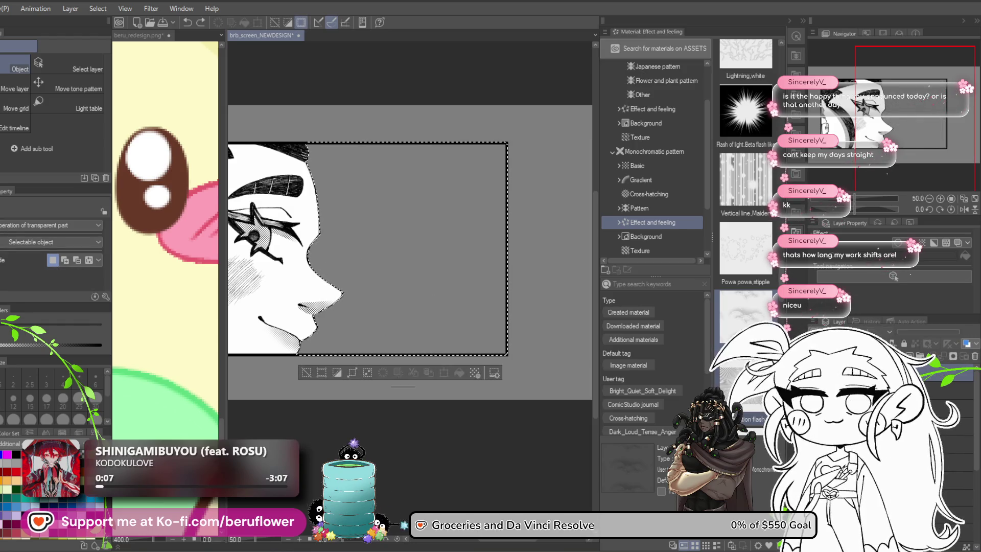
scroll(781, 306, "down", 2)
scroll(781, 307, "down", 3)
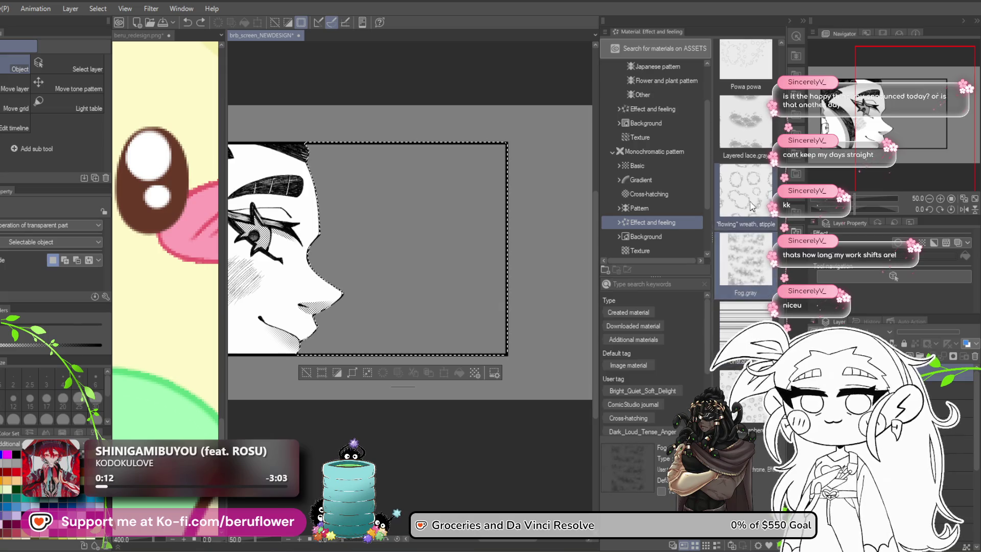
left_click_drag(746, 192, 453, 266)
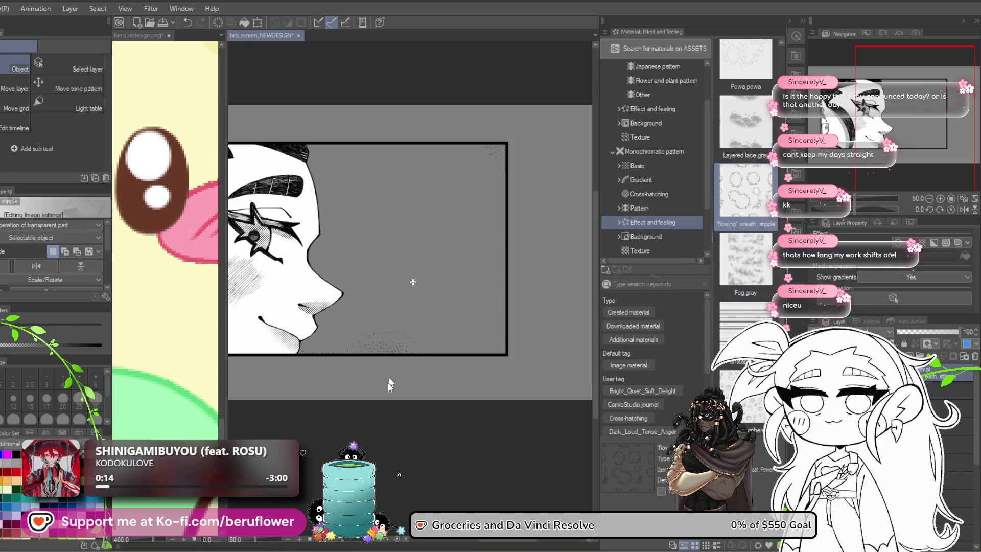
scroll(407, 378, "down", 3)
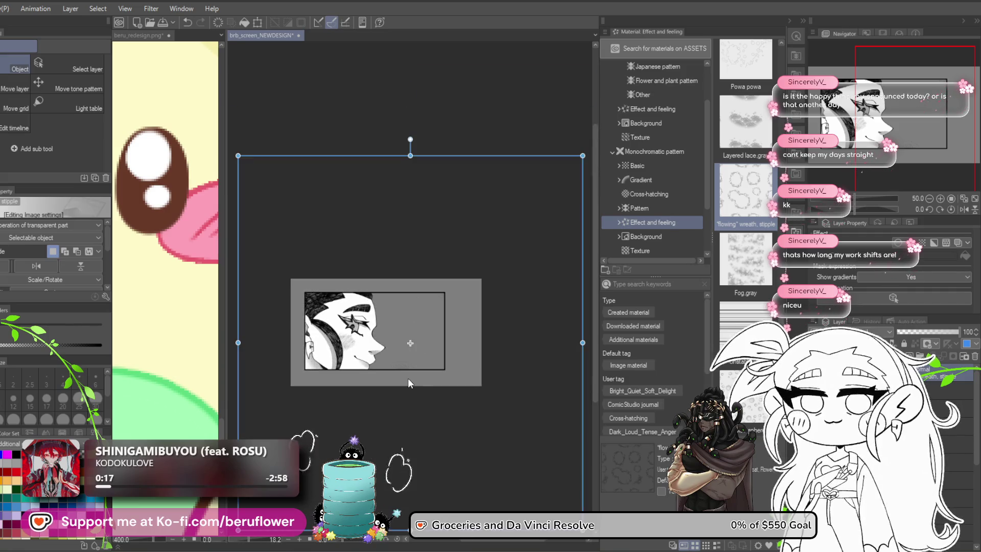
mouse_move(427, 418)
left_mouse_down()
mouse_move(439, 301)
mouse_move(449, 395)
left_mouse_up()
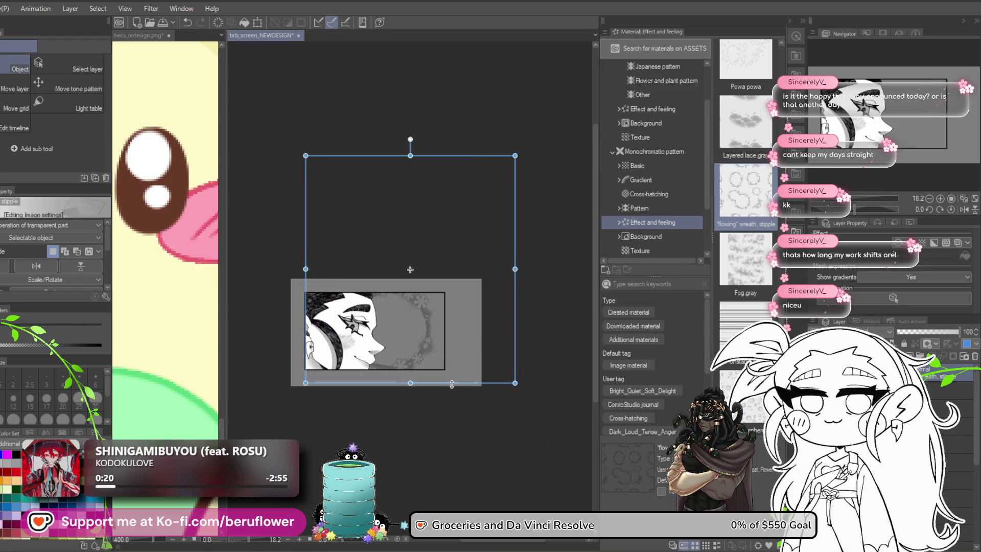
scroll(450, 404, "up", 3)
mouse_move(391, 334)
left_mouse_down()
mouse_move(470, 381)
mouse_move(423, 363)
mouse_move(443, 372)
left_mouse_up()
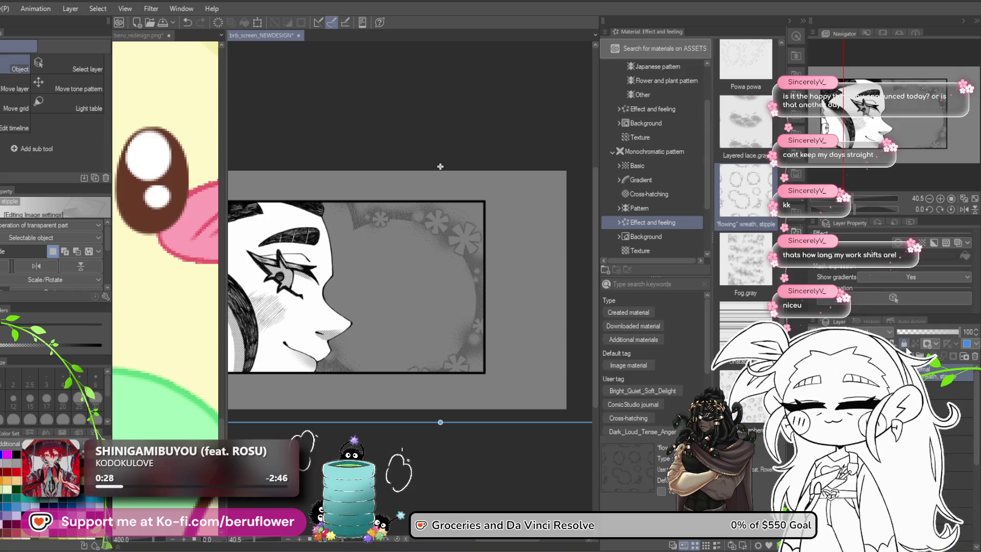
key("ctrl+z")
key("ctrl+z")
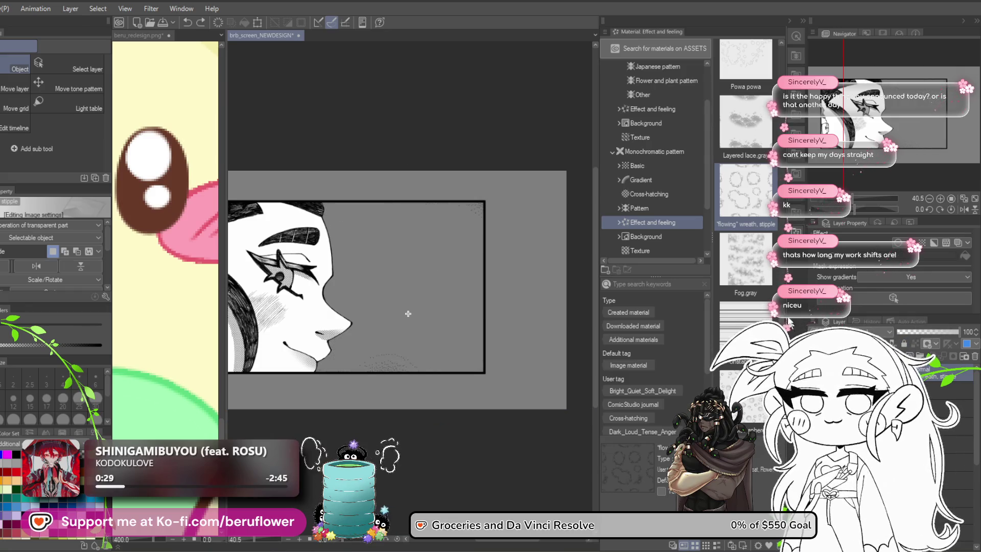
Select the whole canvas and try the lace and Powa powa bubble materials, undoing the bubble
scroll(746, 204, "up", 2)
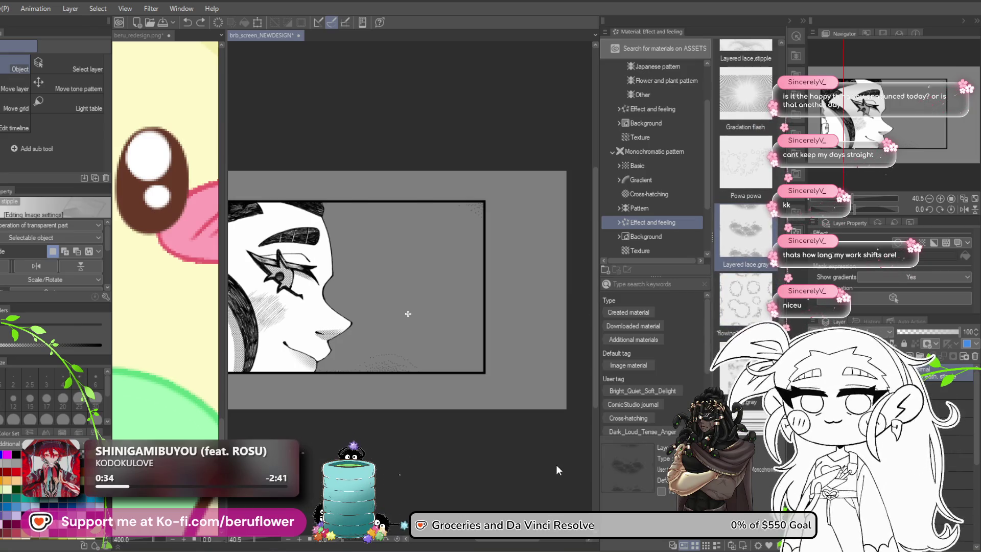
key("ctrl+a")
mouse_move(714, 245)
left_mouse_down()
mouse_move(375, 348)
mouse_move(737, 194)
mouse_move(399, 346)
mouse_move(419, 335)
mouse_move(403, 388)
mouse_move(389, 344)
mouse_move(424, 327)
mouse_move(495, 171)
mouse_move(532, 232)
mouse_move(420, 283)
mouse_move(443, 280)
mouse_move(445, 258)
left_mouse_up()
left_click(746, 191)
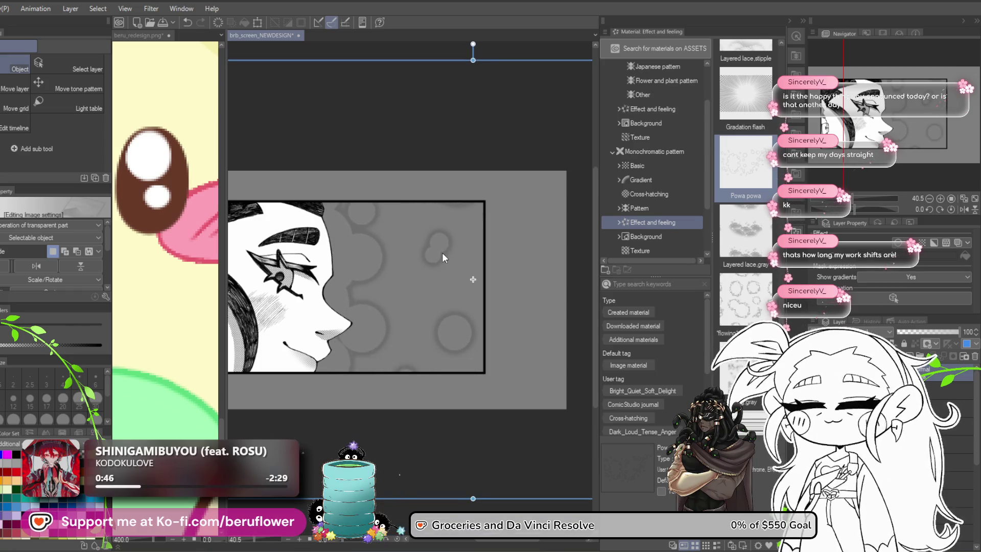
scroll(746, 205, "down", 5)
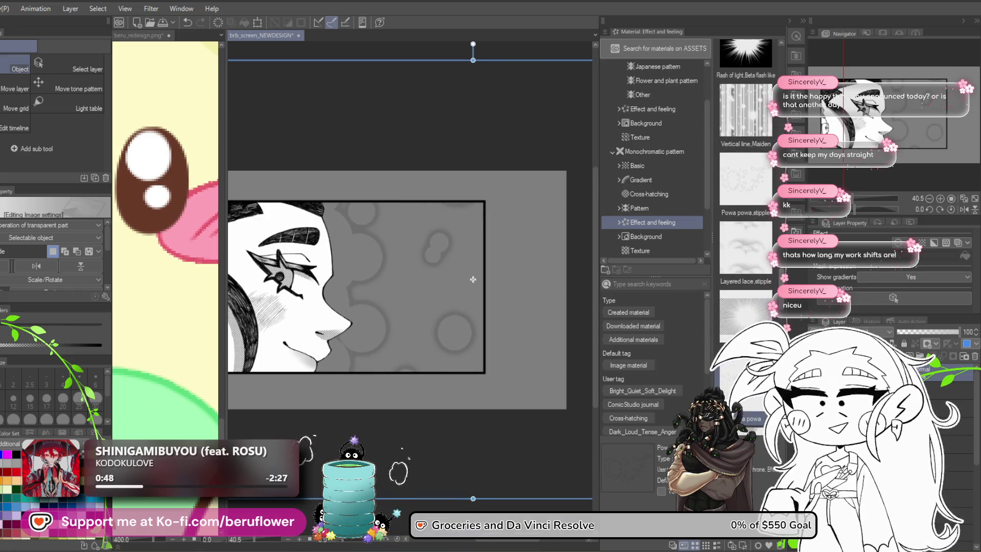
scroll(746, 153, "up", 1)
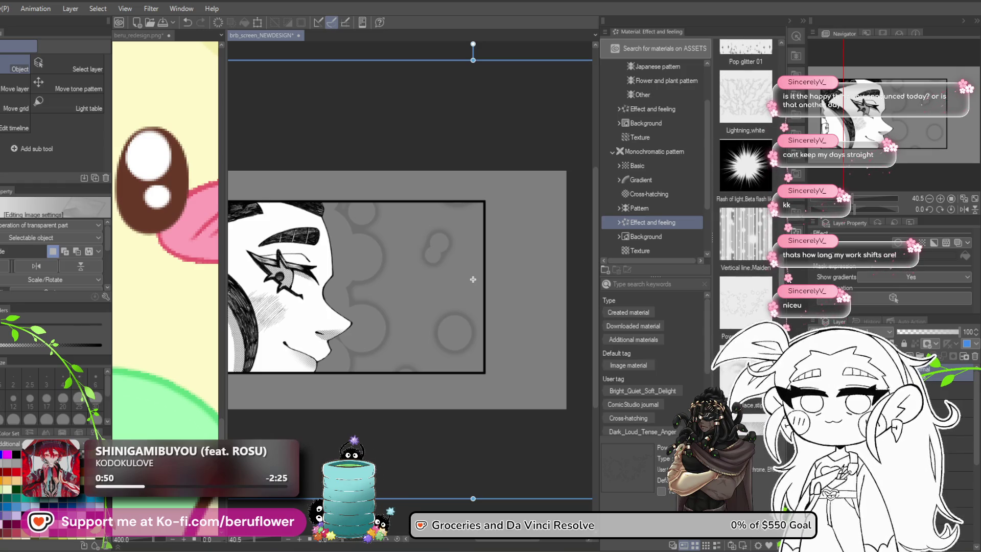
scroll(746, 169, "down", 5)
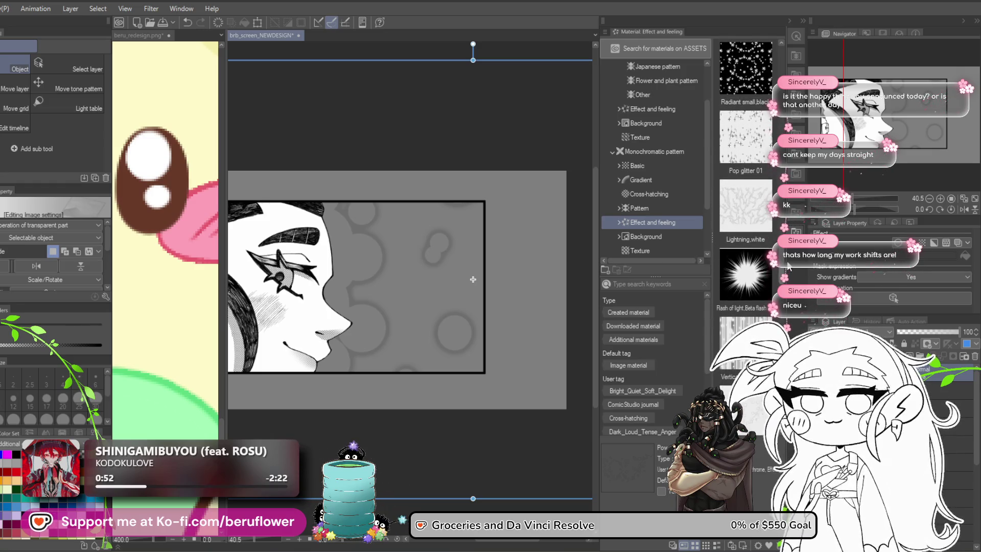
scroll(728, 266, "up", 3)
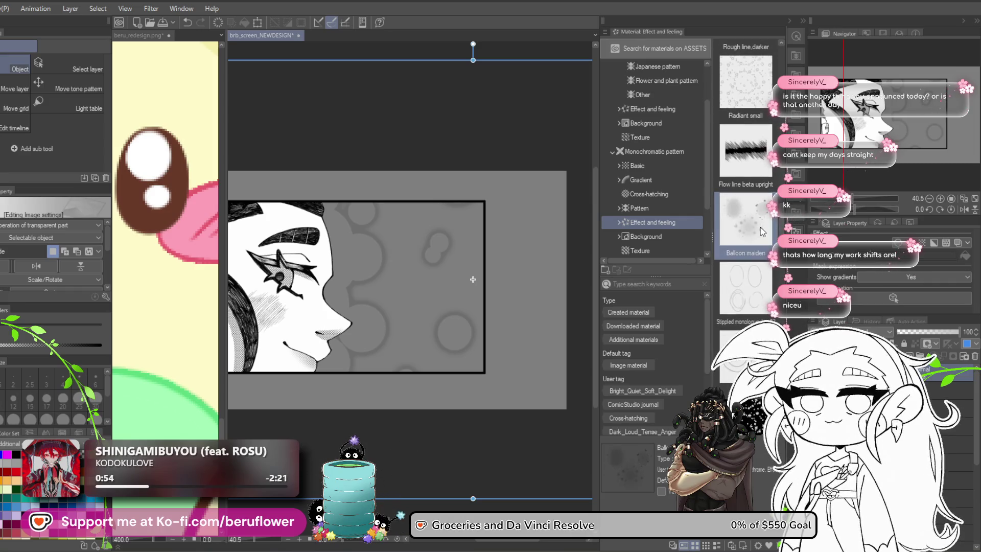
mouse_move(473, 279)
left_mouse_down()
mouse_move(415, 357)
mouse_move(416, 335)
left_mouse_up()
key("ctrl+z")
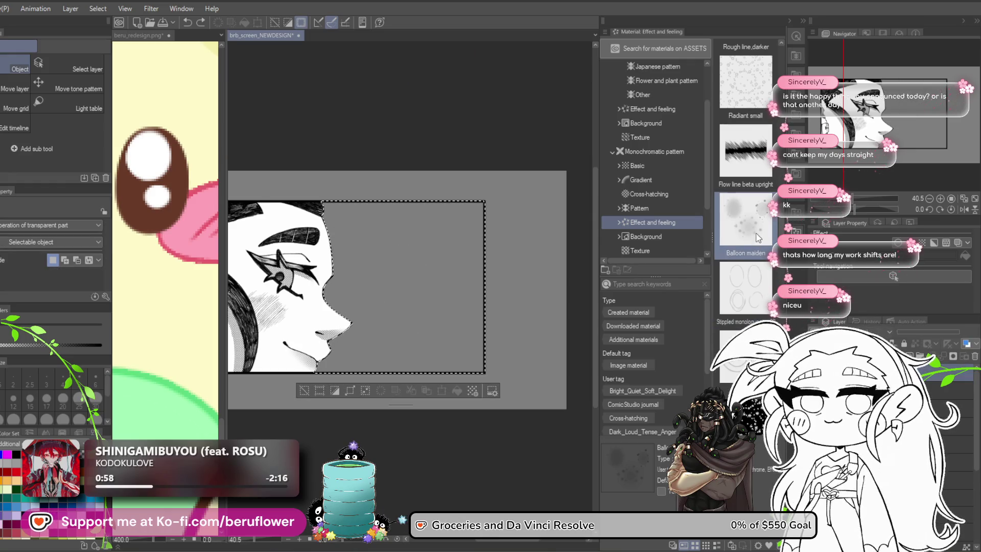
Drop the Balloon maiden texture onto the panel, then move and shrink it into position
left_click_drag(757, 238, 390, 324)
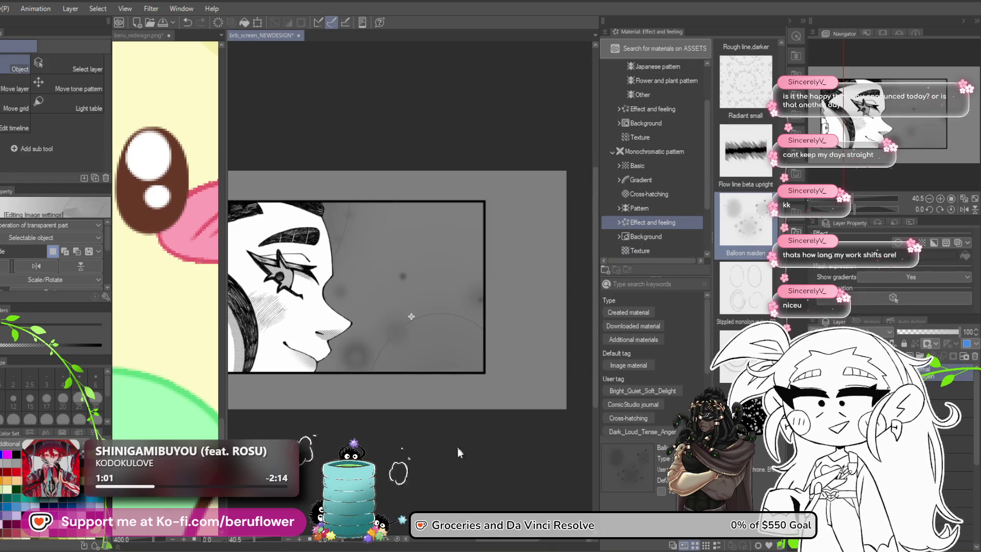
scroll(422, 436, "down", 3)
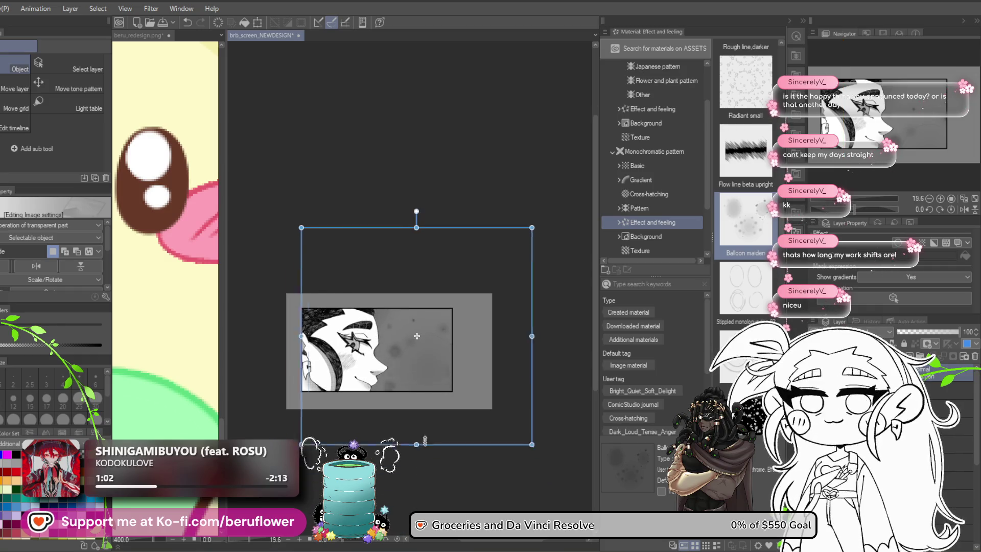
scroll(422, 440, "up", 3)
mouse_move(448, 347)
left_mouse_down()
mouse_move(364, 313)
mouse_move(428, 297)
mouse_move(405, 330)
mouse_move(378, 327)
mouse_move(363, 292)
mouse_move(390, 276)
mouse_move(383, 261)
mouse_move(366, 270)
mouse_move(365, 288)
mouse_move(441, 302)
mouse_move(445, 366)
mouse_move(441, 349)
left_mouse_up()
scroll(432, 357, "down", 3)
scroll(431, 357, "up", 1)
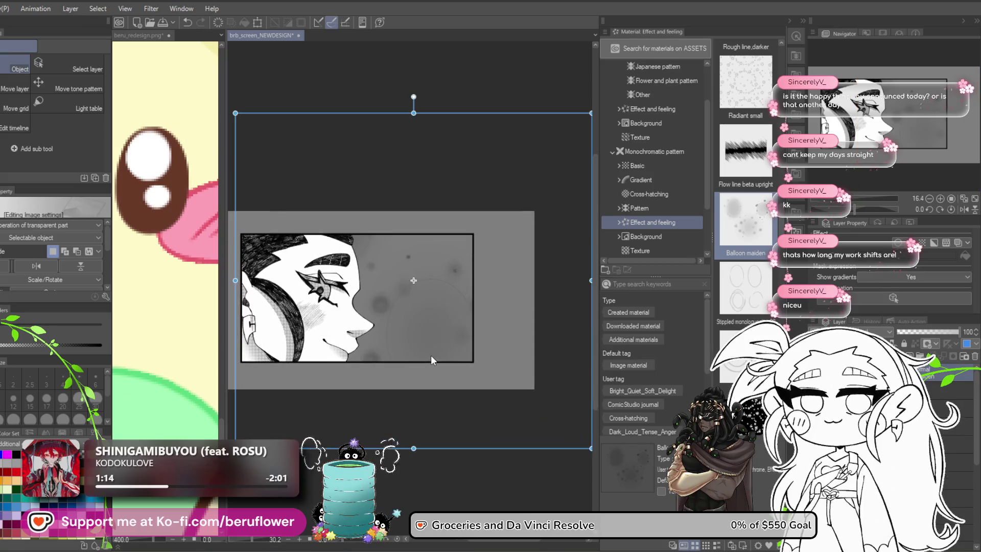
left_click_drag(418, 347, 381, 293)
mouse_move(536, 384)
left_mouse_down()
mouse_move(507, 380)
mouse_move(515, 387)
left_mouse_up()
mouse_move(409, 303)
left_mouse_down()
mouse_move(531, 440)
mouse_move(461, 378)
mouse_move(475, 383)
left_mouse_up()
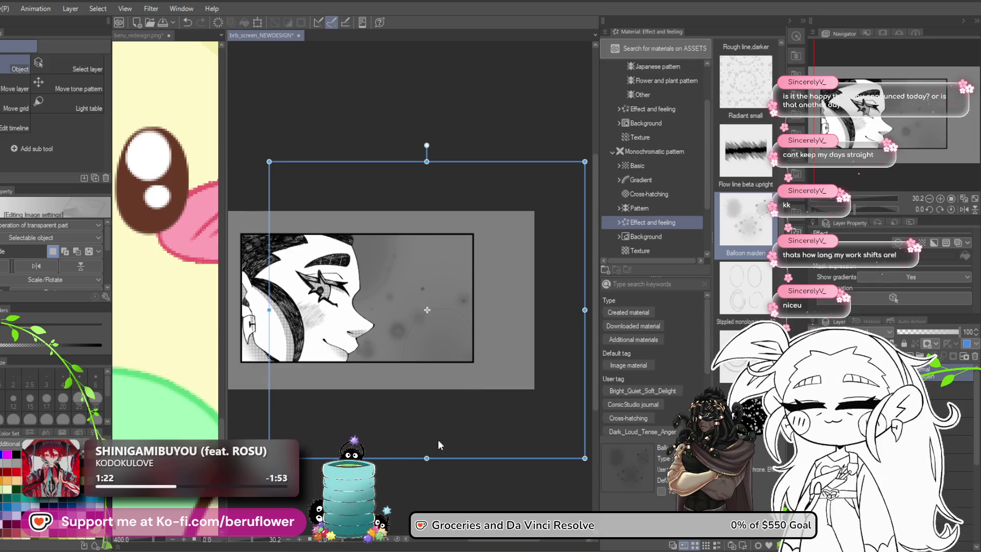
Enlarge the balloon texture to cover the panel beside the face and confirm its placement
mouse_move(585, 169)
left_mouse_down()
mouse_move(593, 143)
mouse_move(535, 182)
left_mouse_up()
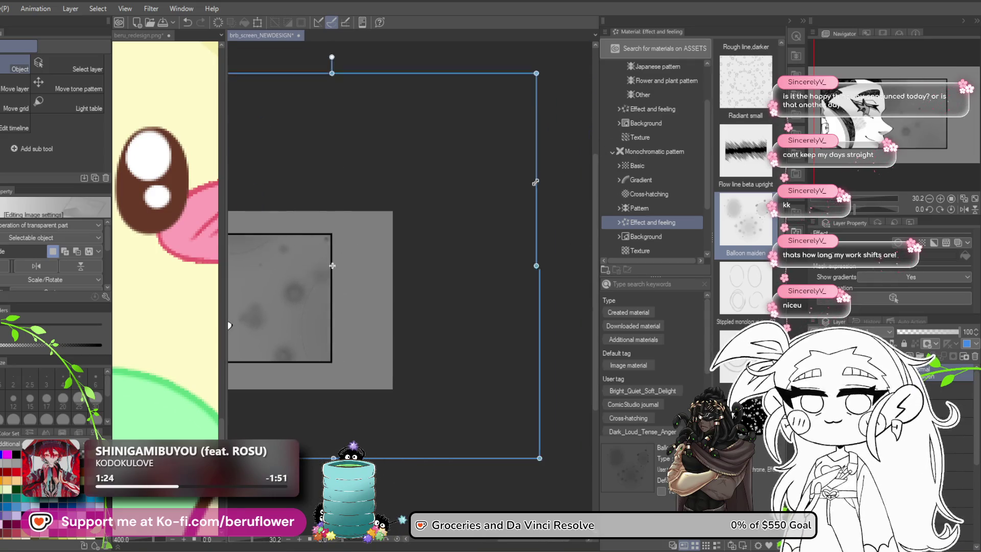
mouse_move(316, 391)
left_mouse_down()
mouse_move(426, 407)
mouse_move(372, 427)
left_mouse_up()
left_click_drag(589, 111, 538, 177)
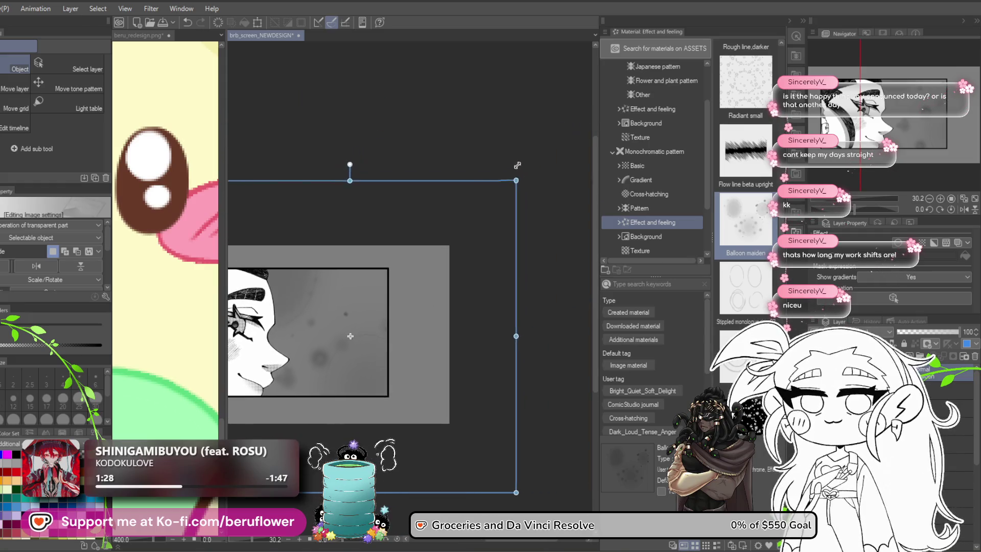
left_click(945, 389)
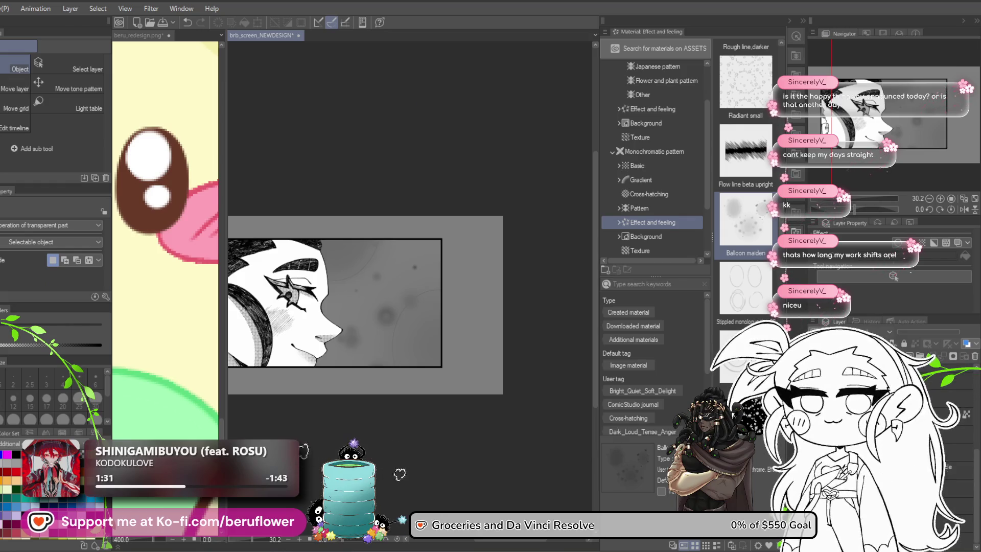
left_click(946, 523)
left_click(946, 488)
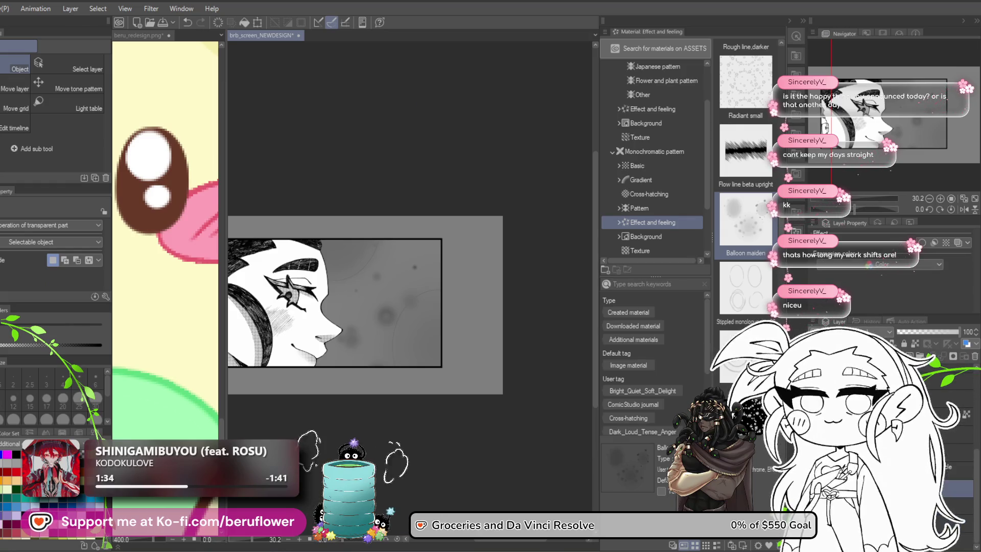
Rectangle-select the panel and lighten its grey balloon tone to near-white
key("m")
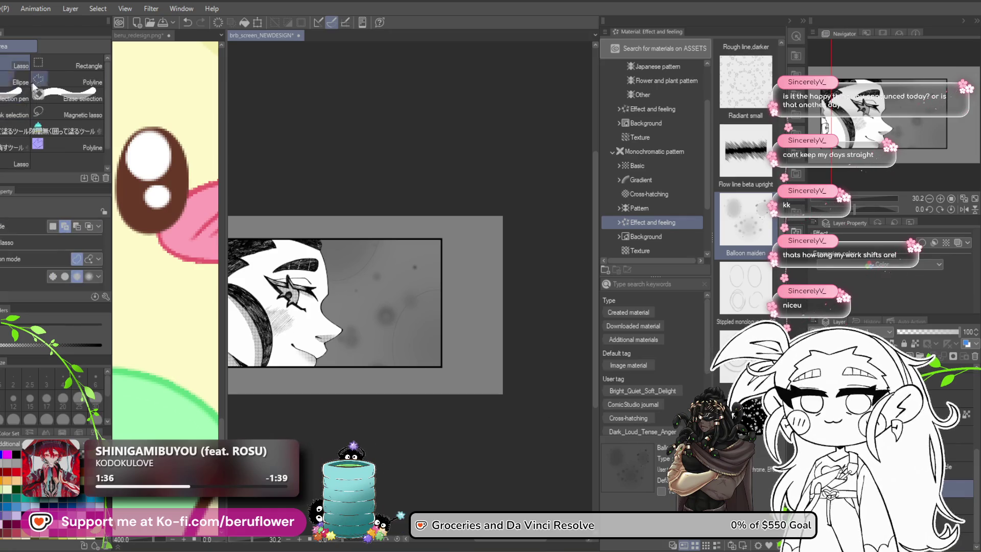
scroll(289, 237, "up", 5)
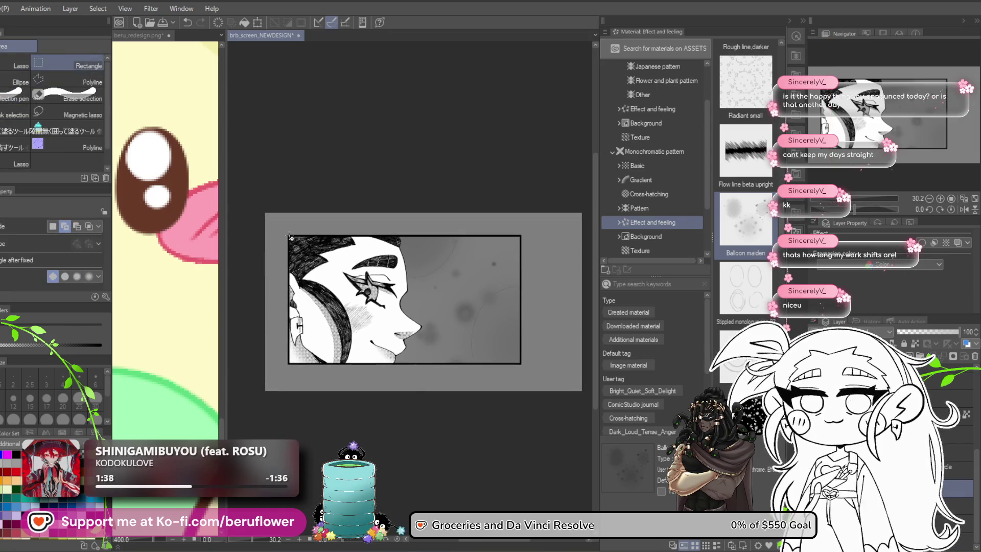
mouse_move(290, 237)
left_mouse_down()
mouse_move(358, 358)
mouse_move(462, 492)
mouse_move(452, 358)
left_mouse_up()
scroll(452, 358, "down", 2)
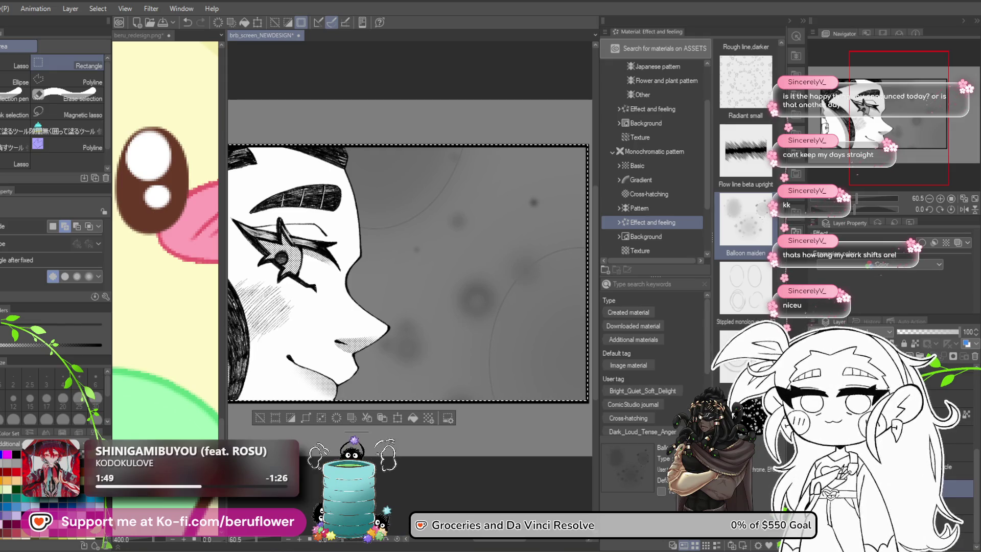
left_click(413, 419)
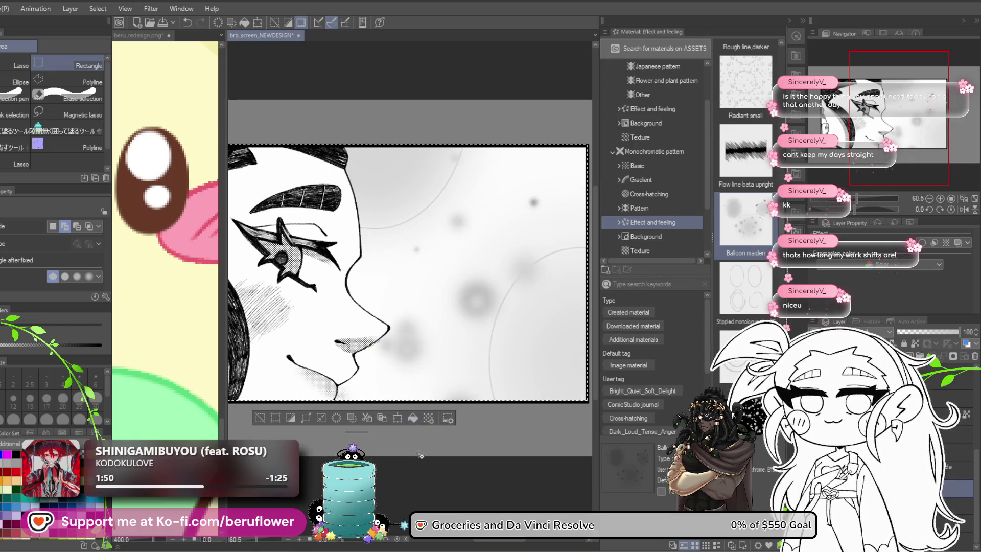
scroll(399, 474, "up", 5)
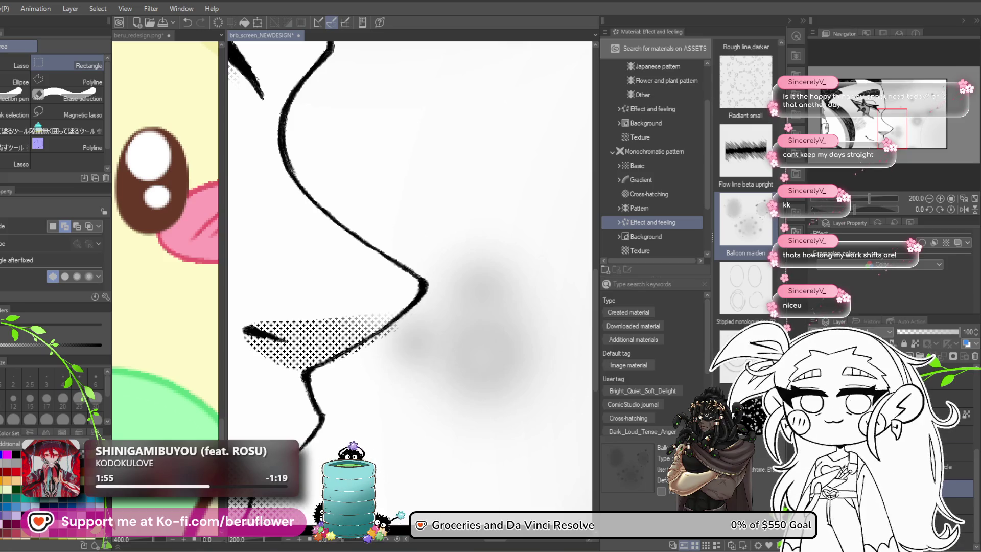
Erase the gray tone crowding the nose and lips along the profile, then save the file
left_click_drag(459, 428, 558, 362)
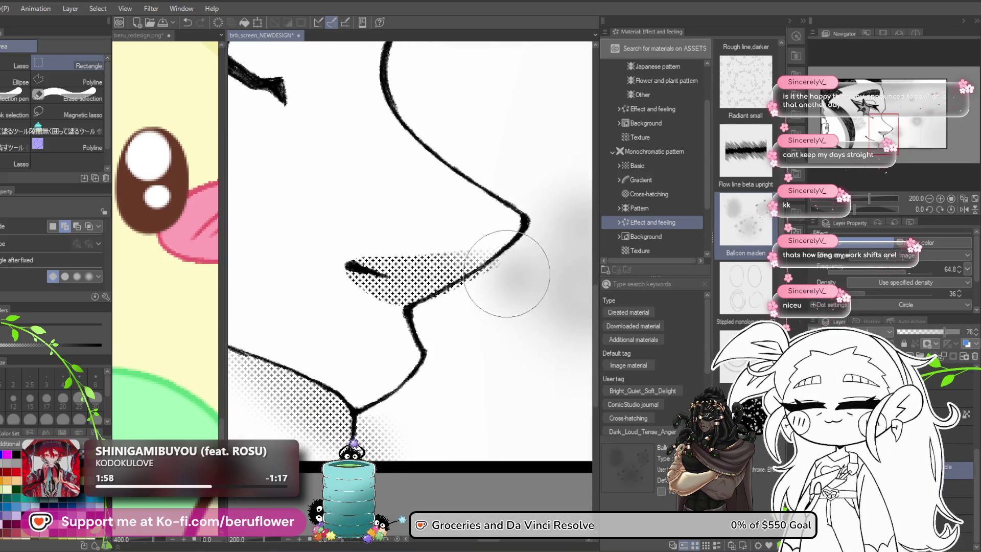
key("e")
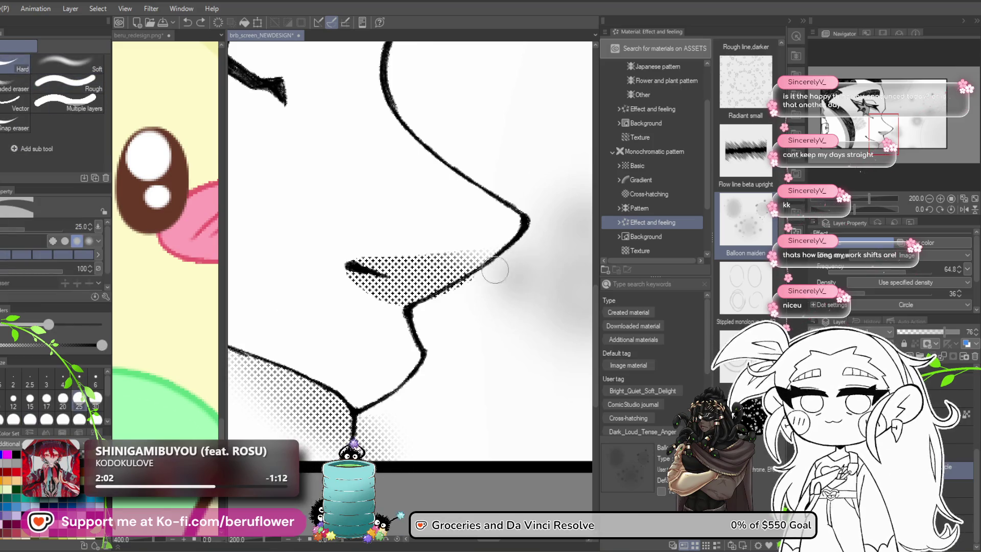
left_click_drag(418, 379, 437, 360)
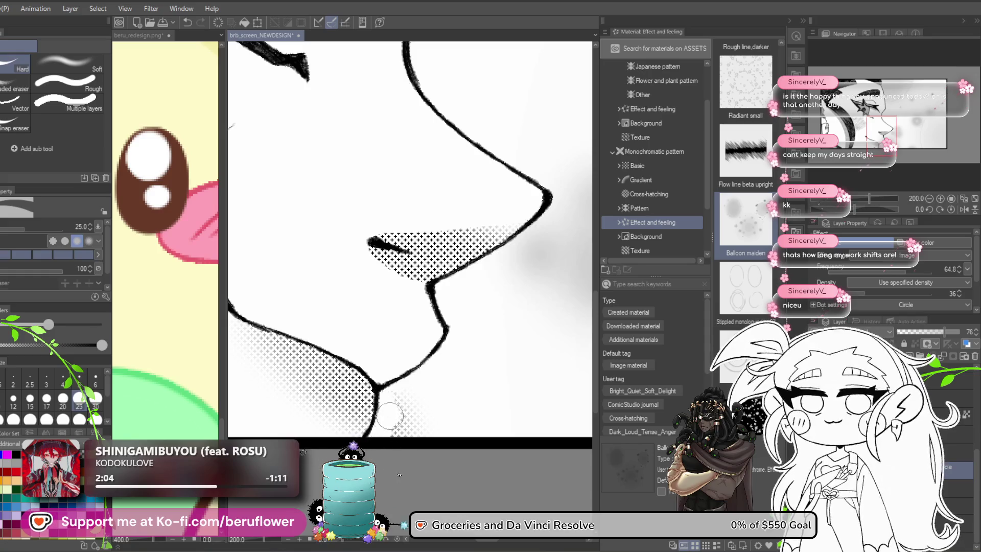
scroll(466, 458, "down", 4)
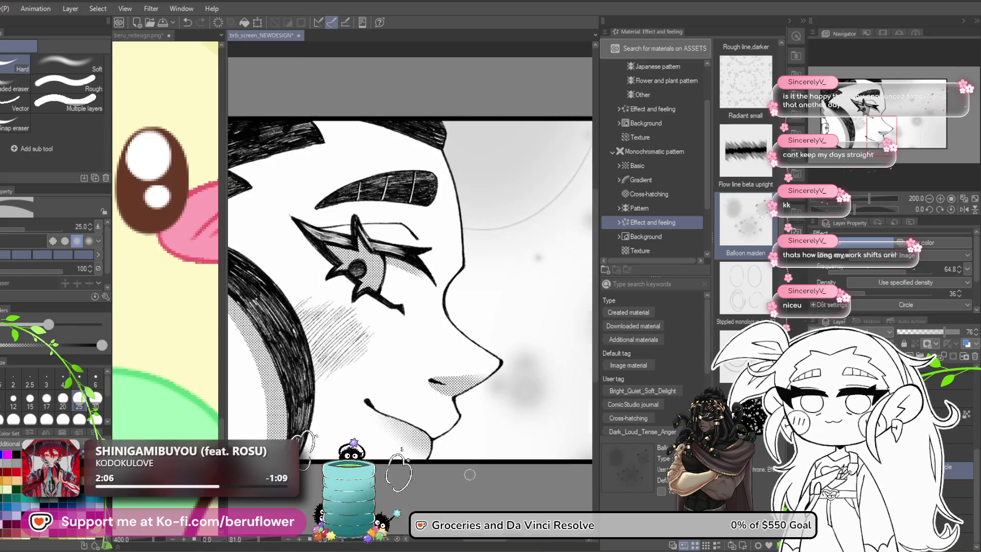
left_click_drag(380, 437, 417, 485)
key("ctrl+s")
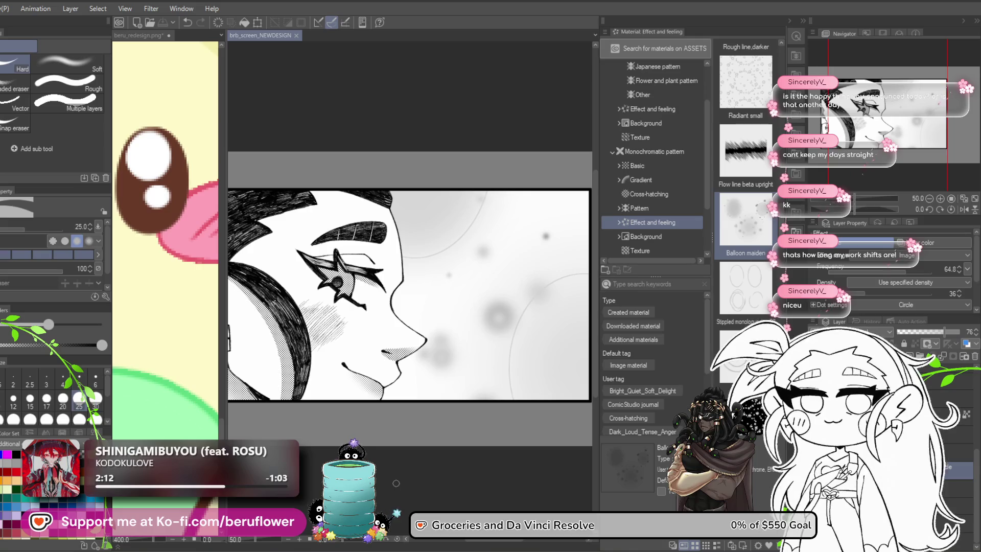
Close the material library to widen the canvas and zoom in on the face
left_click(793, 25)
scroll(506, 254, "down", 1)
scroll(505, 254, "up", 3)
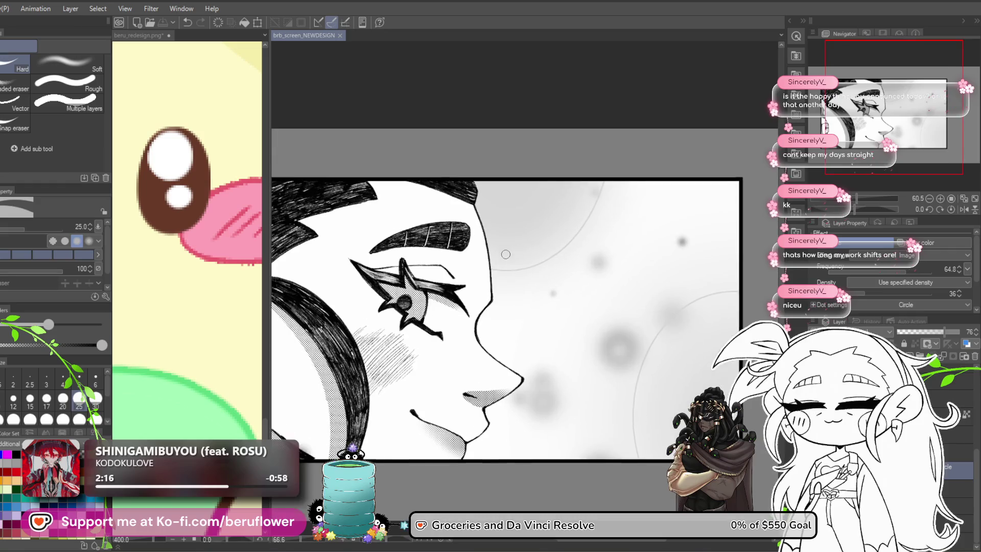
scroll(506, 254, "up", 1)
Step through the neighboring layers and create a new raster layer
key("alt+bracketright")
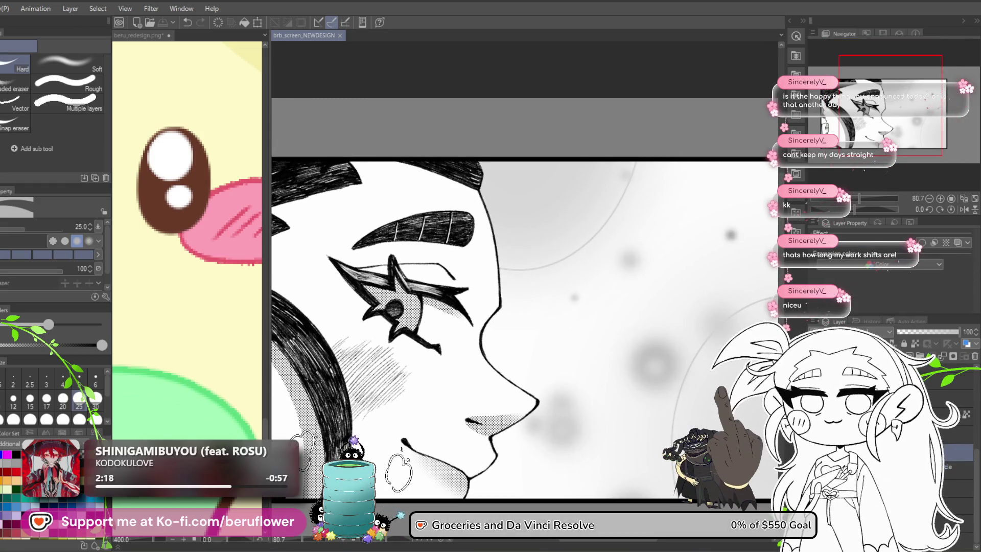
key("alt+bracketleft")
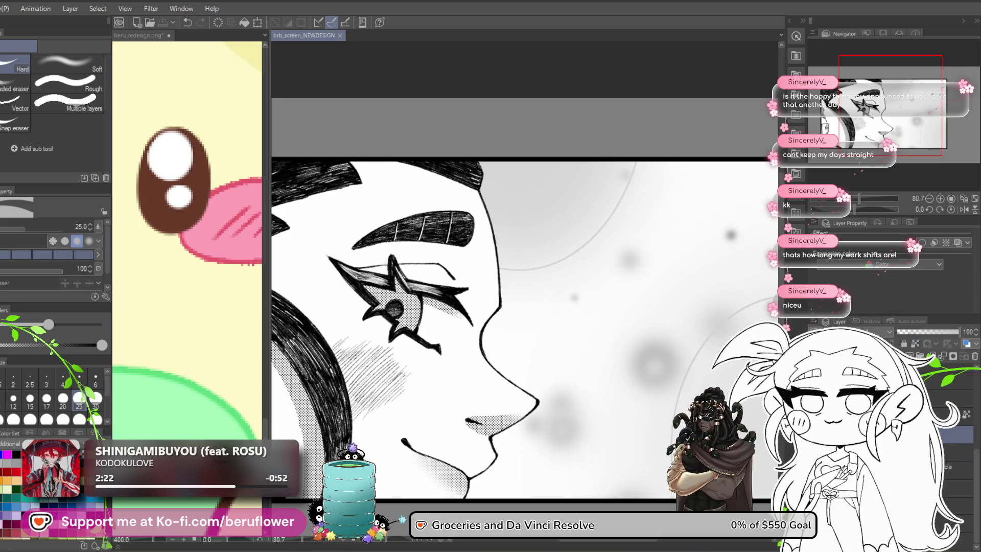
key("alt+bracketleft")
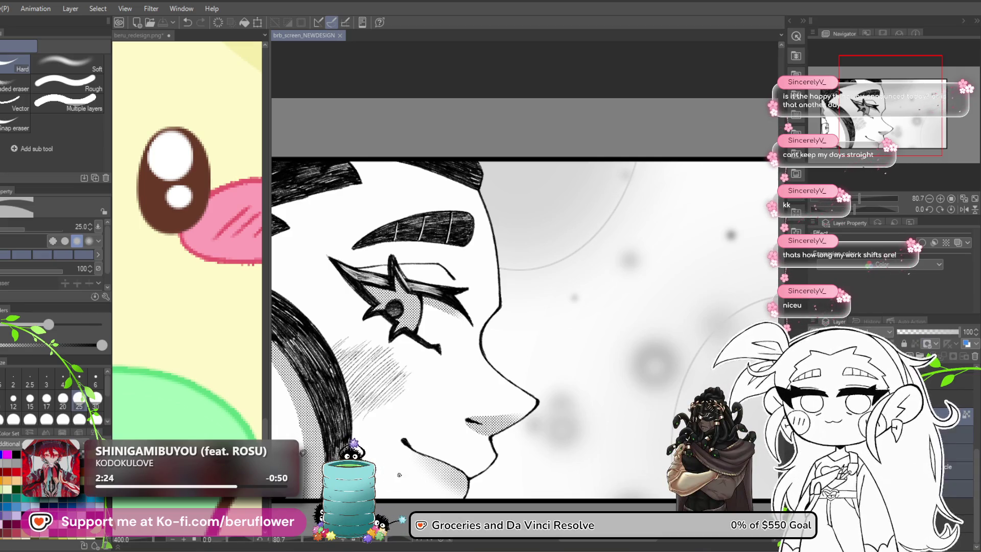
key("ctrl+shift+n")
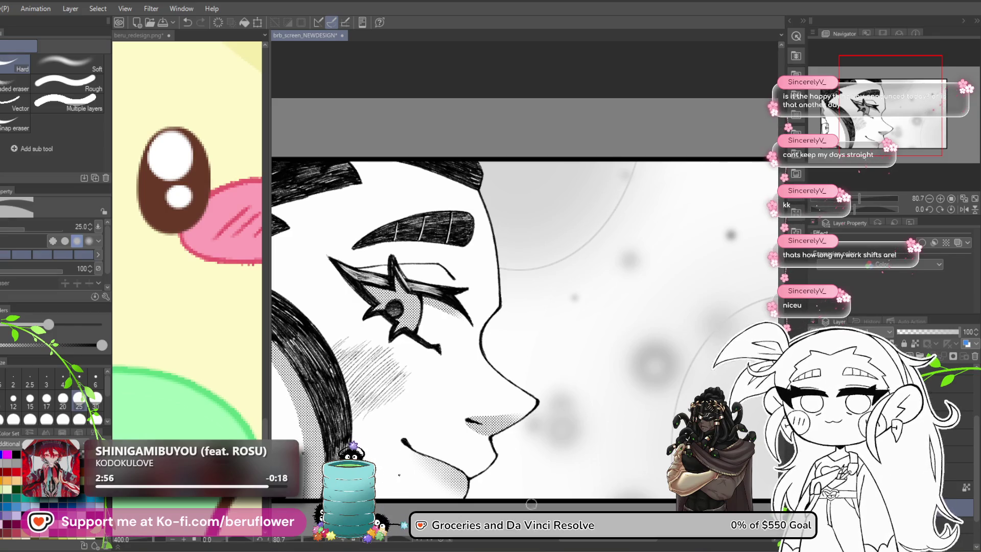
scroll(543, 346, "down", 2)
left_click_drag(543, 345, 537, 349)
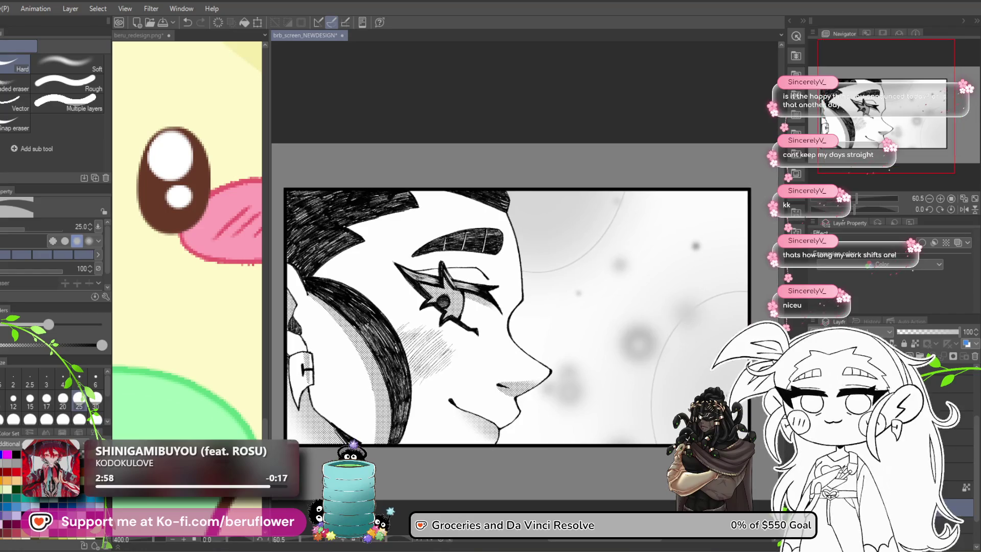
key("Delete")
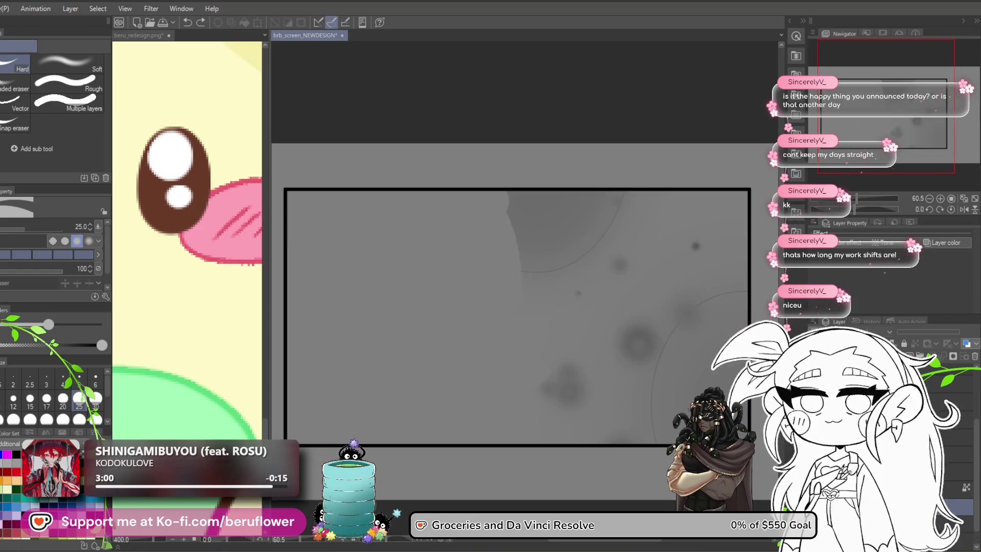
key("Delete")
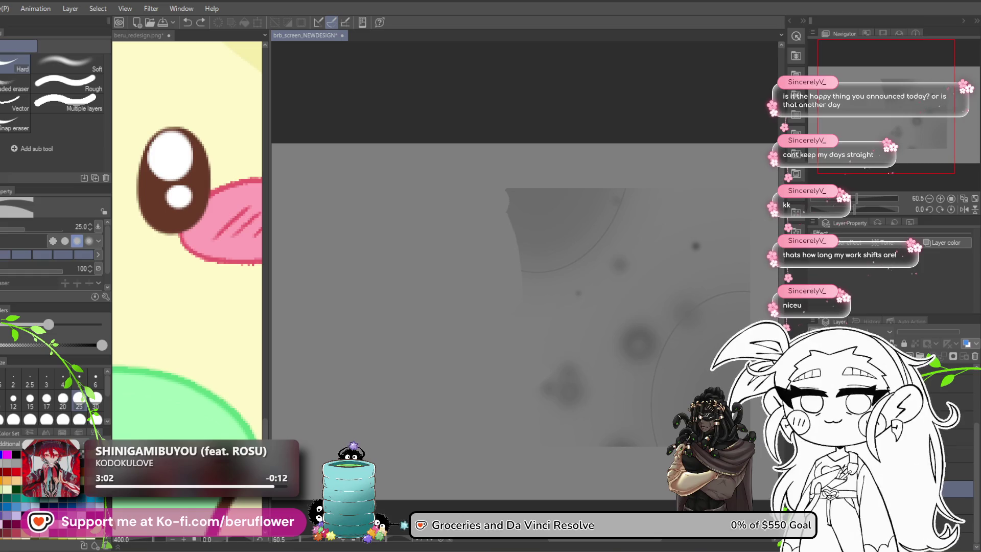
key("ctrl+z")
key("ctrl+z")
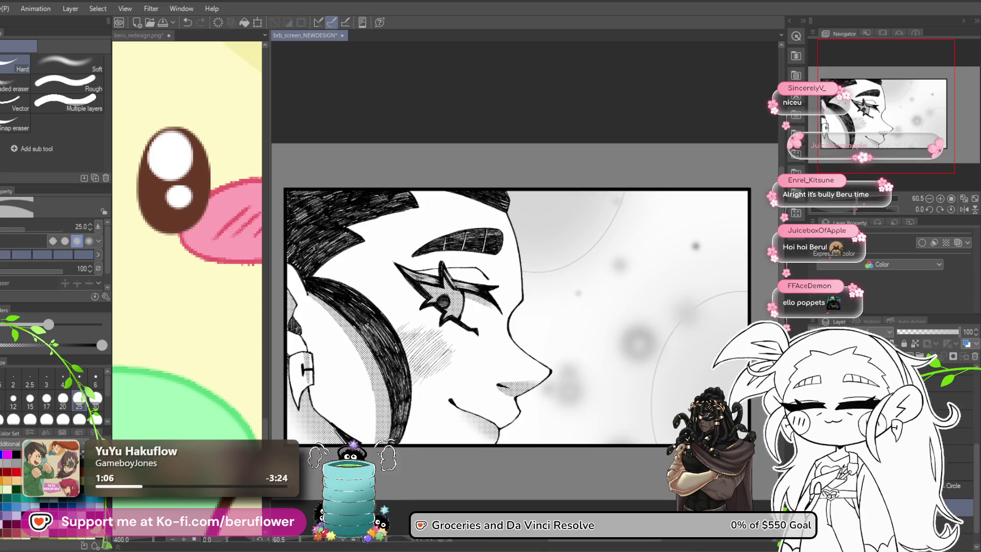
Select the screentone layer, then check the adjacent tone and colour layers in turn
key("alt+bracketright")
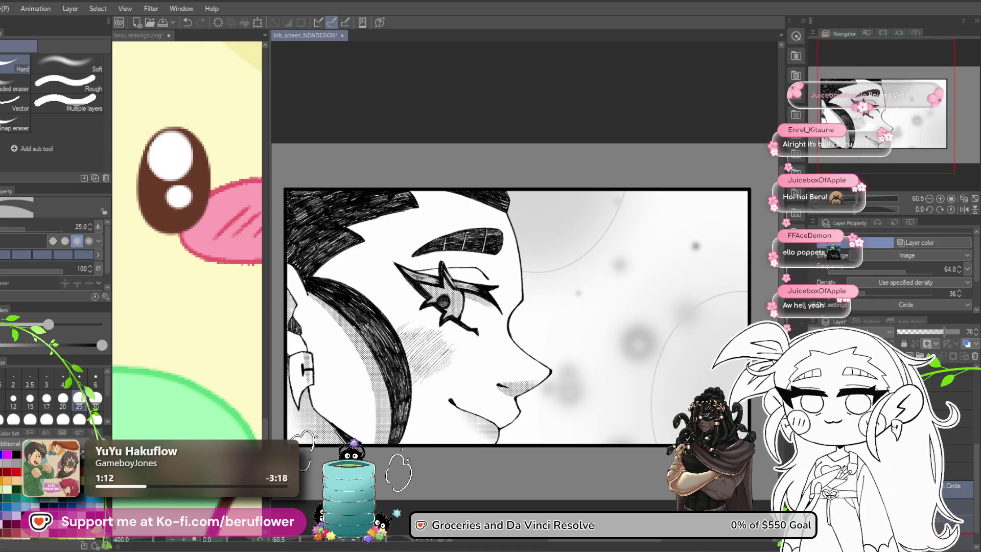
left_click(955, 436)
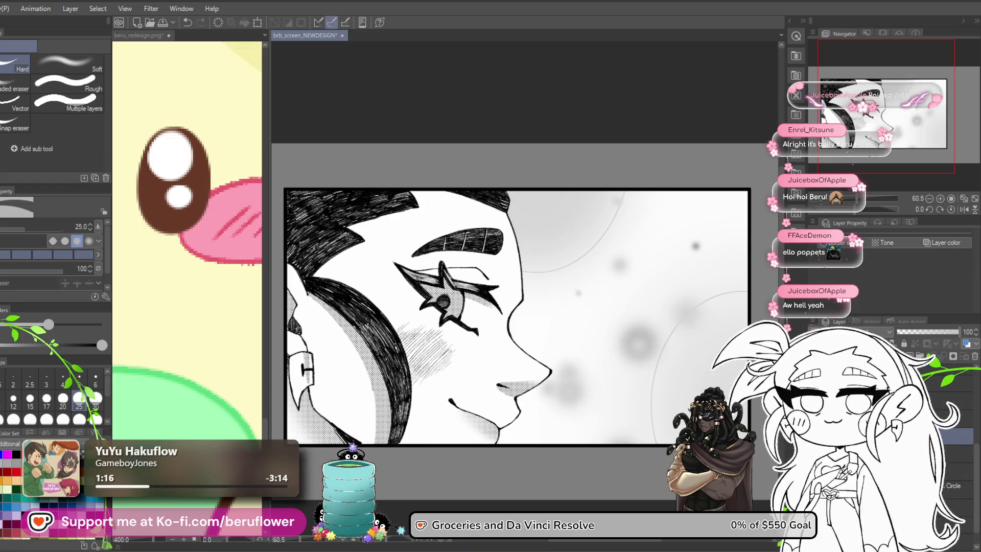
left_click(956, 471)
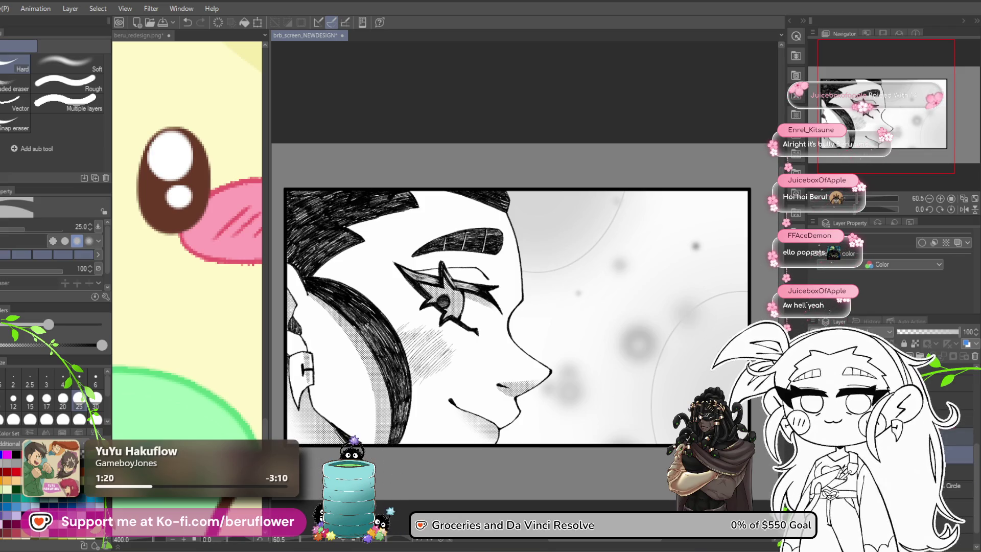
left_click(956, 471)
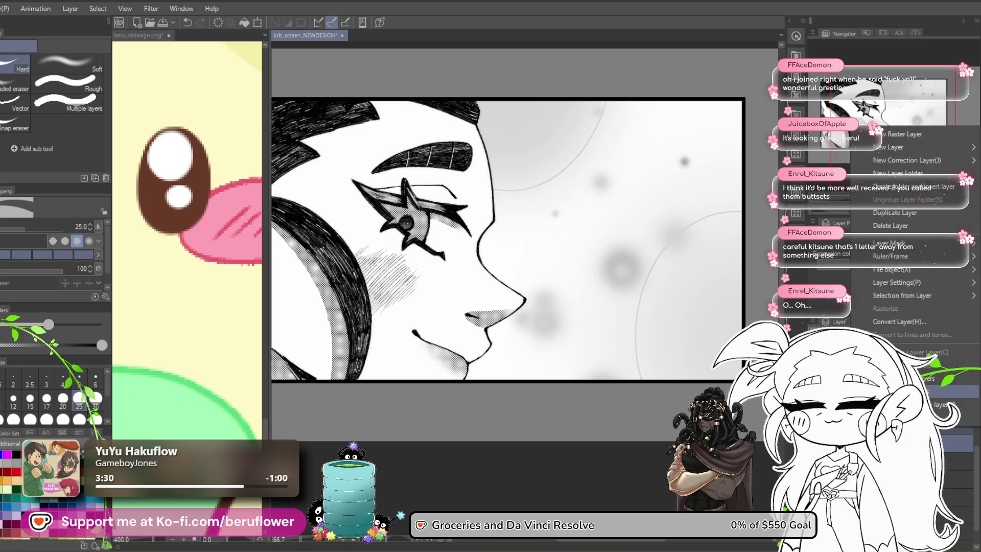
Pan across the face panel and toggle the face artwork off and on several times to compare
left_click_drag(608, 455, 542, 441)
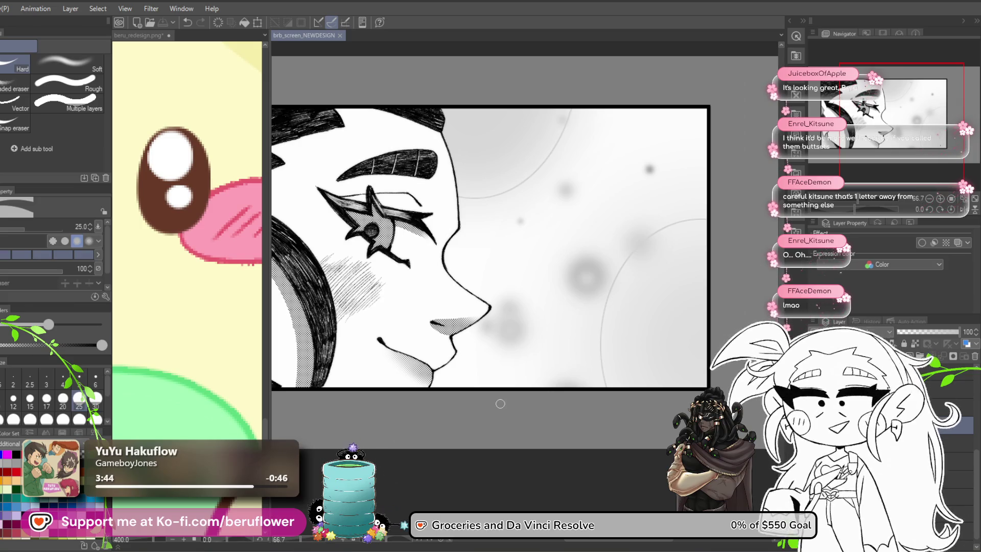
mouse_move(389, 469)
left_mouse_down()
mouse_move(446, 462)
mouse_move(482, 479)
left_mouse_up()
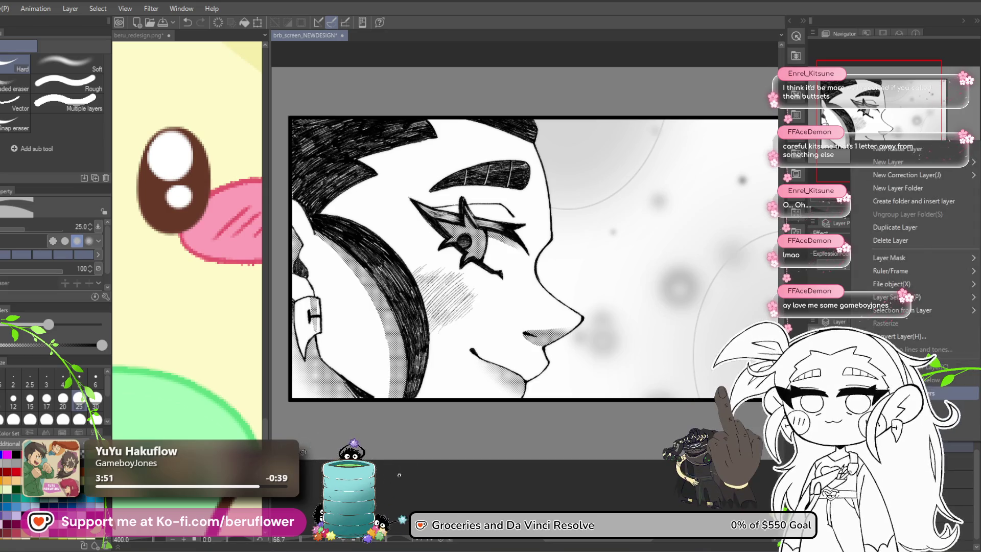
left_click(965, 435)
key("ctrl+z")
key("ctrl+y")
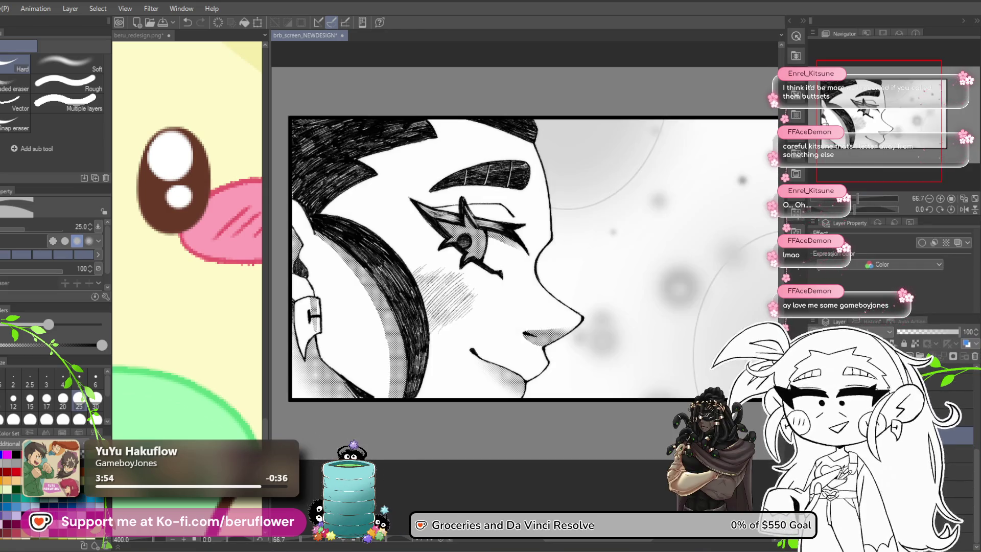
key("ctrl+z")
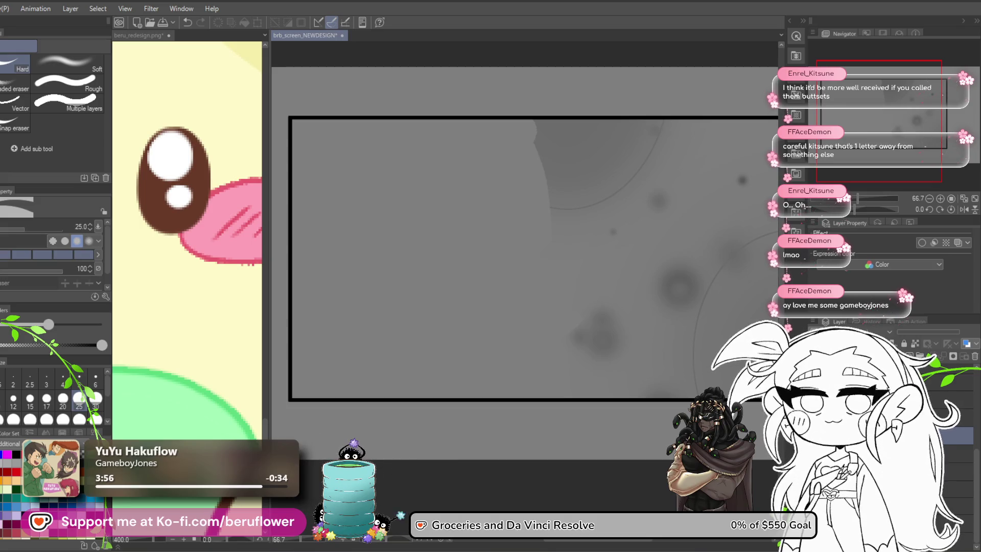
key("ctrl+y")
key("ctrl+z")
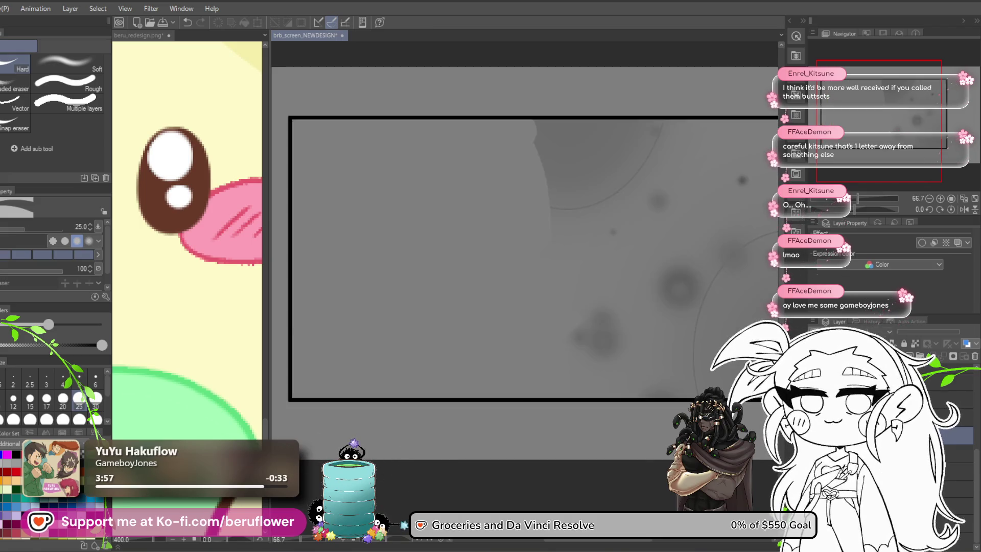
key("ctrl+y")
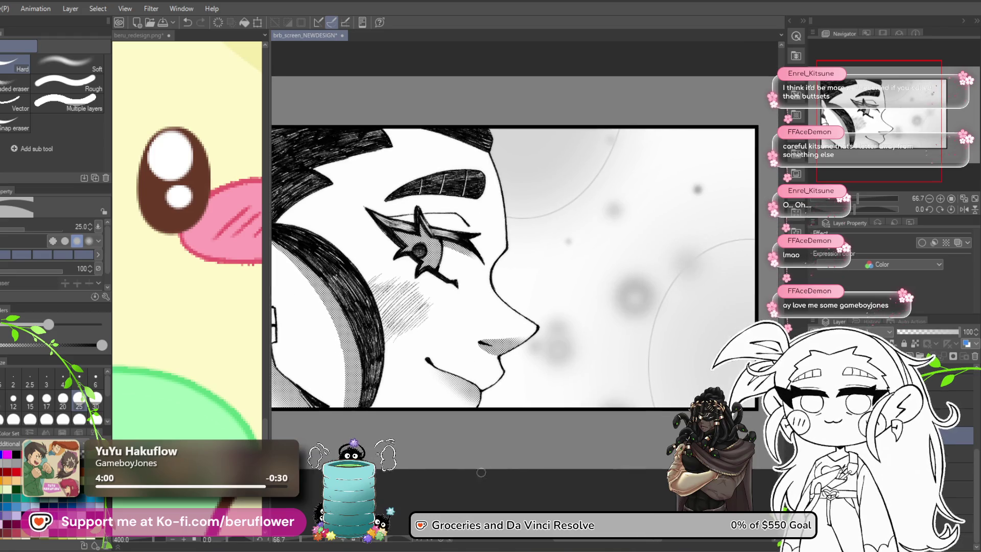
scroll(488, 440, "down", 2)
scroll(488, 440, "up", 4)
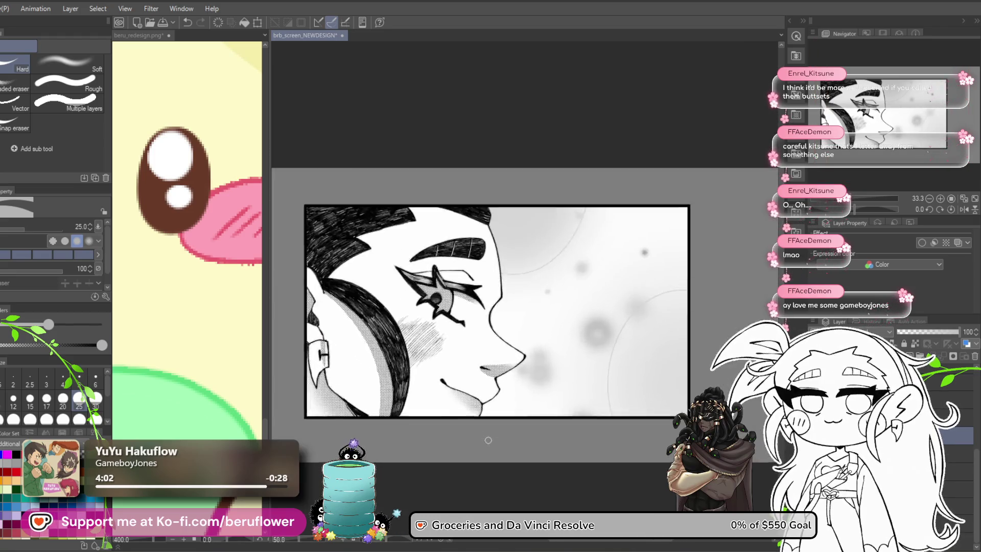
Choose the scratchy dry-ink pen and zoom in on the star-shaped eye
mouse_move(690, 424)
left_mouse_down()
mouse_move(536, 422)
mouse_move(626, 465)
left_mouse_up()
scroll(536, 422, "down", 3)
scroll(560, 446, "up", 1)
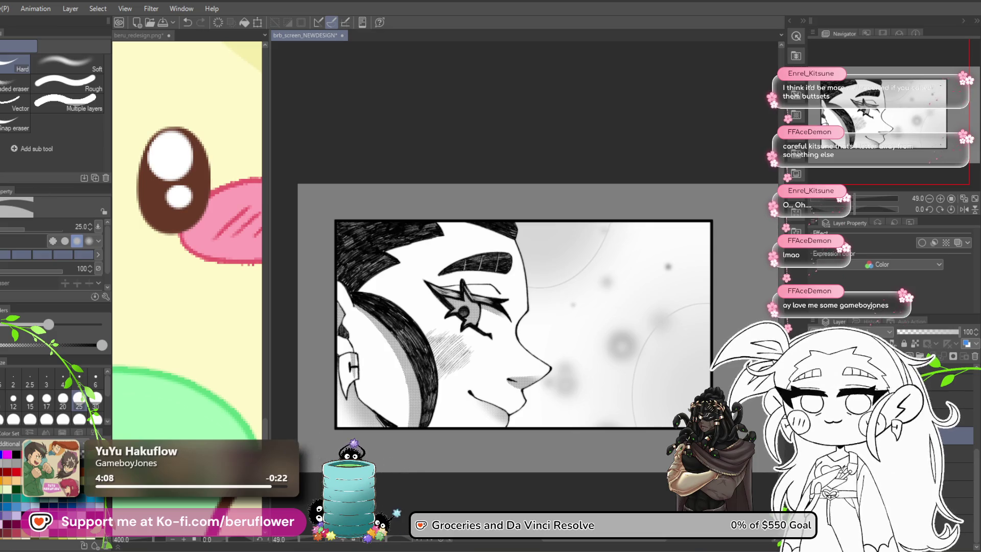
key("p")
left_click(84, 59)
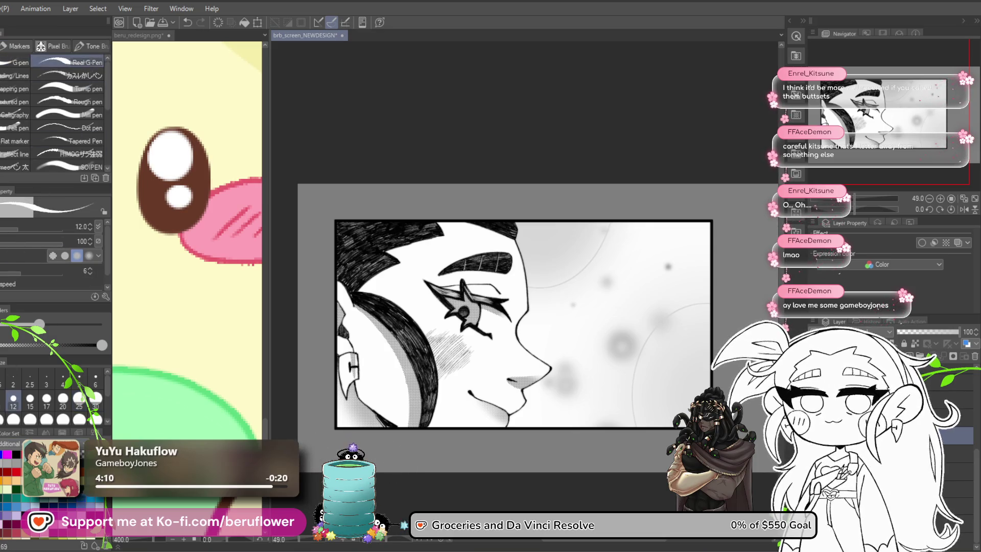
left_click(72, 75)
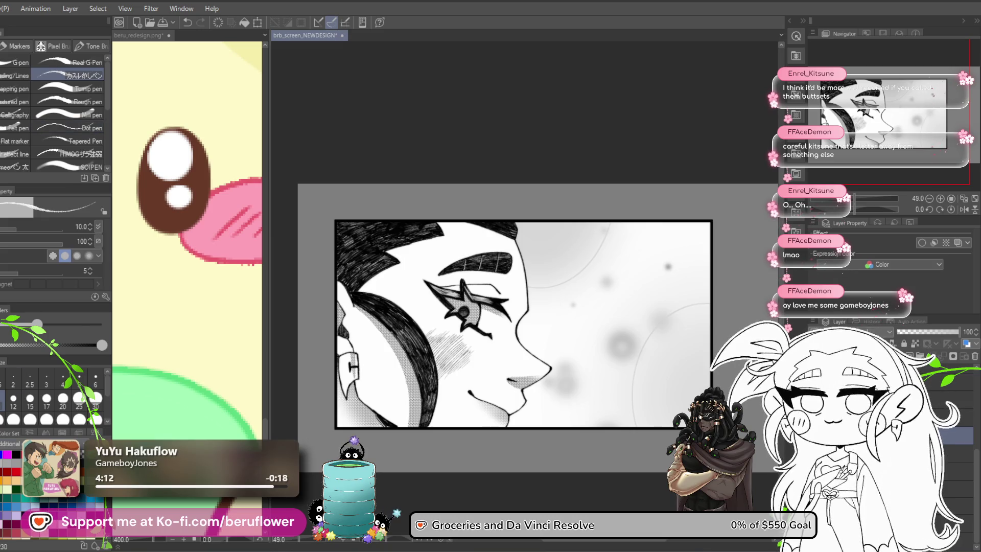
scroll(456, 268, "up", 3)
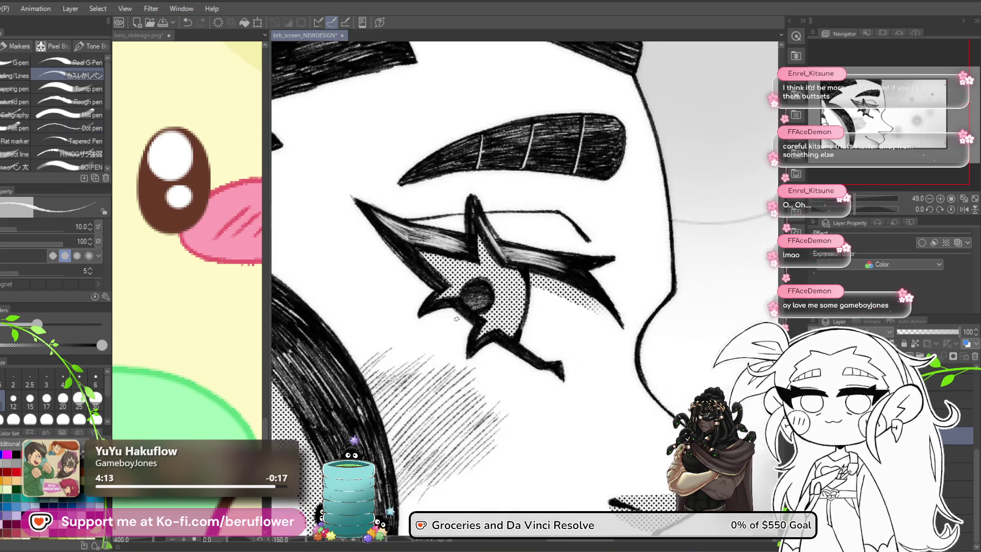
scroll(456, 268, "up", 4)
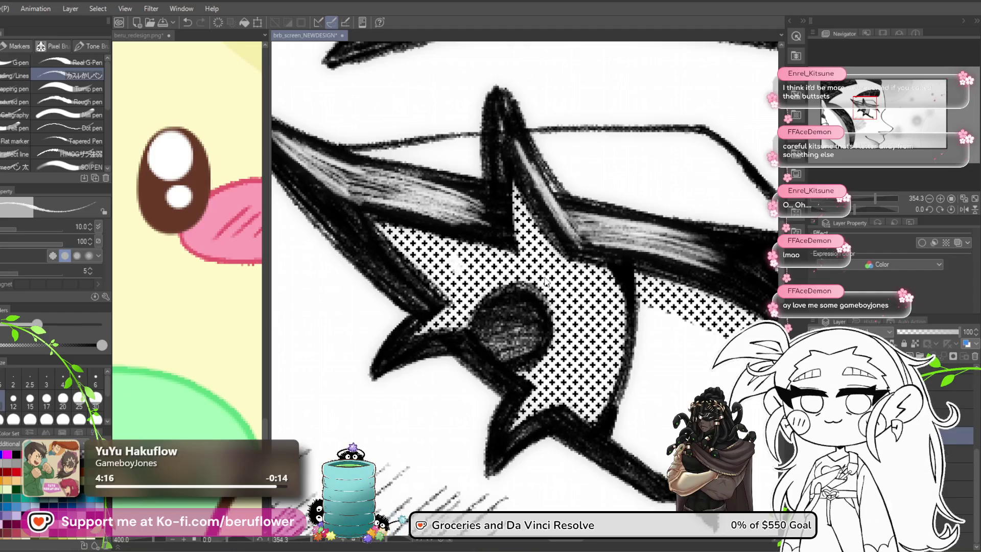
mouse_move(557, 325)
left_mouse_down()
mouse_move(467, 277)
mouse_move(575, 322)
mouse_move(577, 343)
left_mouse_up()
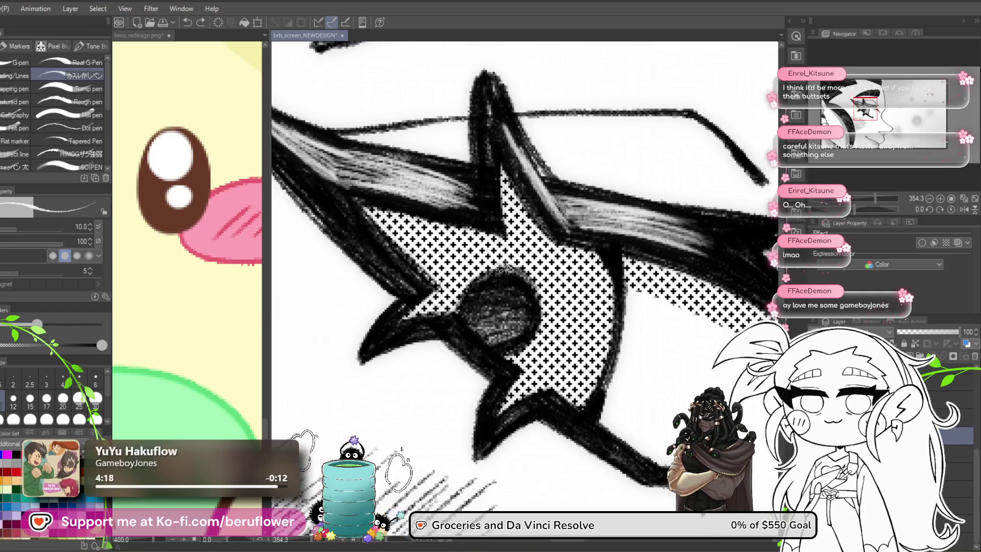
scroll(578, 342, "down", 2)
scroll(511, 332, "up", 1)
left_click_drag(460, 320, 473, 331)
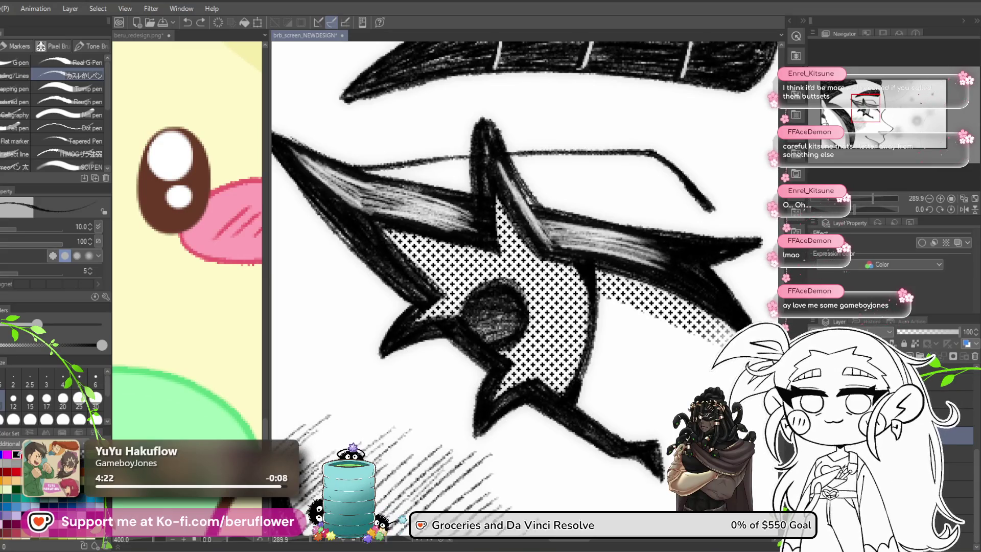
Enlarge the brush to 25, draw heart shapes and white heart highlights in the eye, then zoom out
mouse_move(516, 287)
left_mouse_down()
mouse_move(532, 299)
mouse_move(493, 302)
mouse_move(504, 290)
mouse_move(493, 299)
mouse_move(480, 283)
left_mouse_up()
key("bracketright")
key("bracketright")
key("bracketright")
left_click_drag(534, 308, 532, 259)
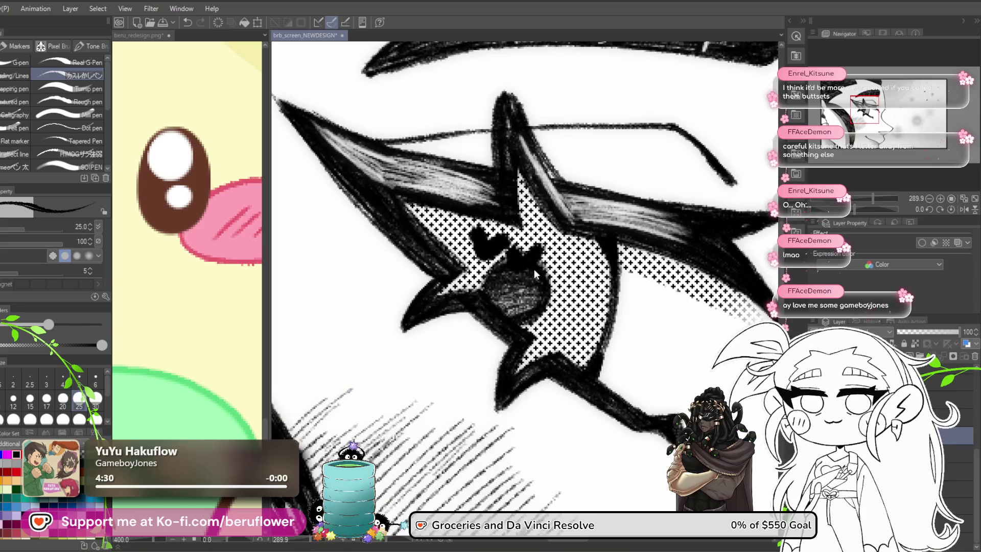
mouse_move(488, 240)
left_mouse_down()
mouse_move(475, 230)
mouse_move(480, 245)
mouse_move(503, 240)
left_mouse_up()
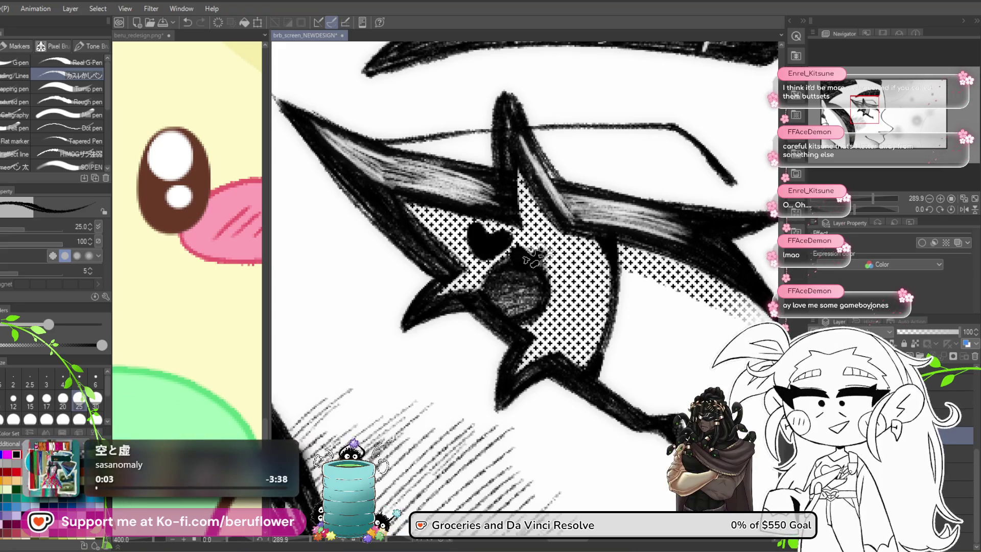
mouse_move(518, 253)
left_mouse_down()
mouse_move(511, 235)
mouse_move(491, 243)
mouse_move(519, 253)
left_mouse_up()
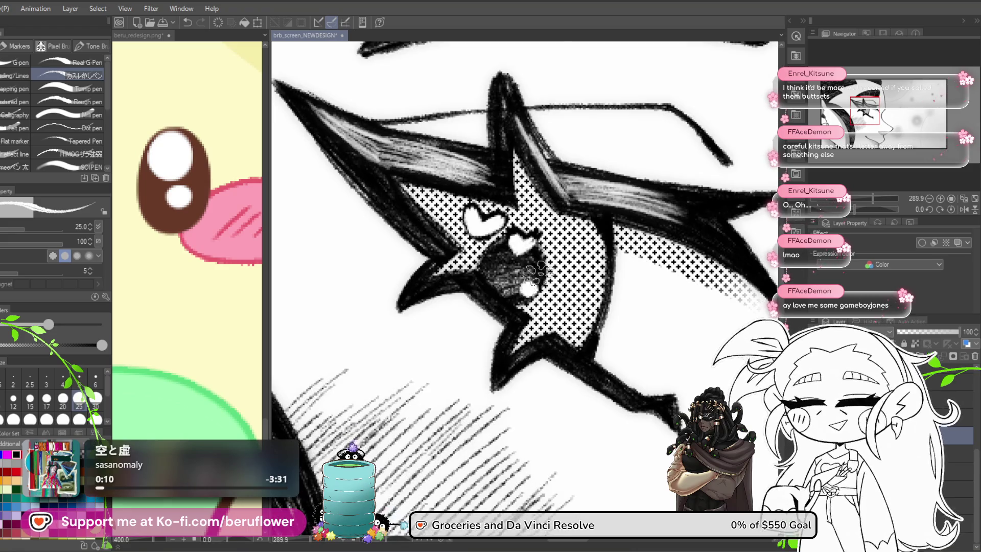
key("ctrl+0")
scroll(532, 267, "up", 5)
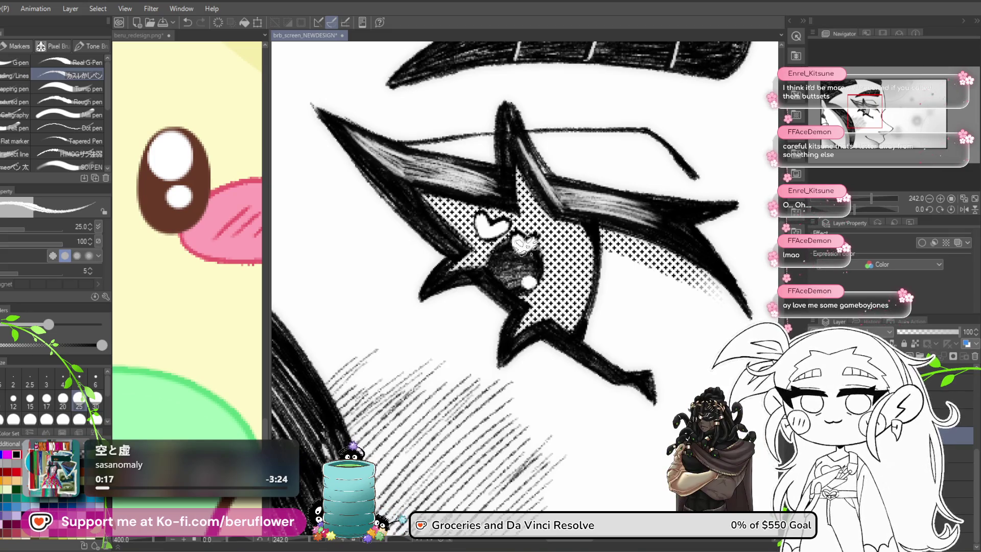
scroll(534, 225, "down", 5)
scroll(531, 229, "up", 5)
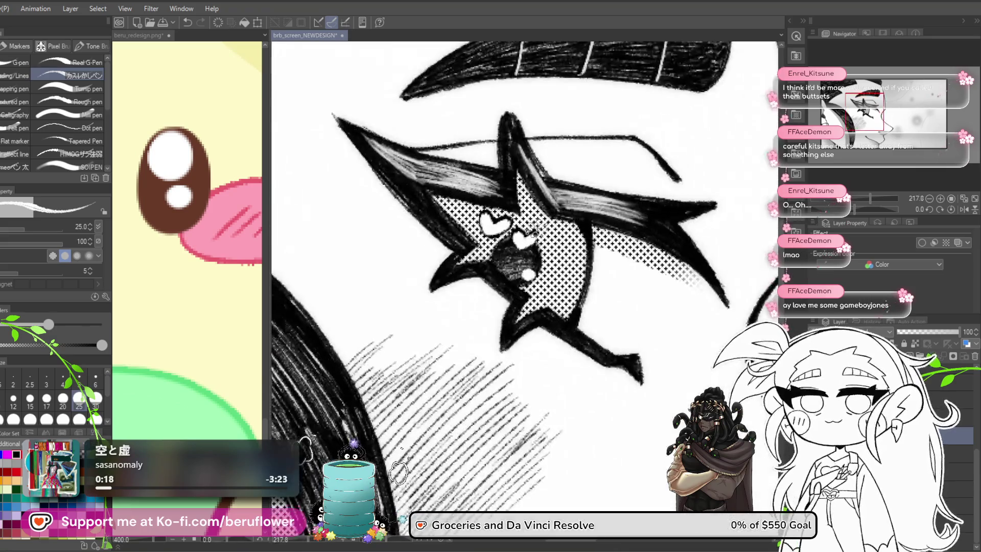
scroll(441, 225, "down", 4)
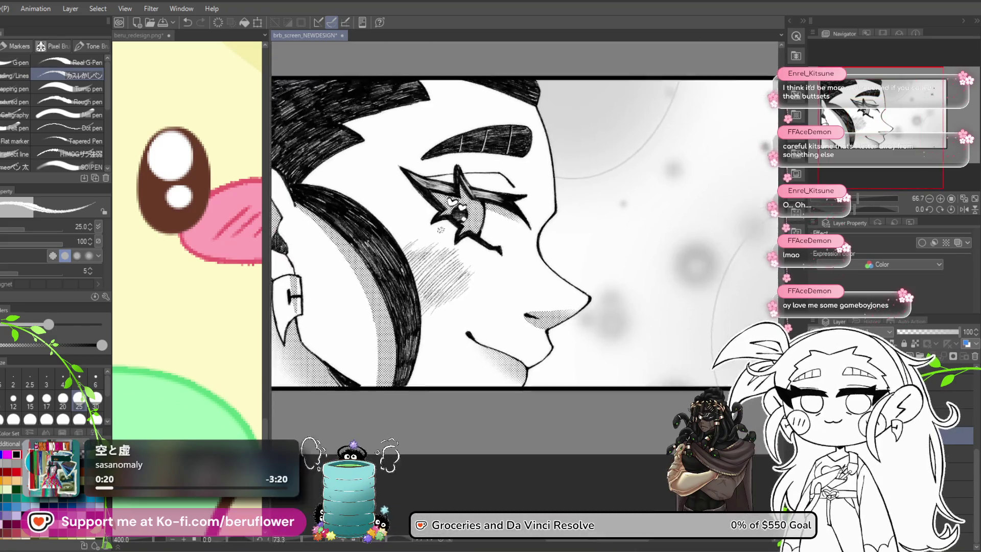
Delete the face line-art layer with the Layer palette's trash icon
scroll(440, 230, "down", 3)
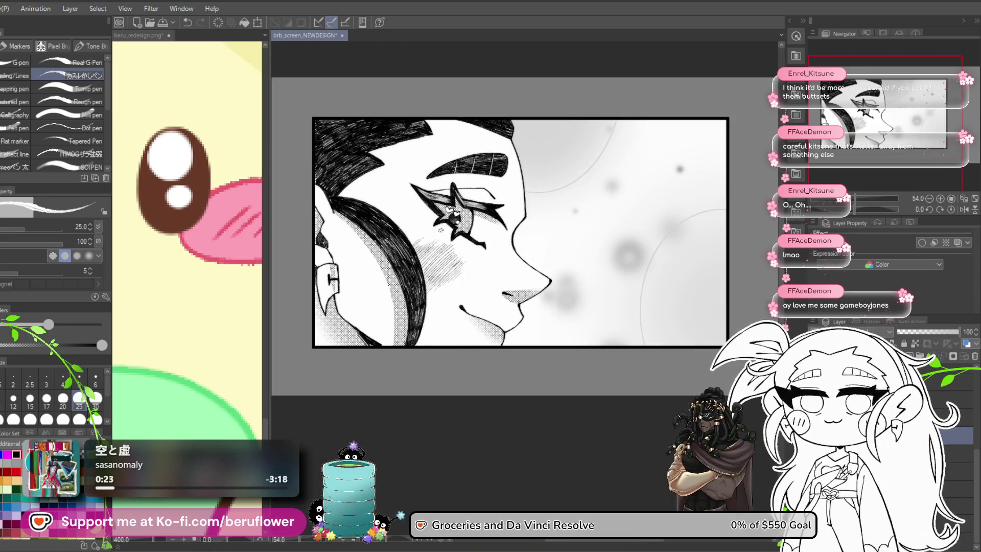
scroll(440, 230, "up", 2)
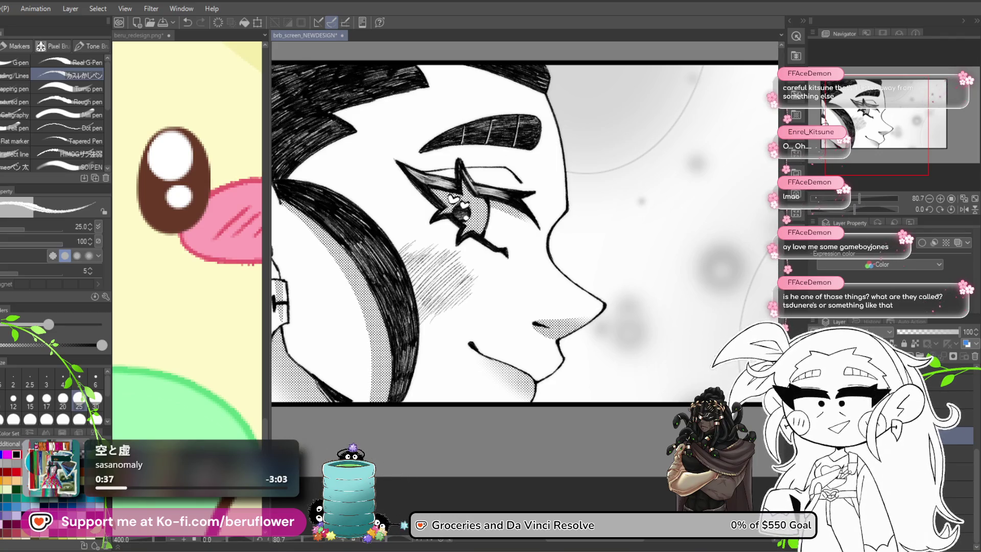
left_click(976, 357)
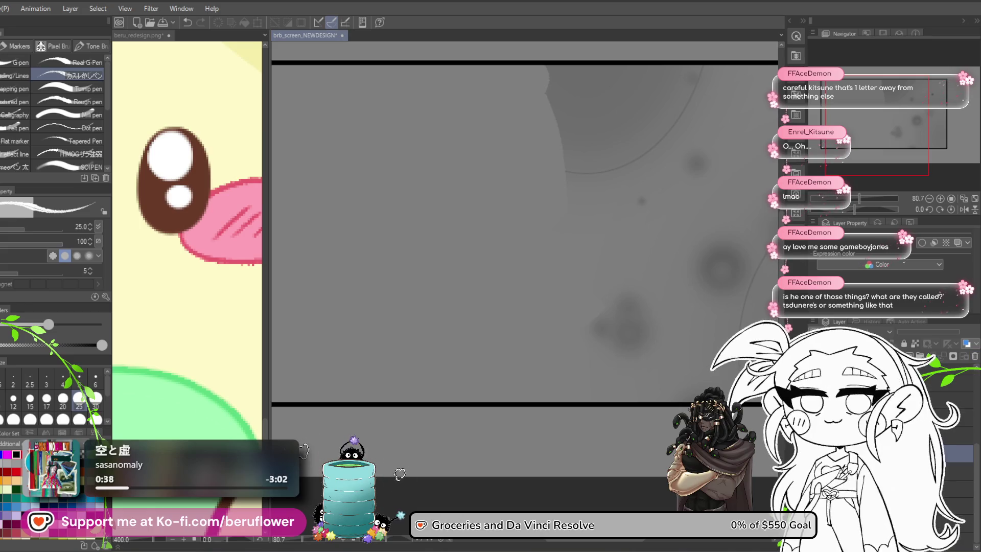
Restore the deleted line art and tint it with brown sampled from the reference eye via Layer color
key("ctrl+z")
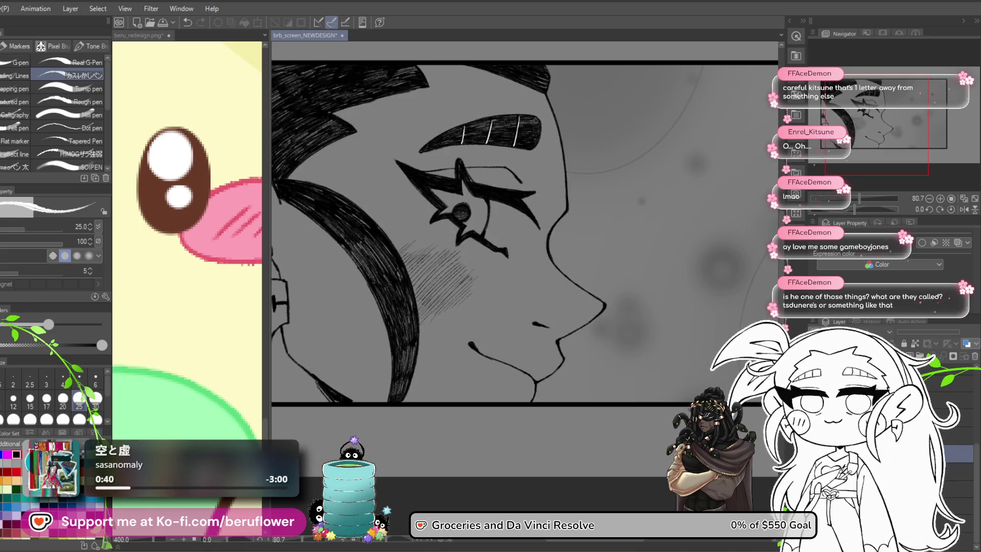
key("ctrl+z")
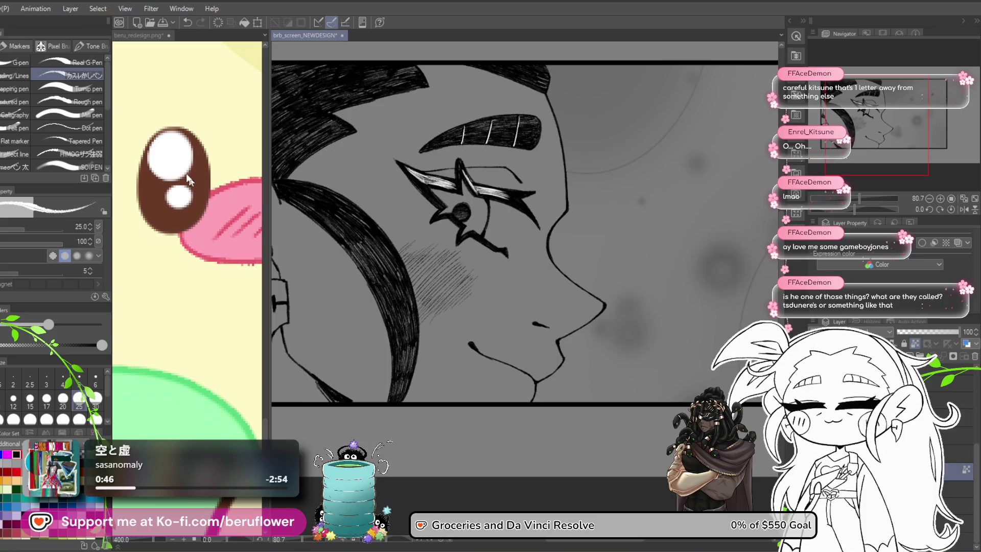
key("i")
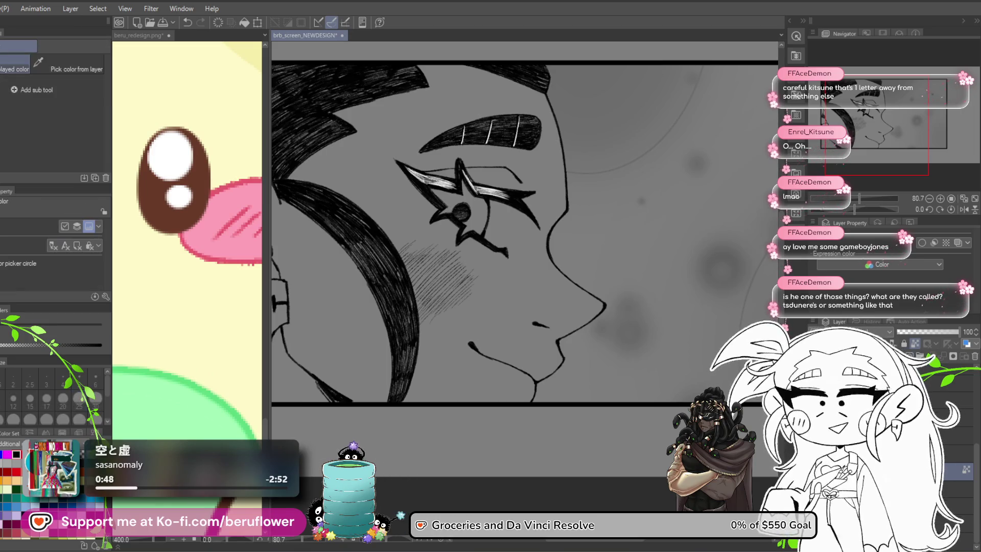
left_click(185, 223)
left_click(514, 303)
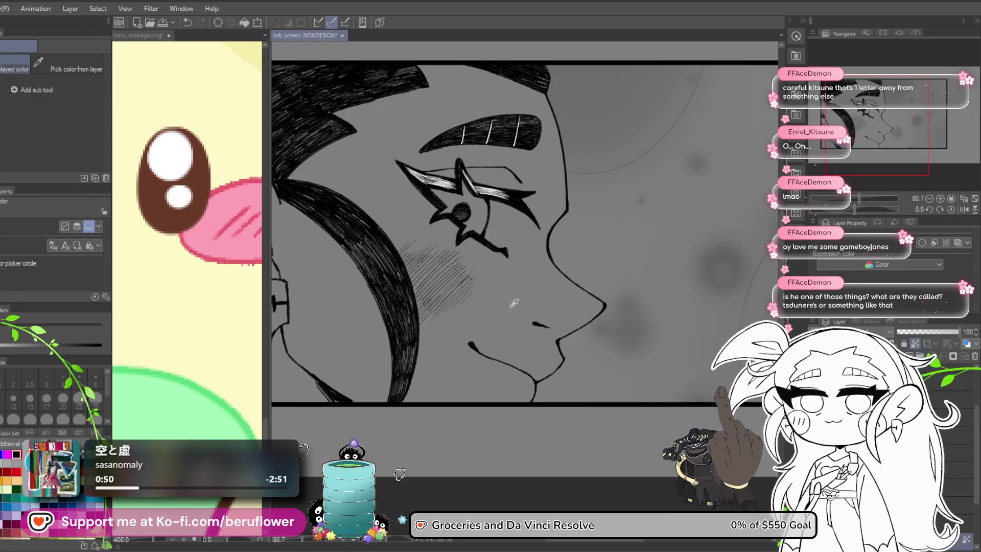
left_click(243, 23)
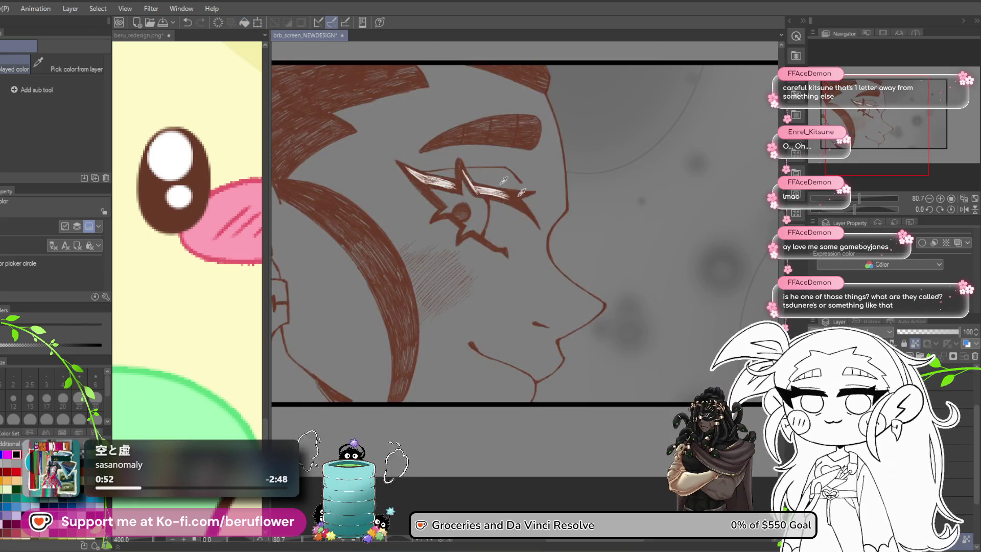
scroll(630, 349, "down", 1)
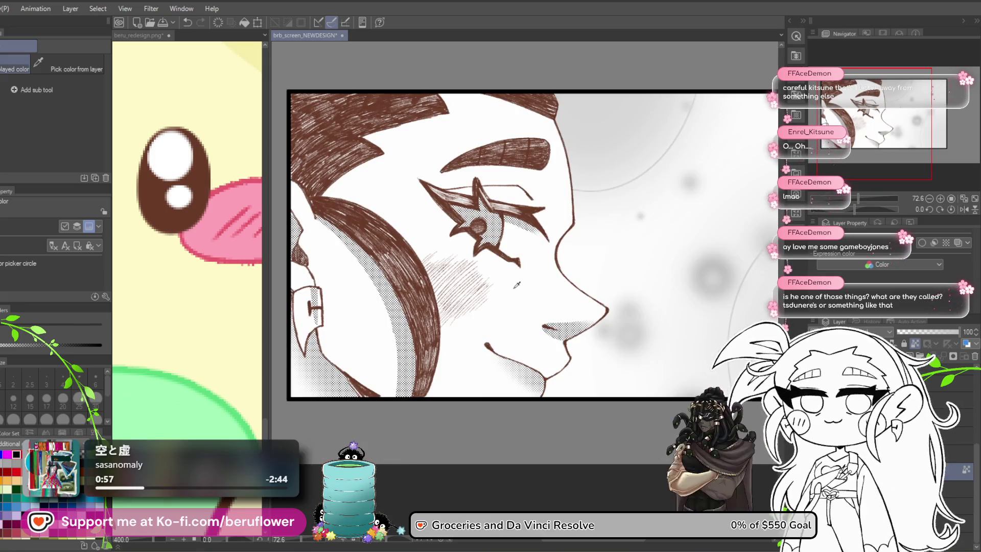
scroll(521, 294, "up", 1)
scroll(520, 295, "down", 2)
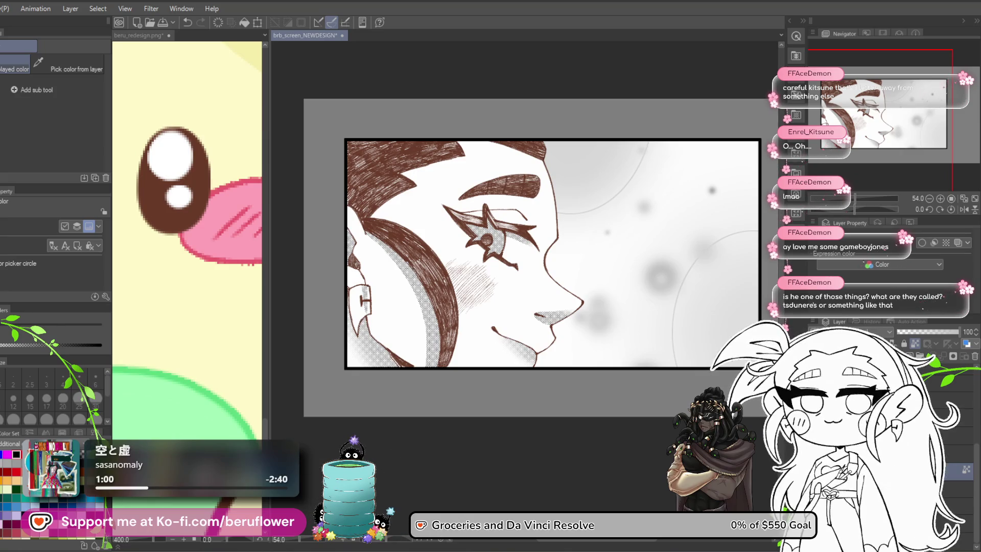
scroll(815, 341, "up", 1)
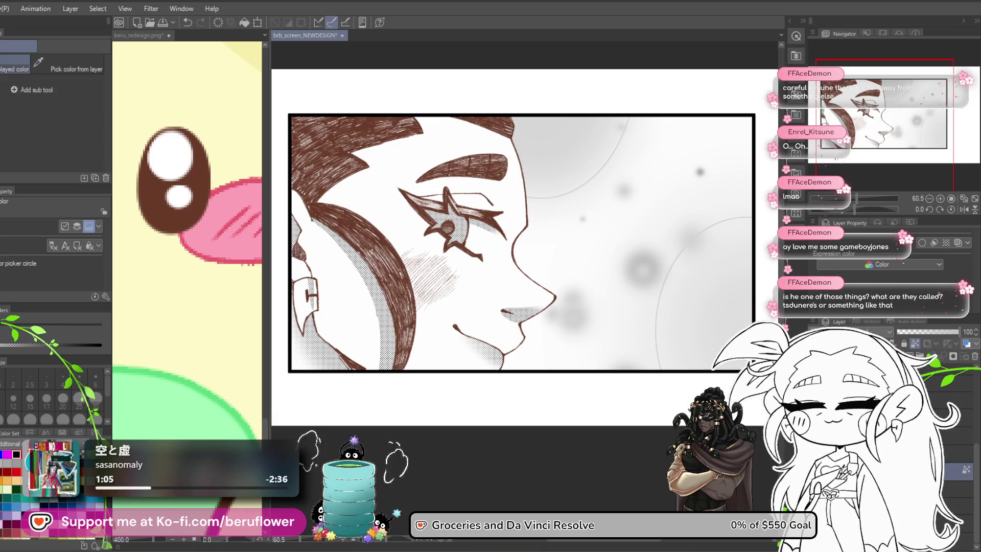
Lower the line layer's opacity for darker brown lines and save the project
left_click(916, 345)
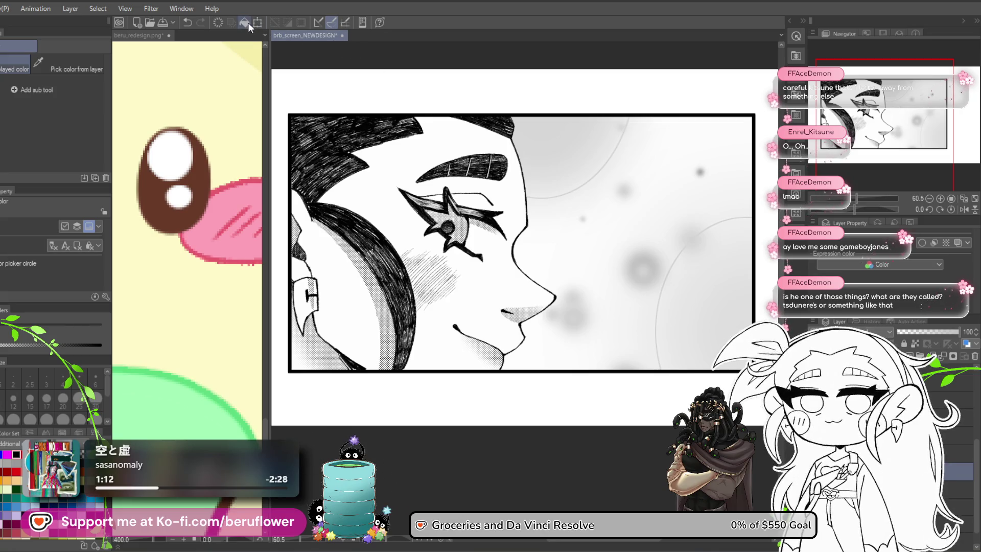
key("ctrl+z")
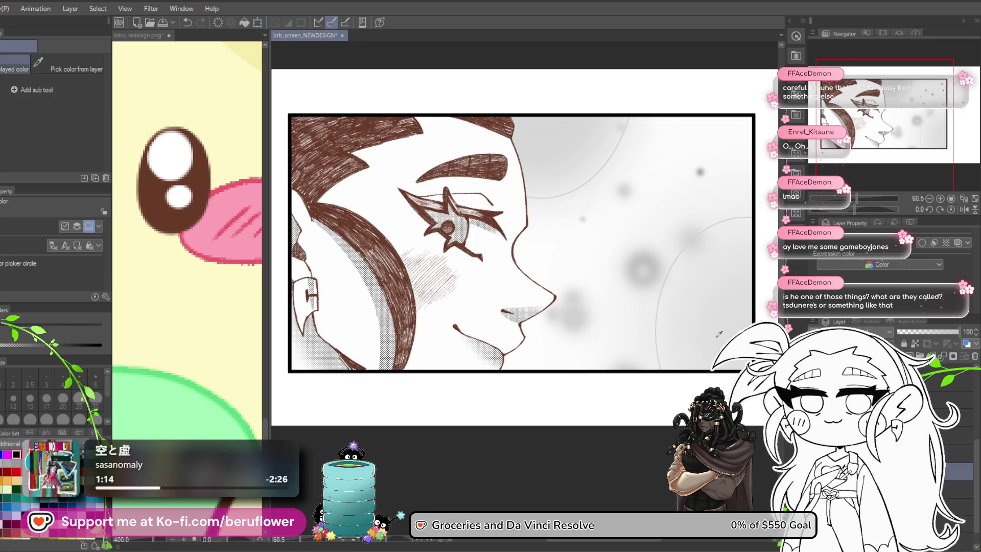
mouse_move(956, 331)
left_mouse_down()
mouse_move(925, 330)
mouse_move(943, 336)
mouse_move(909, 342)
mouse_move(936, 341)
mouse_move(915, 344)
mouse_move(928, 351)
left_mouse_up()
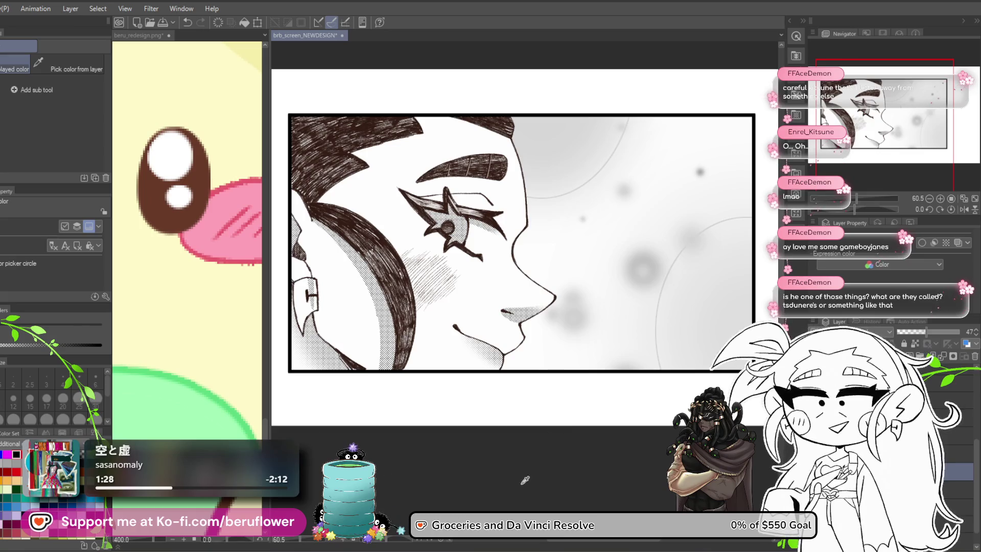
key("ctrl+s")
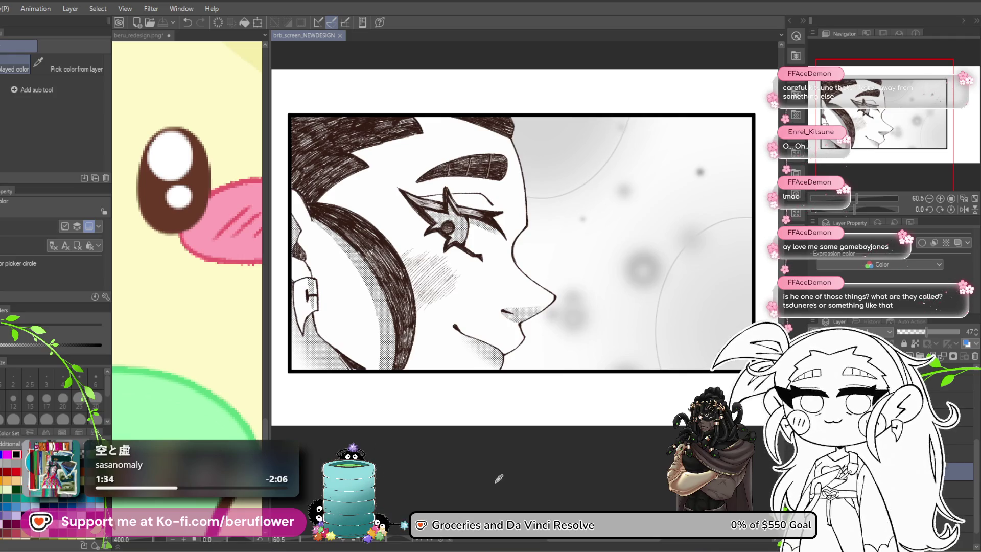
Return to the pen tool and select the layer just above the line art
scroll(508, 456, "up", 2)
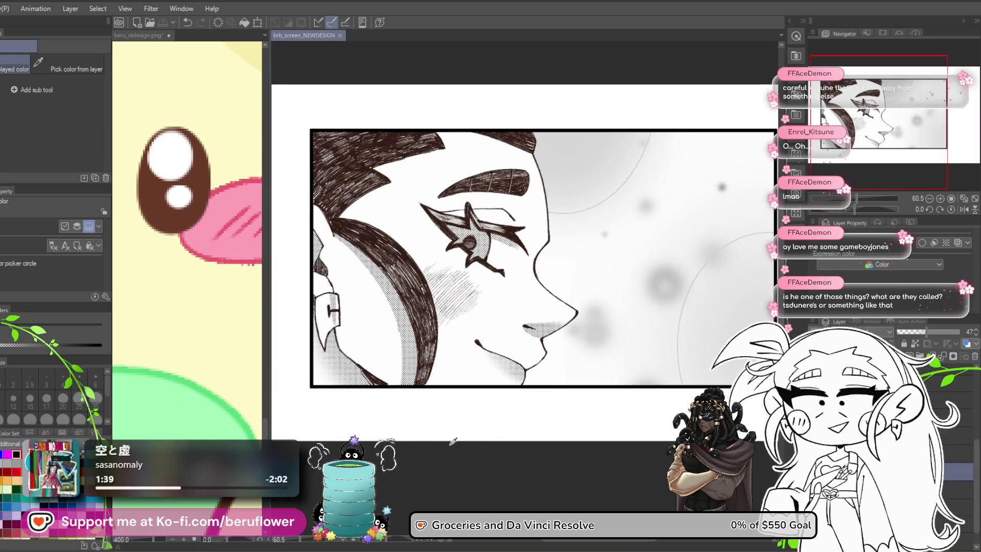
scroll(470, 442, "down", 2)
scroll(485, 445, "up", 3)
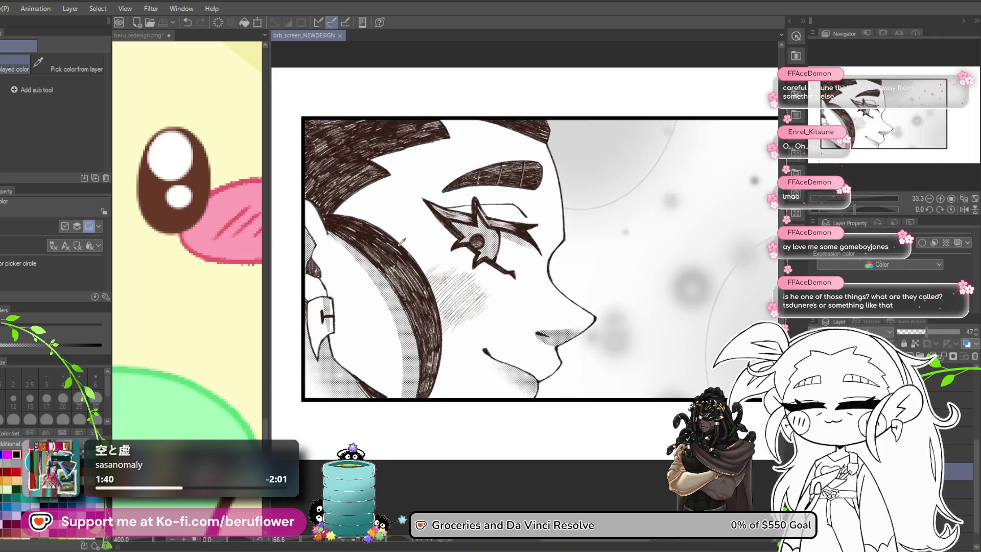
left_click_drag(487, 445, 440, 471)
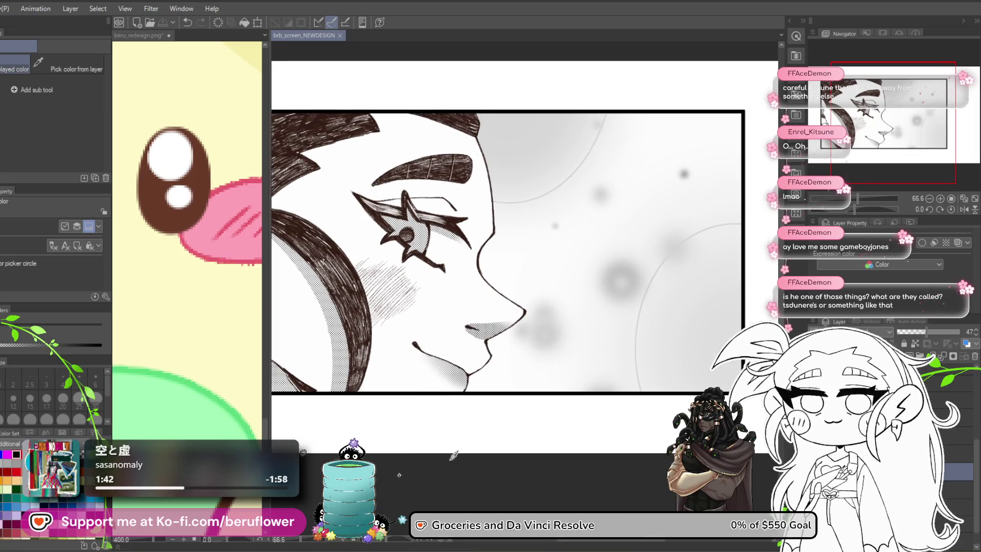
key("p")
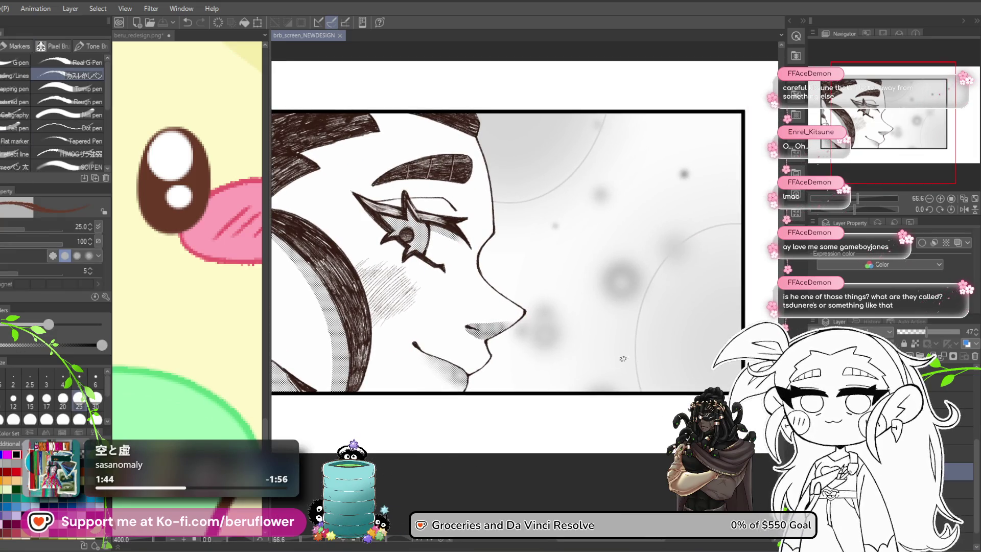
left_click(960, 454)
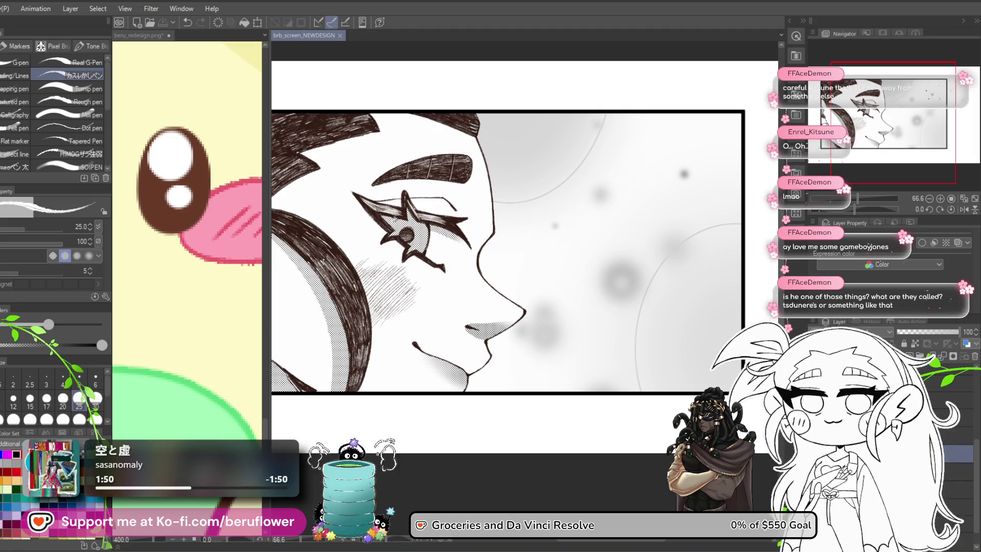
Paint white over the star's centre dots and draw two heart outlines inside the star eye
scroll(444, 261, "up", 5)
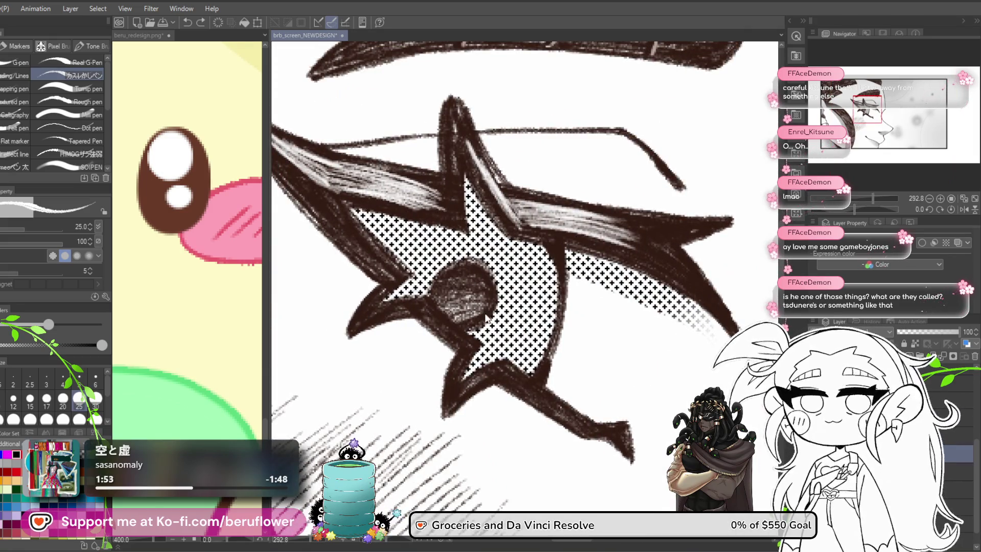
scroll(549, 314, "down", 1)
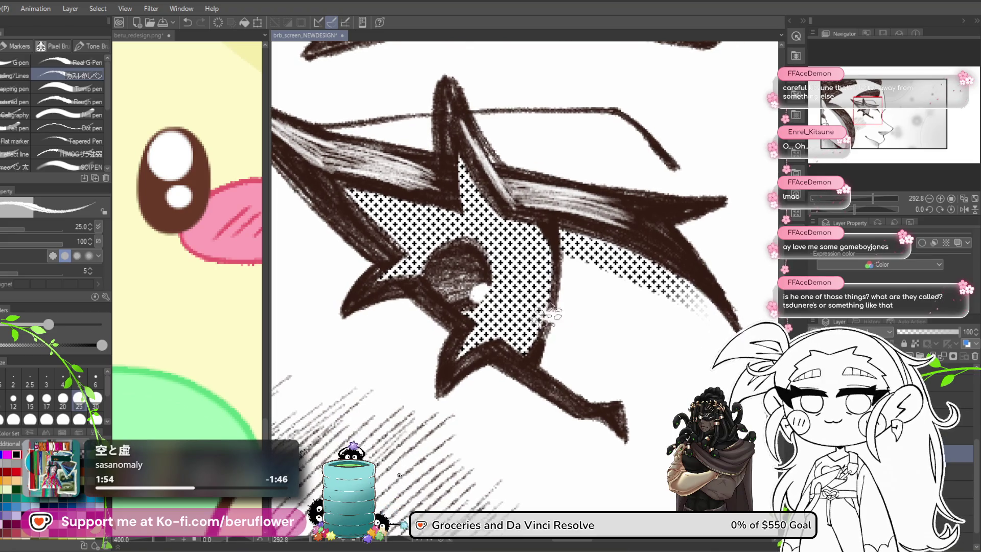
scroll(577, 305, "down", 6)
scroll(598, 305, "up", 2)
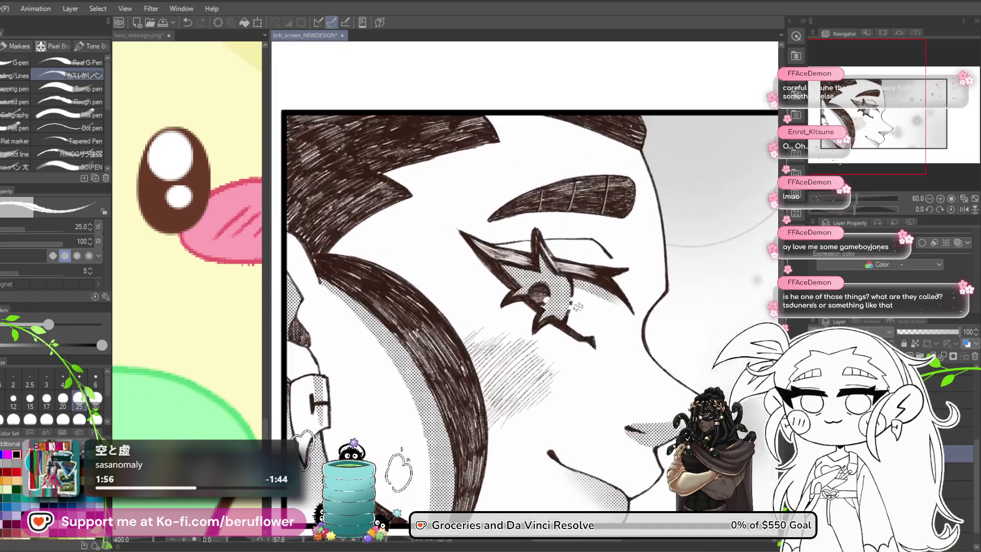
scroll(597, 308, "up", 3)
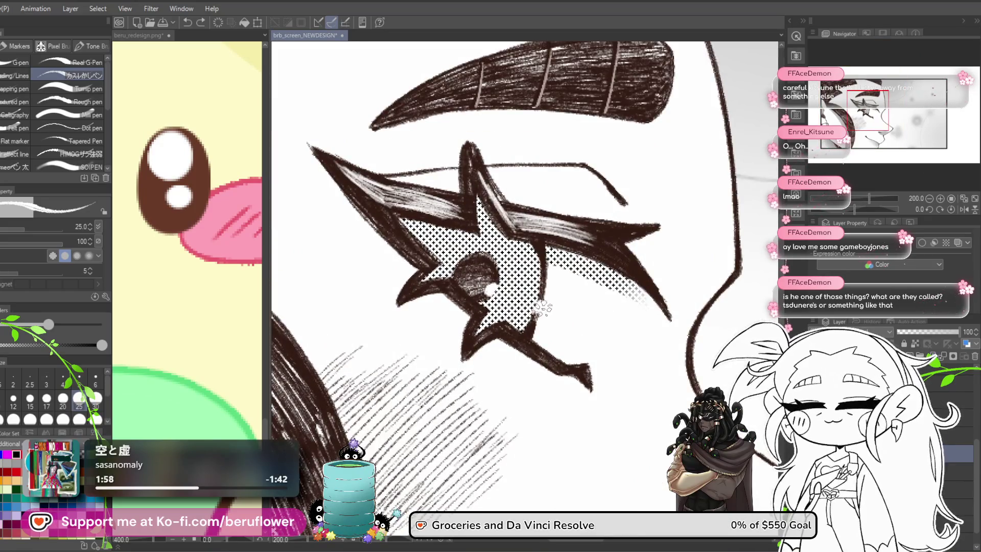
scroll(549, 288, "down", 3)
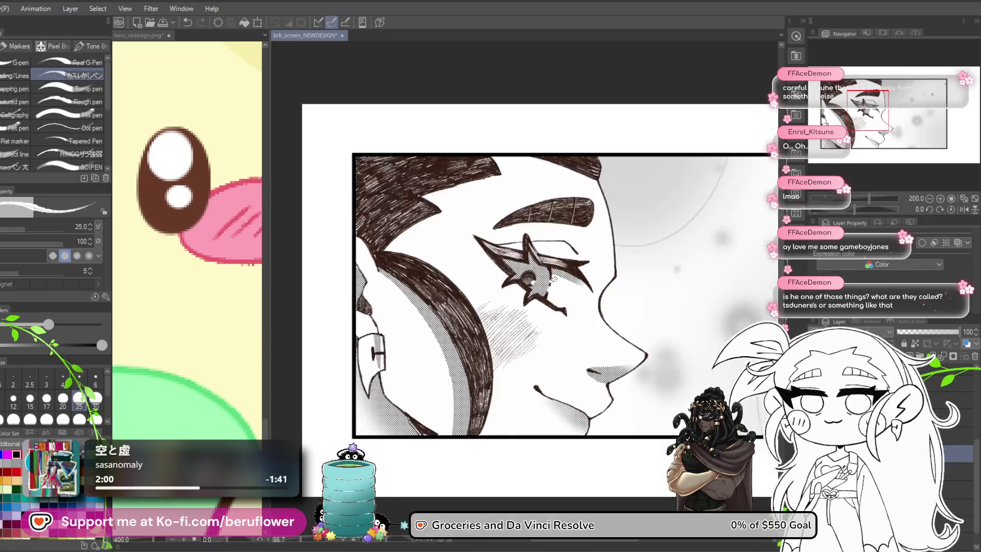
scroll(554, 281, "up", 2)
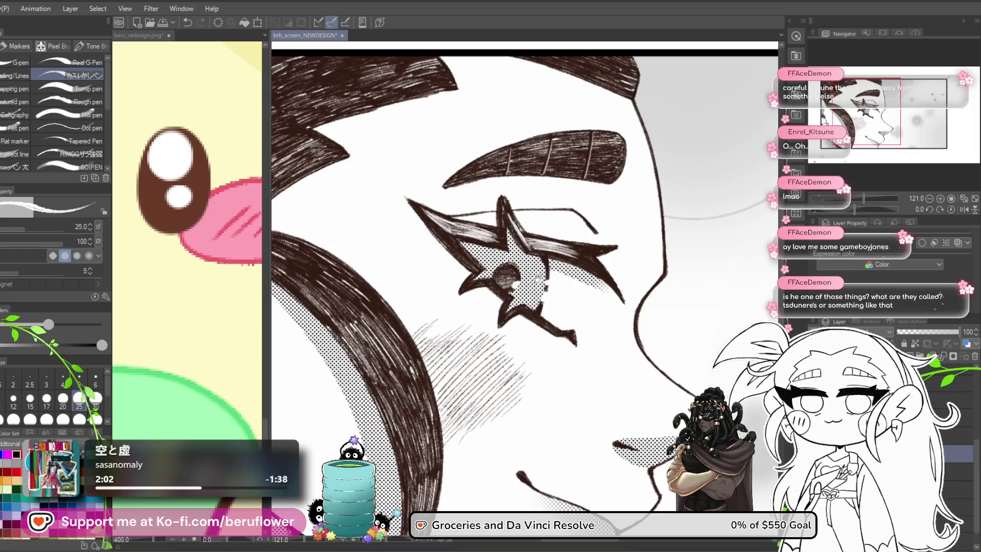
scroll(541, 275, "down", 3)
scroll(534, 291, "up", 4)
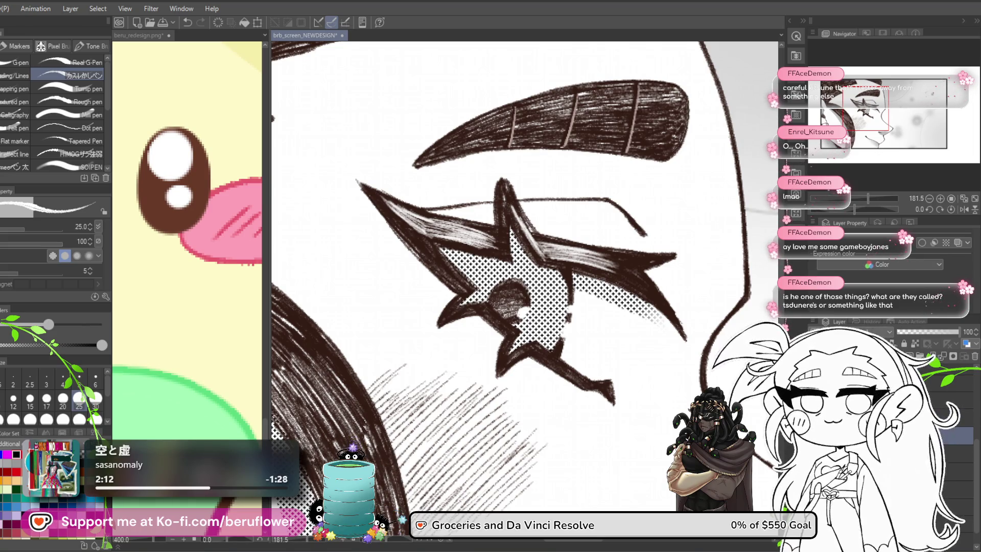
scroll(490, 273, "up", 5)
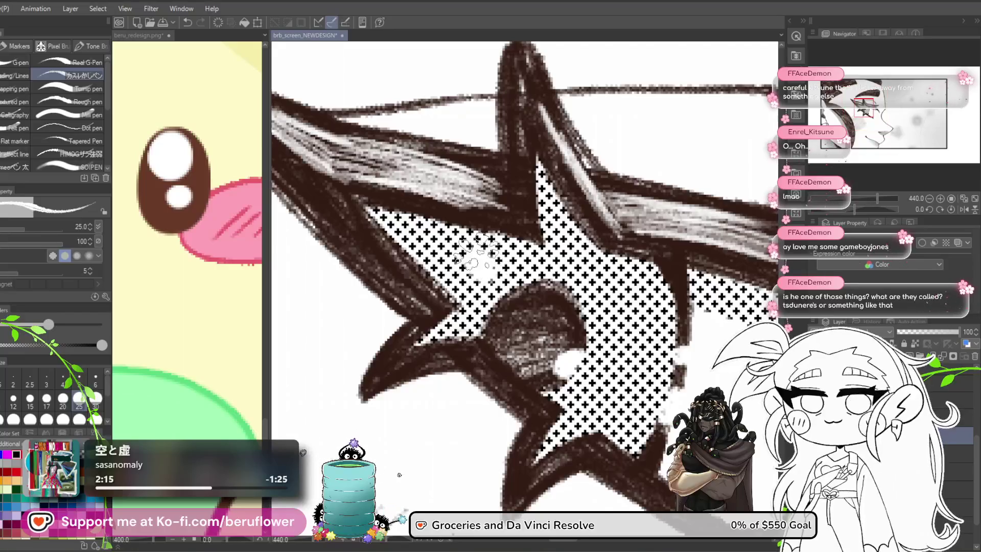
mouse_move(483, 276)
left_mouse_down()
mouse_move(567, 291)
mouse_move(557, 306)
left_mouse_up()
left_click_drag(641, 310, 656, 312)
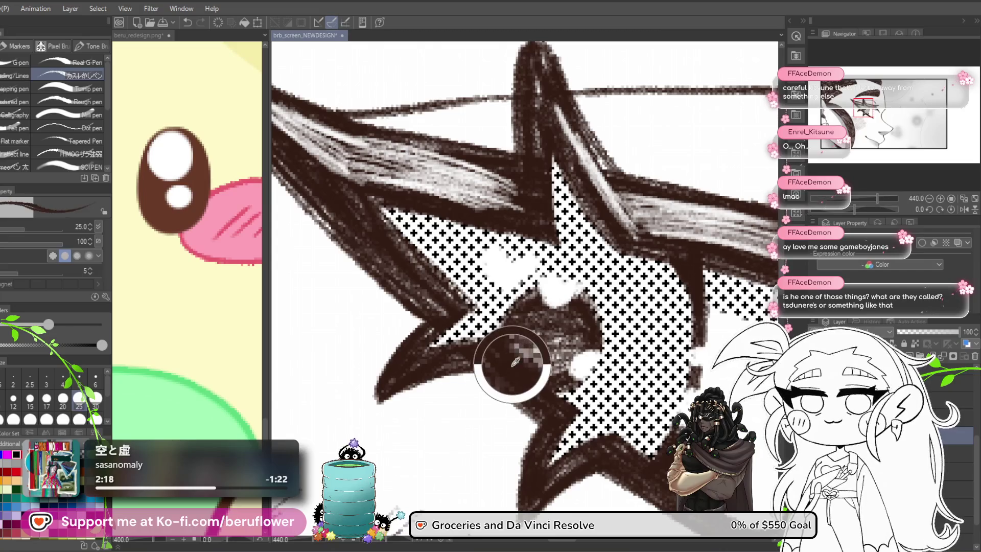
mouse_move(514, 258)
left_mouse_down()
mouse_move(544, 263)
mouse_move(508, 283)
mouse_move(478, 250)
mouse_move(511, 265)
left_mouse_up()
mouse_move(593, 294)
left_mouse_down()
mouse_move(562, 276)
mouse_move(582, 286)
mouse_move(541, 281)
mouse_move(552, 306)
mouse_move(582, 327)
mouse_move(562, 348)
mouse_move(573, 317)
left_mouse_up()
Darken the pupil blob between the hearts and fill both hearts solid white
scroll(607, 346, "down", 3)
left_click_drag(543, 259, 599, 310)
scroll(603, 306, "up", 2)
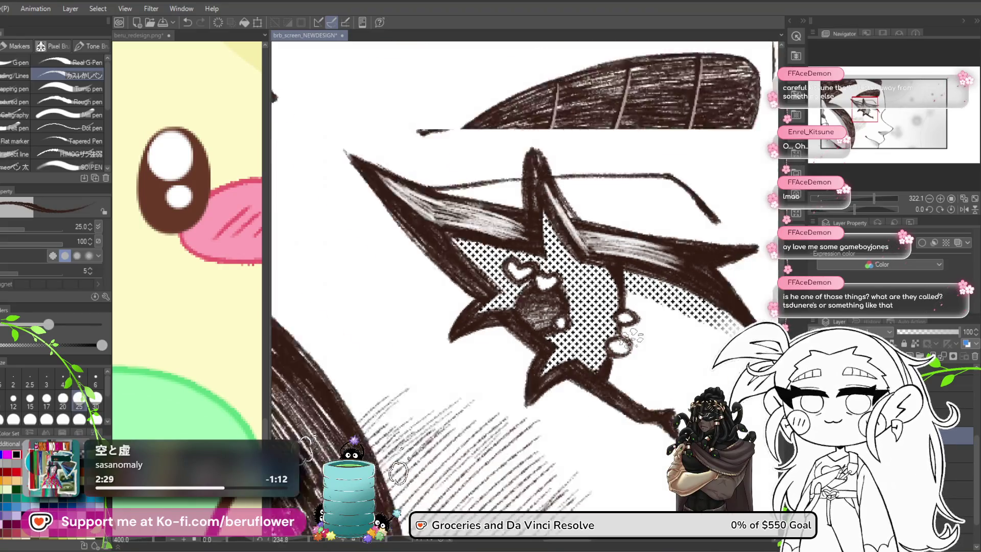
scroll(613, 353, "down", 5)
scroll(629, 335, "up", 6)
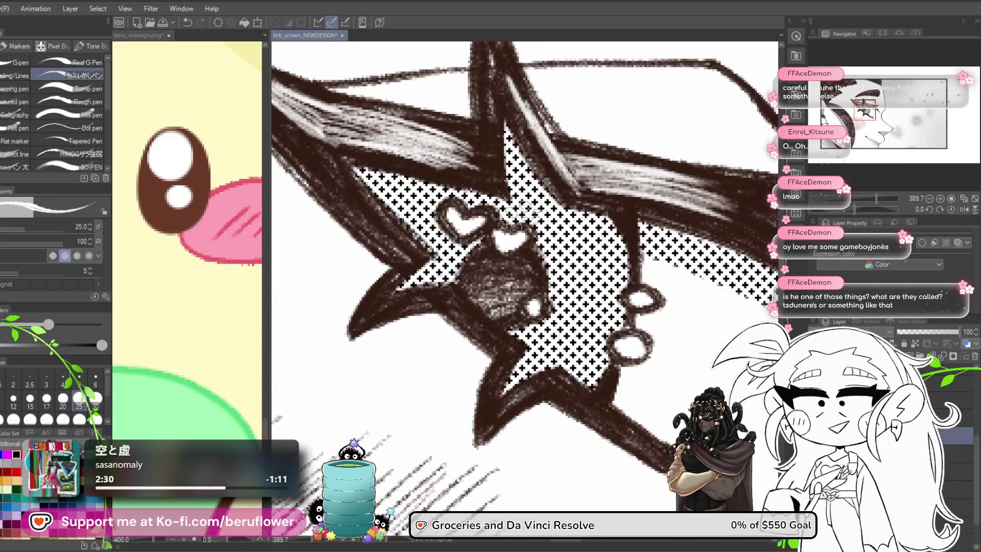
left_click_drag(454, 212, 516, 240)
left_click_drag(544, 289, 501, 268)
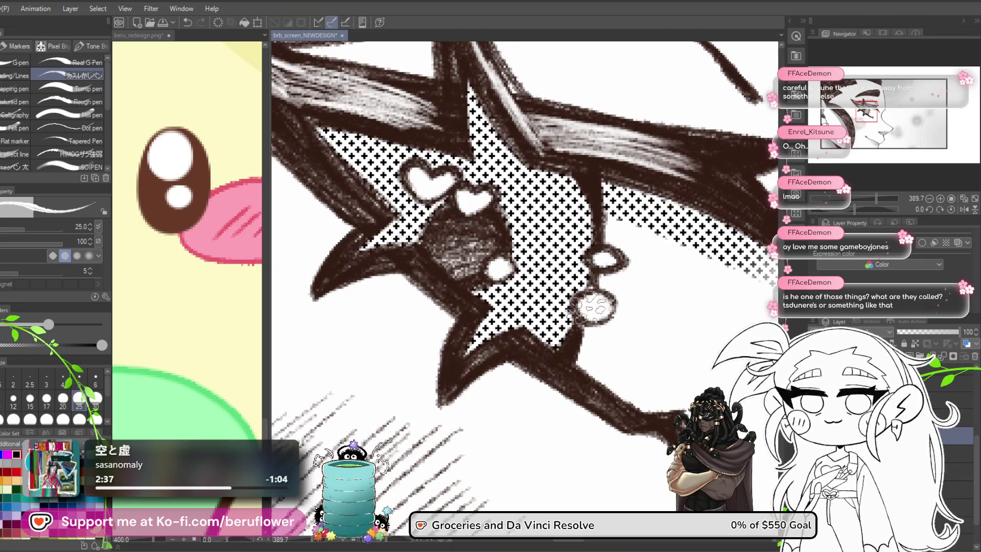
scroll(603, 260, "down", 6)
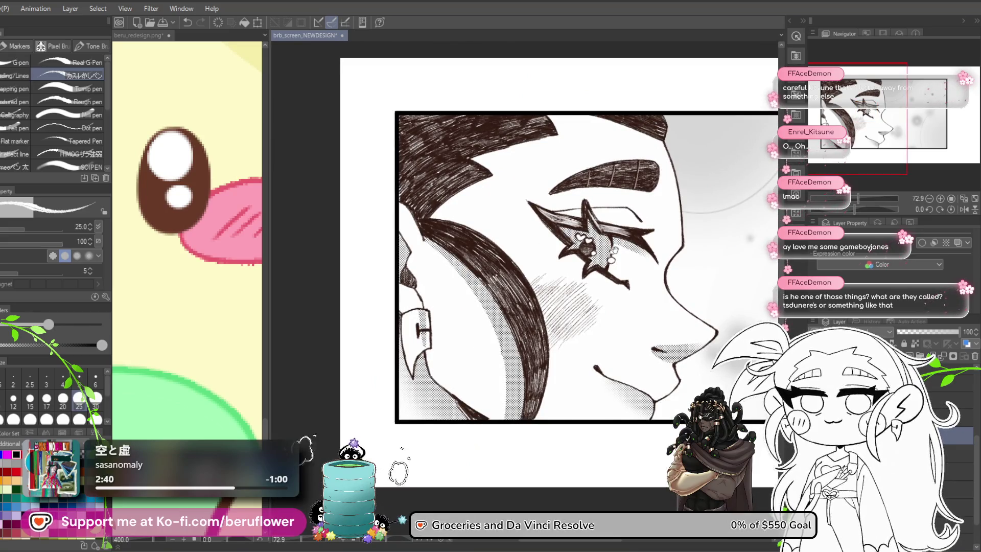
Preview black line art, settle on a slightly lighter brown, then open Filter > Blur on another layer
scroll(615, 249, "up", 2)
scroll(486, 483, "down", 2)
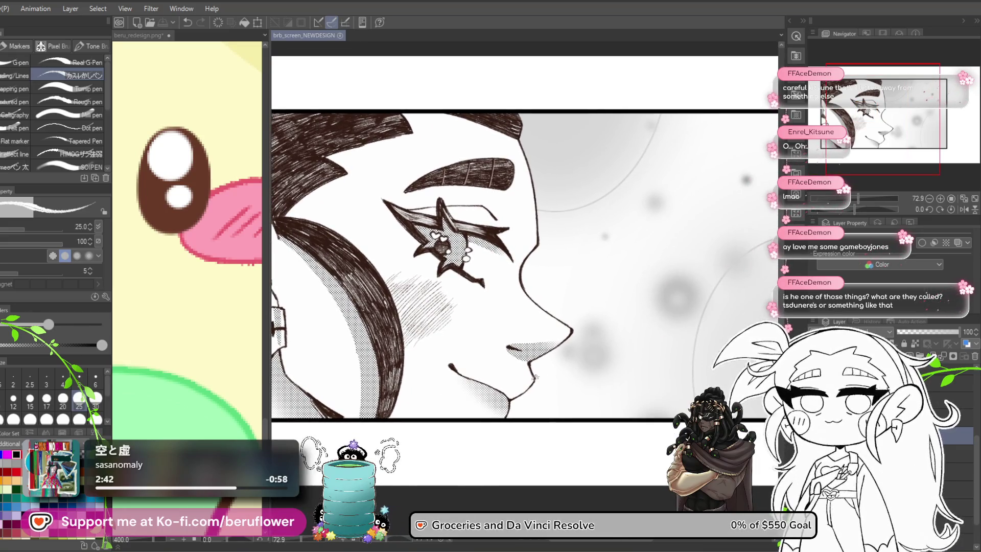
scroll(490, 391, "down", 2)
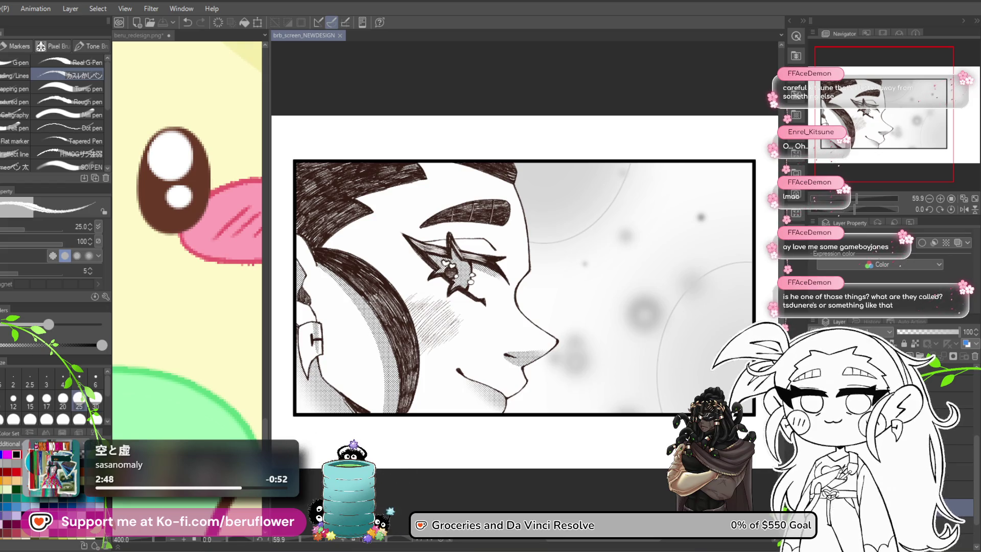
key("ctrl+z")
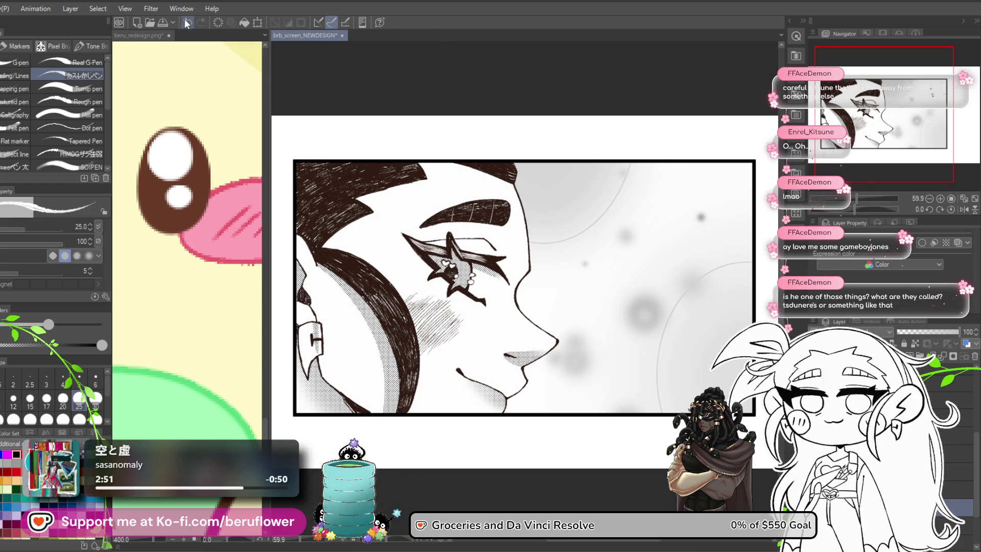
left_click(182, 9)
left_click(185, 11)
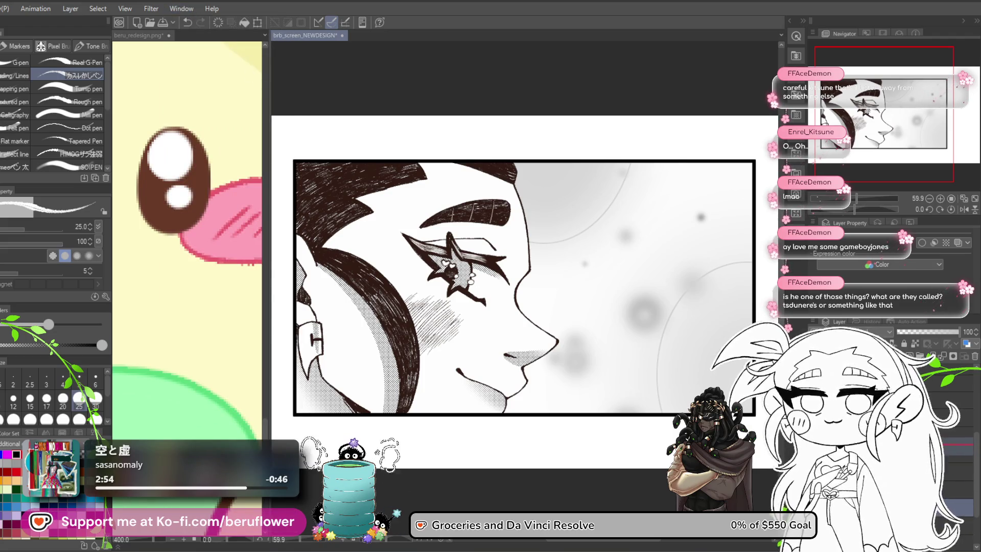
key("ctrl+z")
key("ctrl+y")
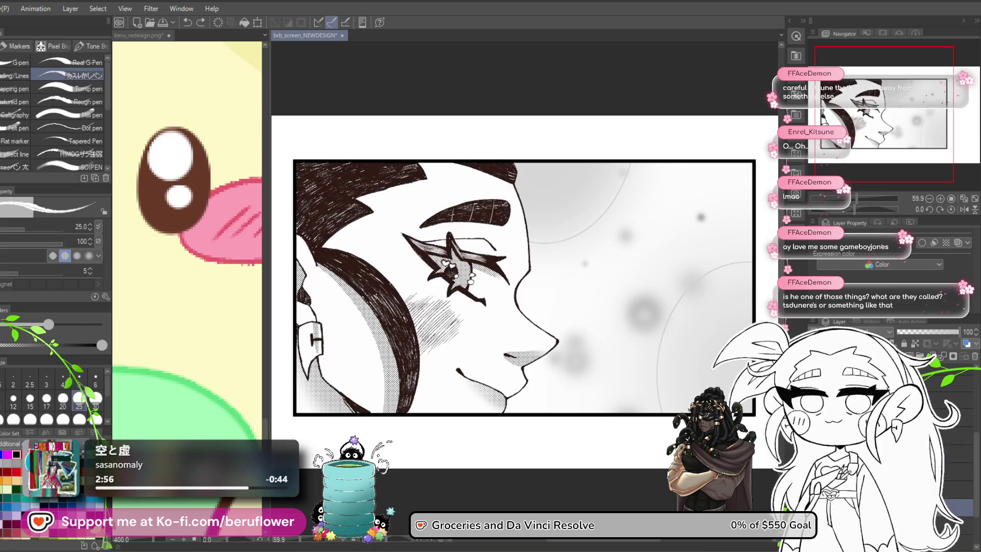
key("ctrl+y")
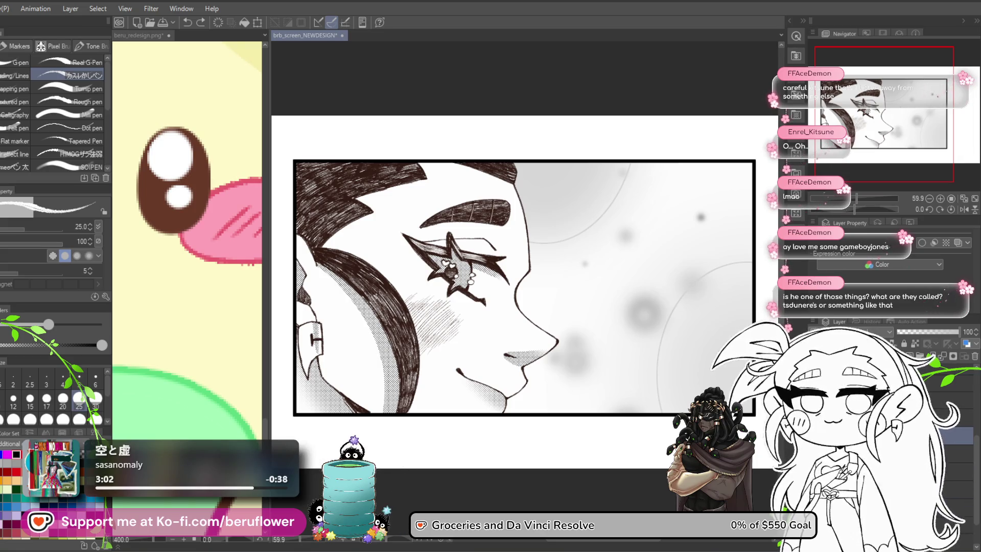
key("ctrl+y")
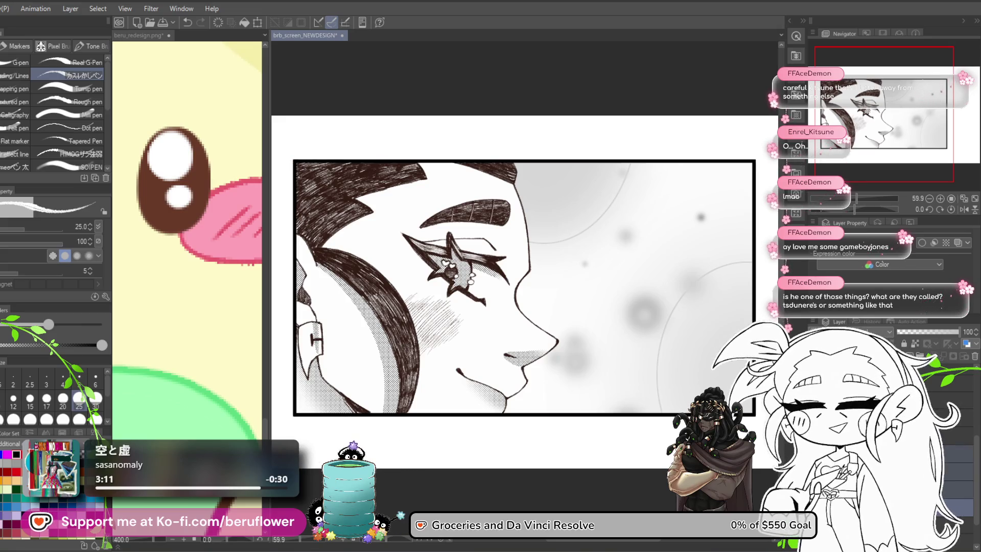
left_click(960, 453)
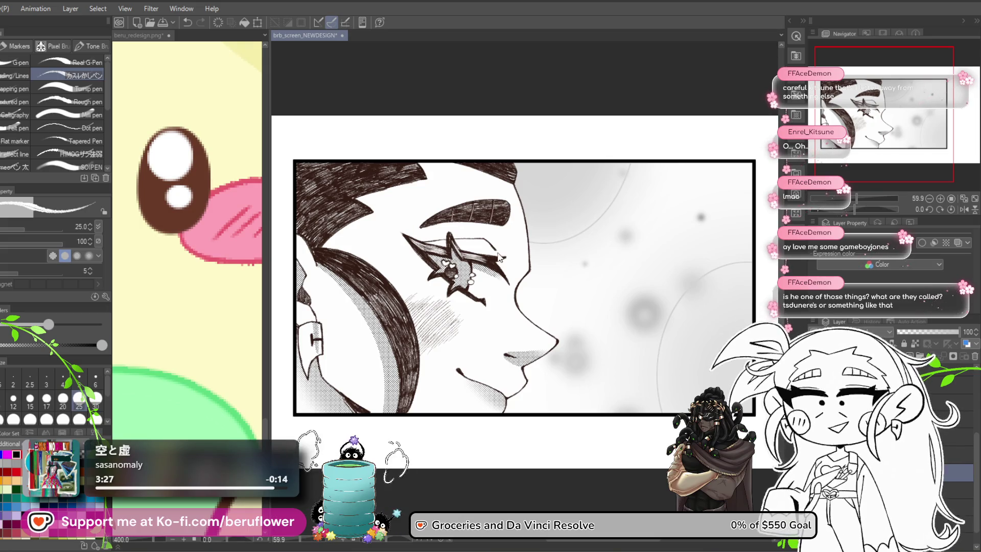
left_click(156, 14)
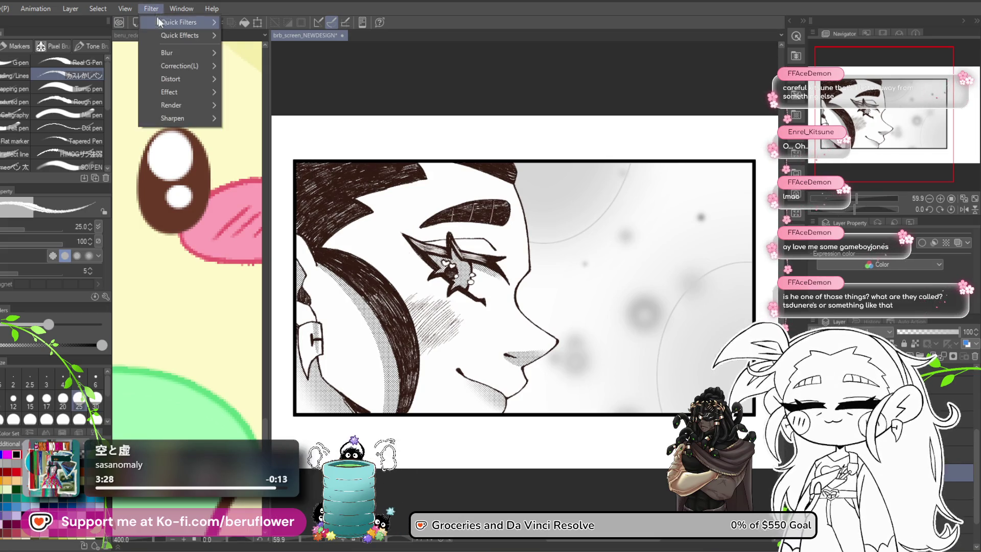
Apply a strength-1 Gaussian blur and set the layer opacity to 22%
mouse_move(169, 52)
left_click(265, 82)
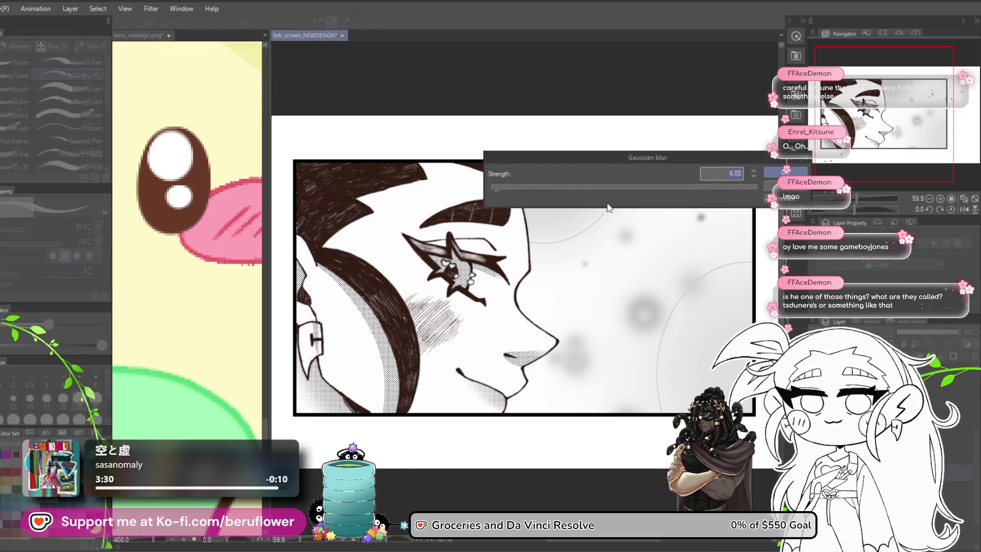
type("1")
key("Return")
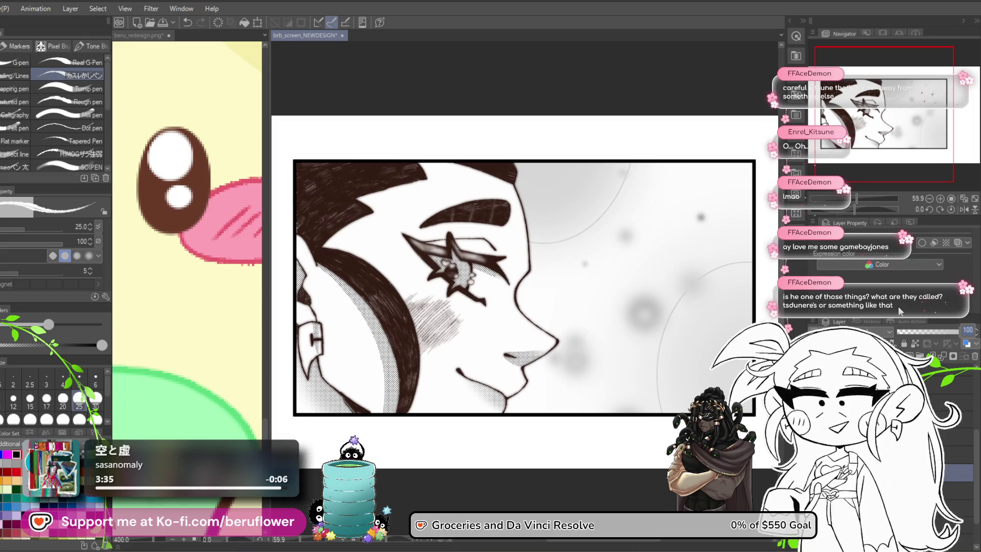
type("22")
key("Return")
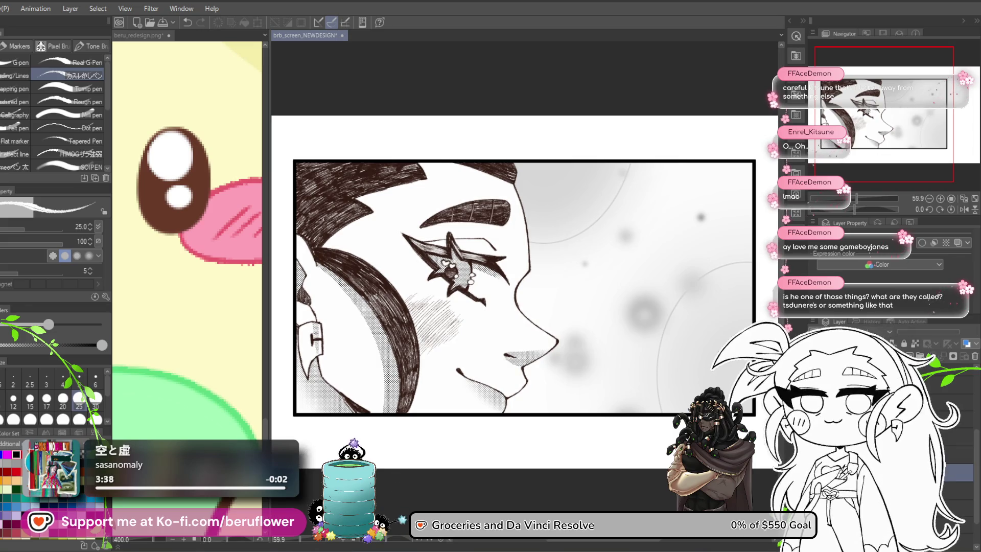
scroll(529, 355, "up", 4)
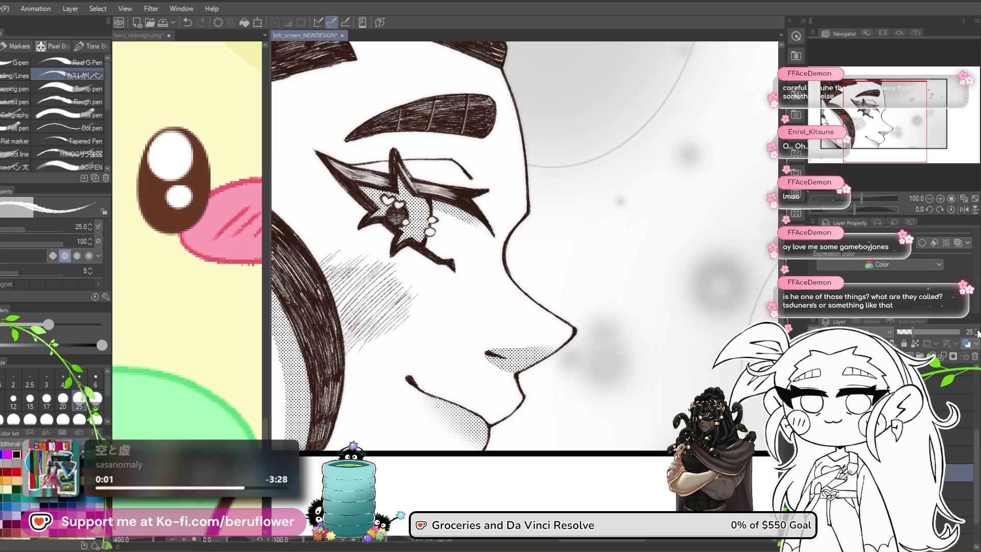
Re-centre the enlarged face panel in view and save the comic page
scroll(467, 403, "down", 5)
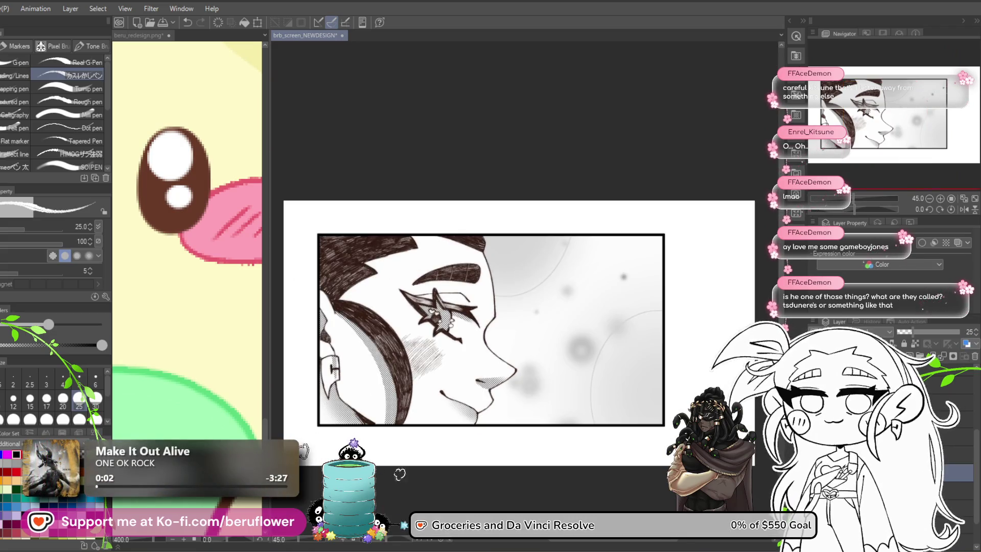
mouse_move(491, 380)
left_mouse_down()
mouse_move(512, 371)
mouse_move(513, 358)
left_mouse_up()
scroll(512, 358, "up", 2)
left_click_drag(475, 453, 539, 452)
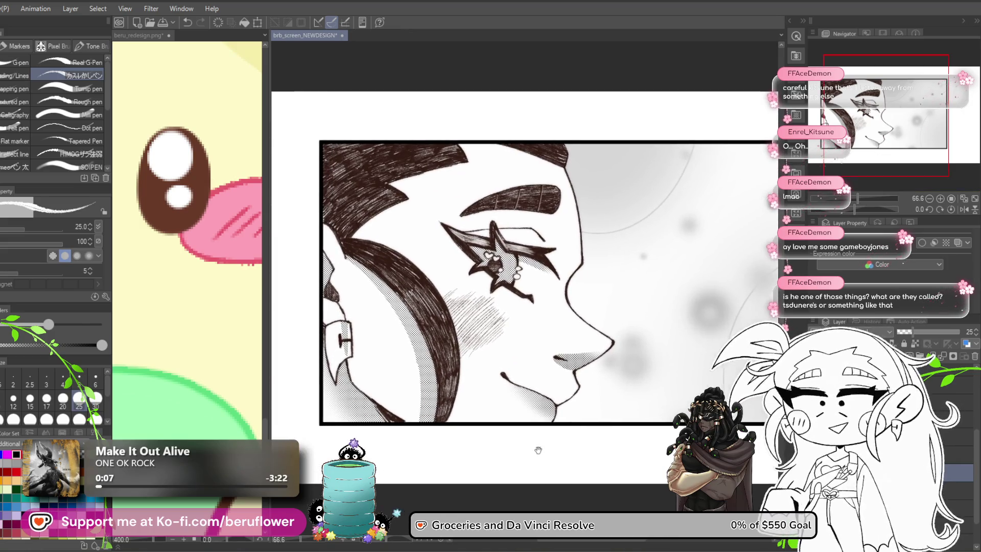
key("ctrl+s")
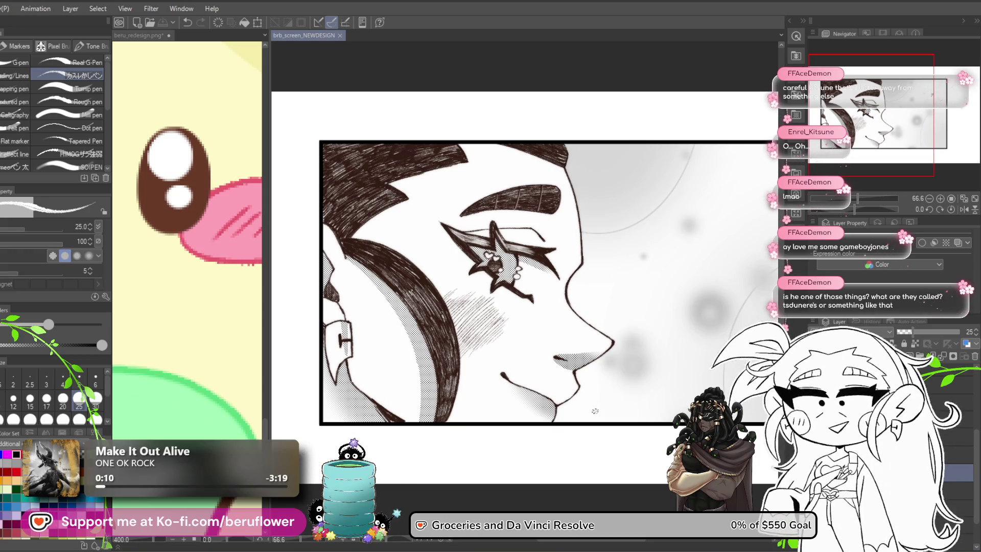
Select a lower layer and open its Hue/Saturation/Luminosity adjustment with Ctrl+U
mouse_move(621, 473)
left_mouse_down()
mouse_move(552, 441)
mouse_move(517, 437)
left_mouse_up()
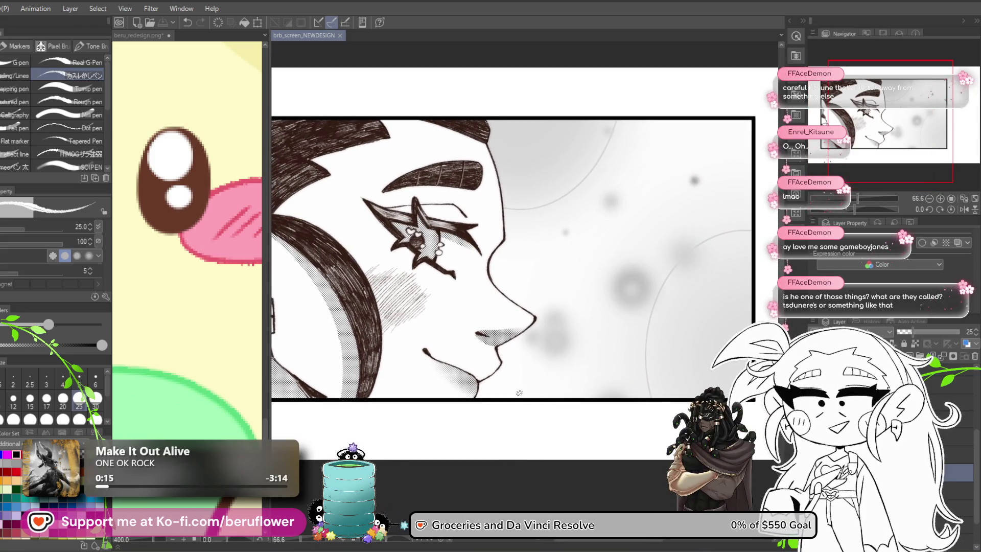
left_click_drag(521, 392, 546, 383)
mouse_move(558, 441)
left_mouse_down()
mouse_move(571, 446)
mouse_move(530, 429)
left_mouse_up()
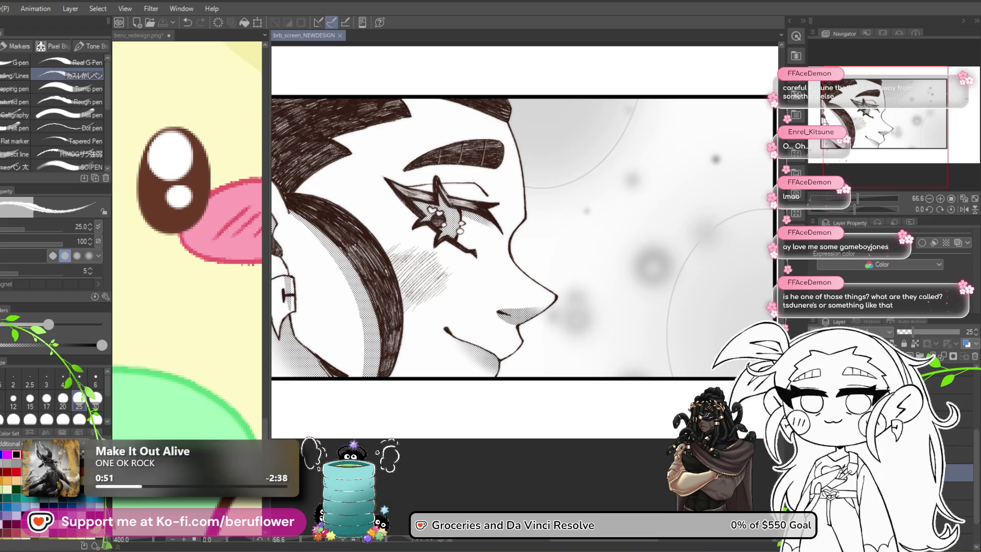
mouse_move(432, 490)
left_mouse_down()
mouse_move(512, 484)
mouse_move(494, 485)
left_mouse_up()
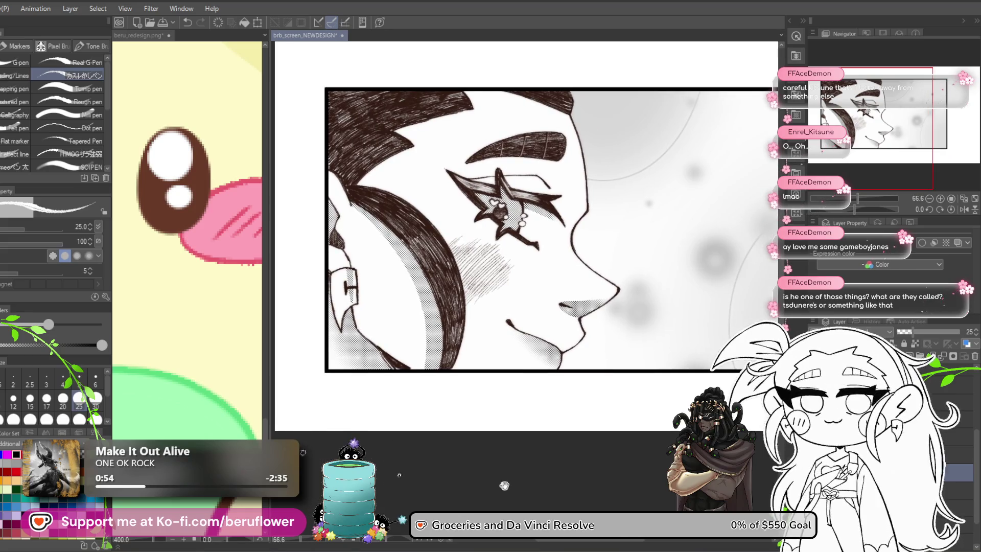
left_click_drag(466, 381, 430, 381)
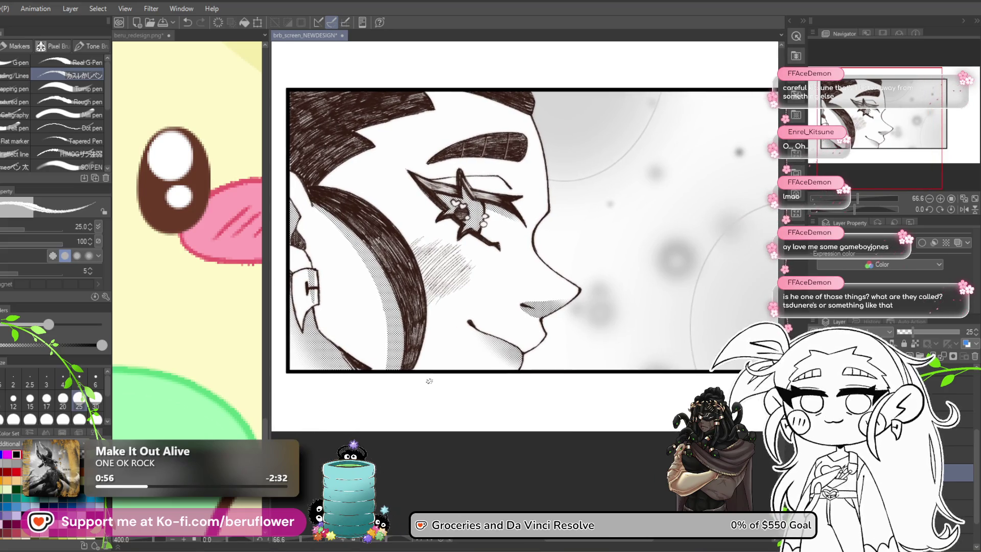
scroll(429, 381, "up", 2)
scroll(429, 381, "down", 2)
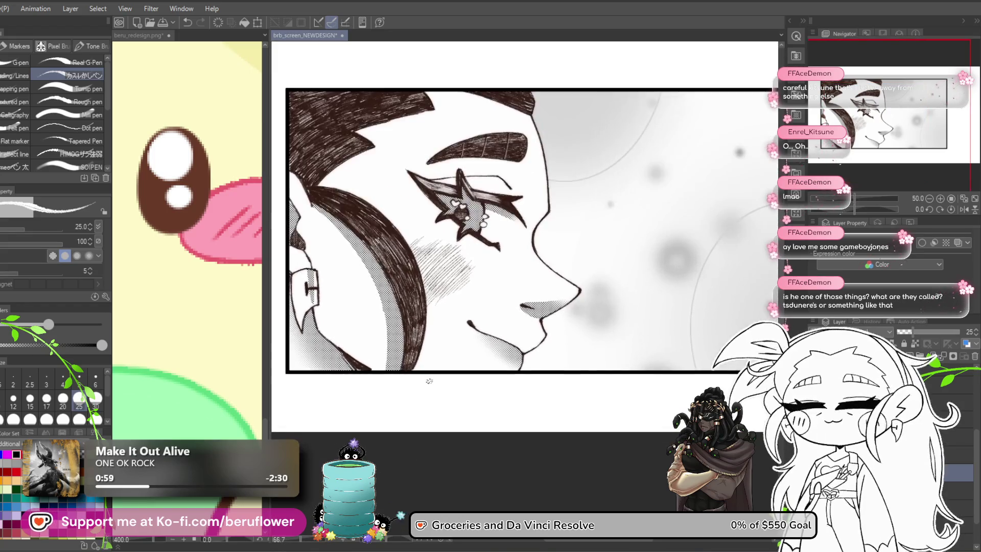
left_click_drag(619, 411, 598, 403)
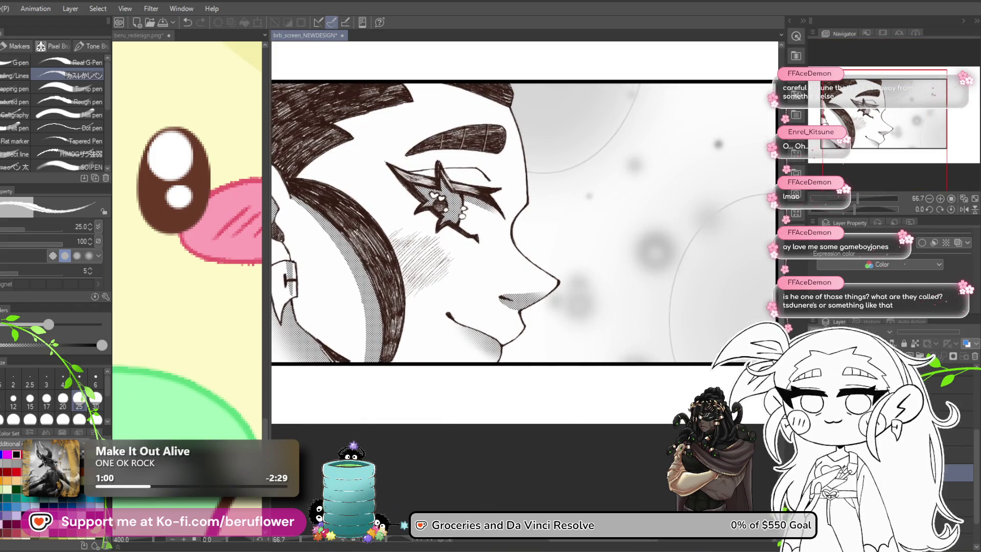
left_click(955, 490)
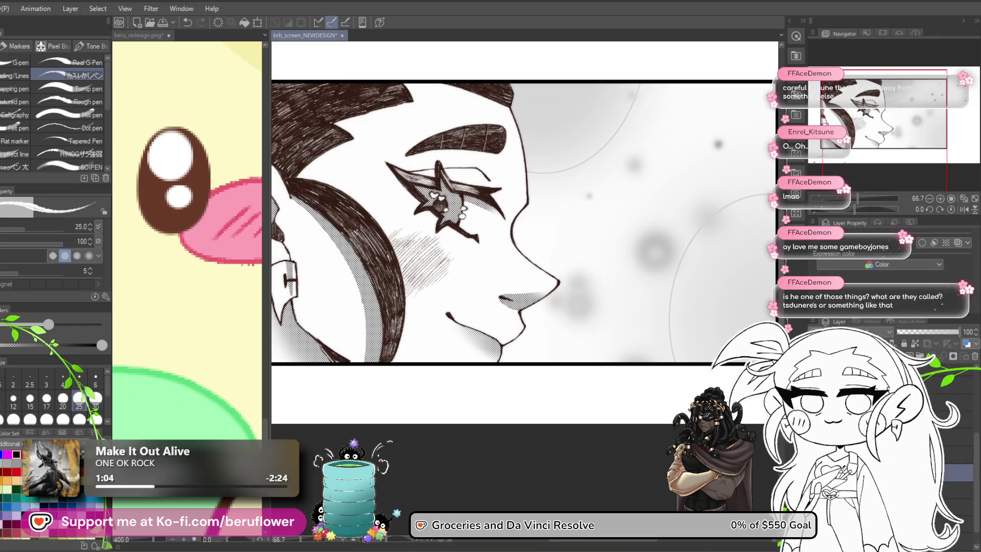
scroll(522, 425, "down", 3)
scroll(521, 427, "up", 4)
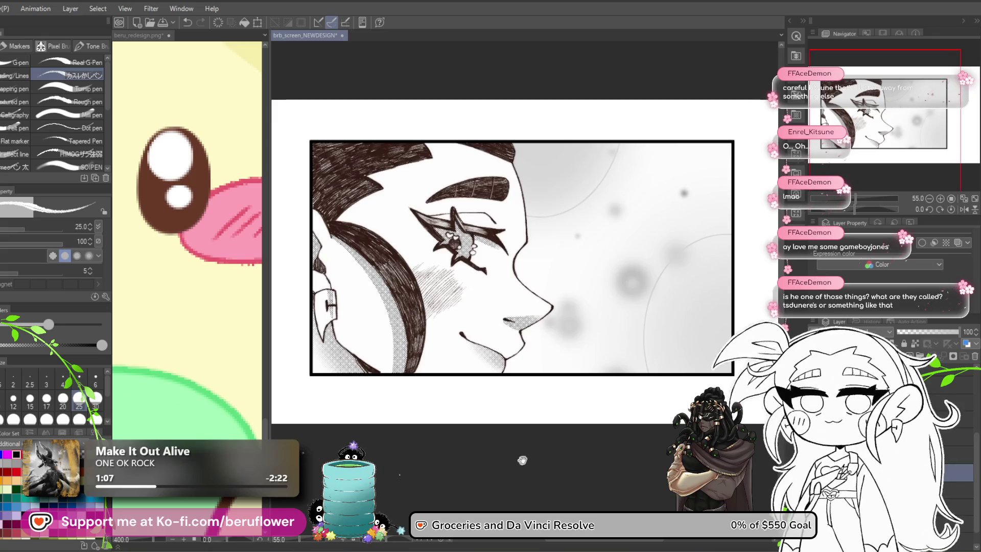
left_click_drag(532, 476, 501, 490)
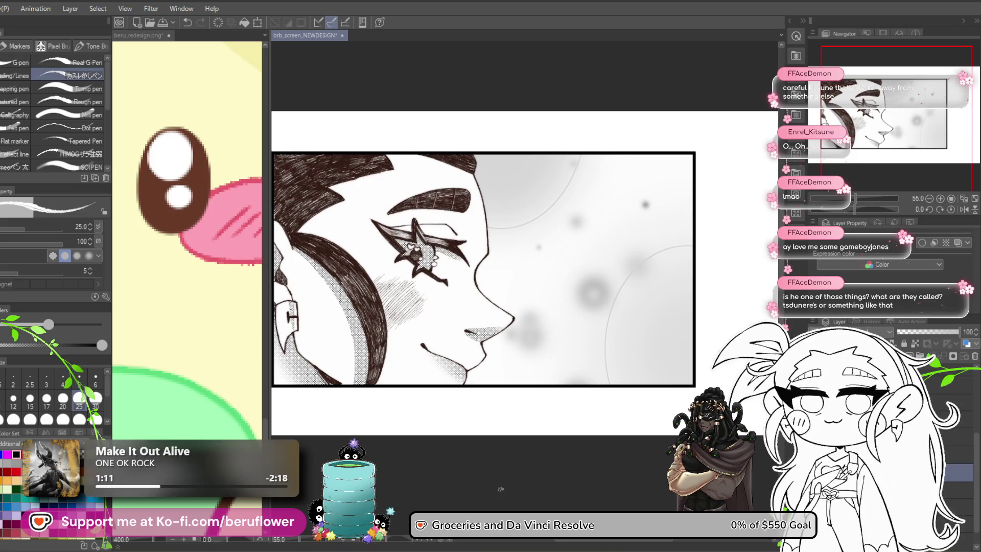
key("ctrl+u")
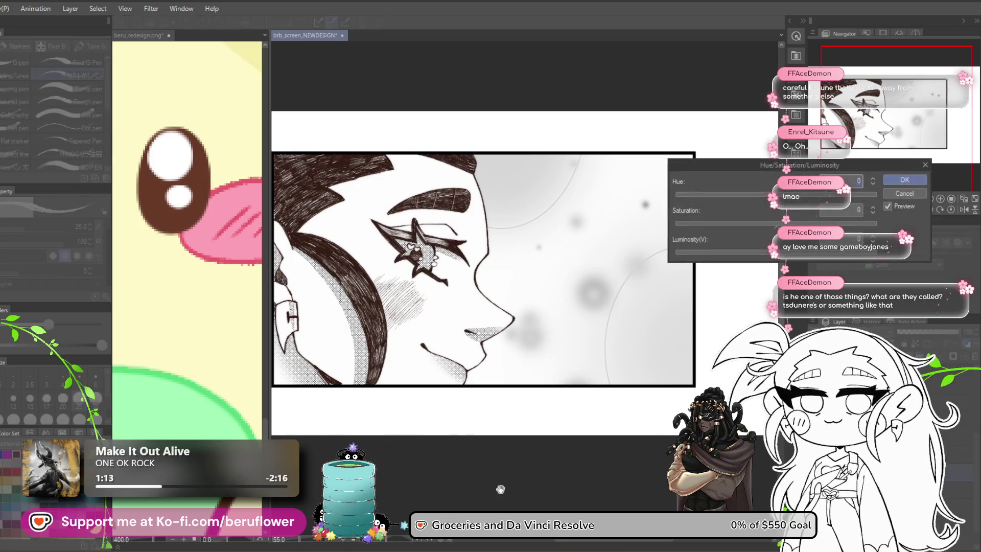
Try hue, saturation and luminosity shifts toward magenta, then cancel to keep the dark brown lines
mouse_move(734, 204)
left_mouse_down()
mouse_move(688, 208)
mouse_move(828, 212)
mouse_move(658, 207)
mouse_move(755, 212)
mouse_move(745, 211)
left_mouse_up()
left_click(836, 223)
left_click(839, 223)
left_click(825, 253)
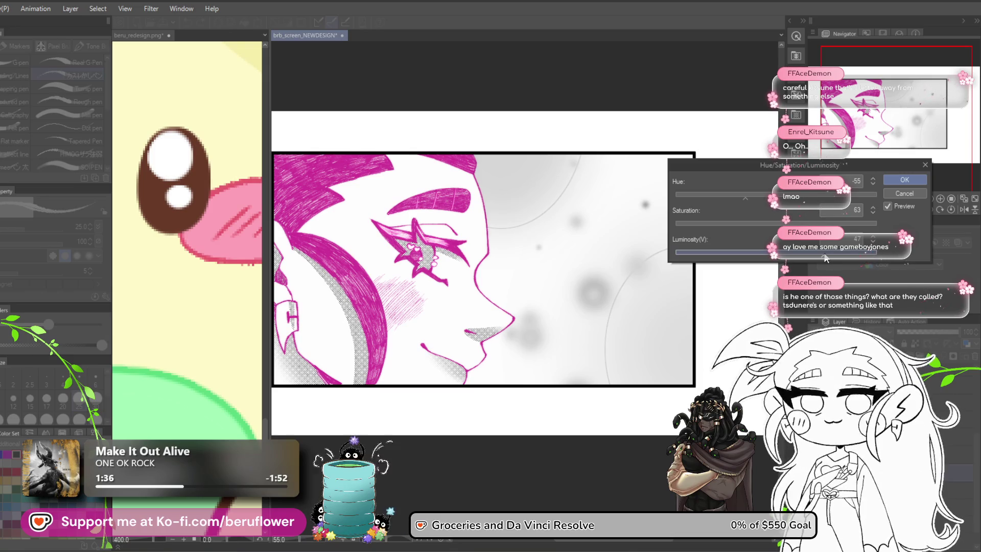
left_click(826, 253)
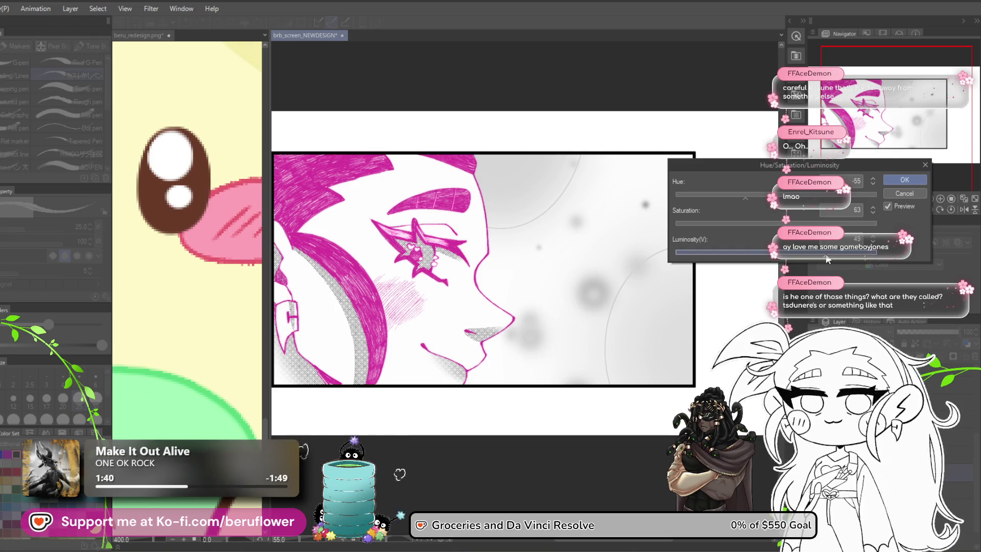
left_click(826, 253)
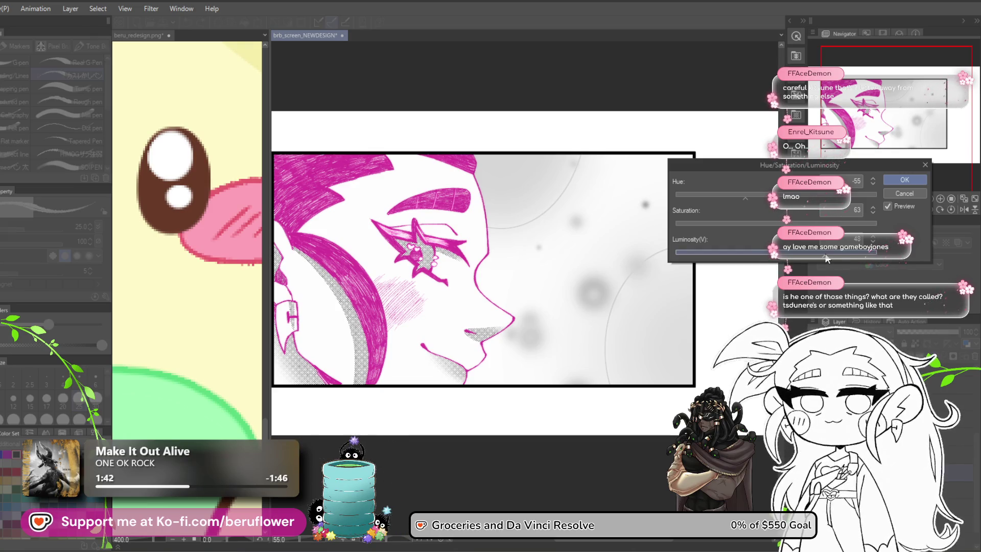
key("Escape")
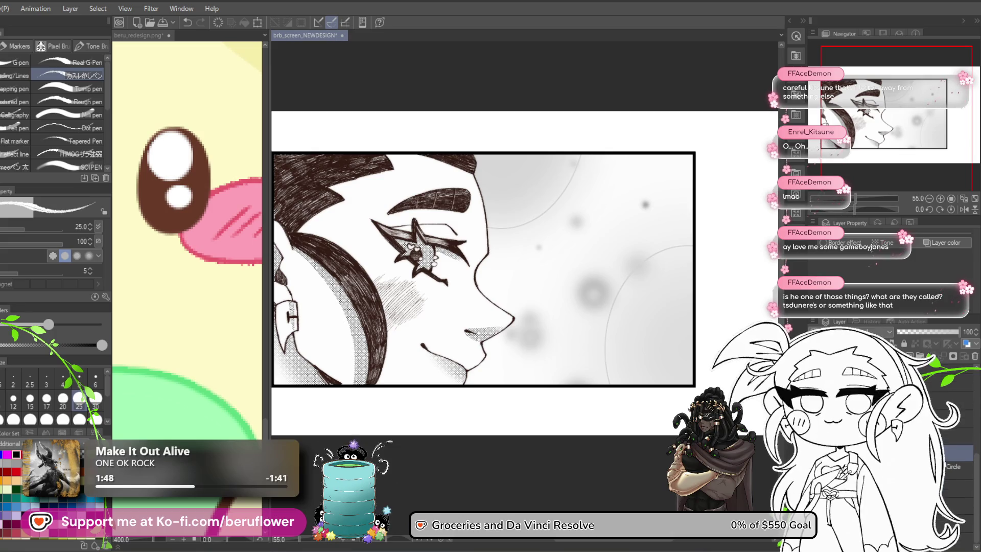
Select the Circle layer and another layer, switch to the dark brown colour, and save
left_click(954, 468)
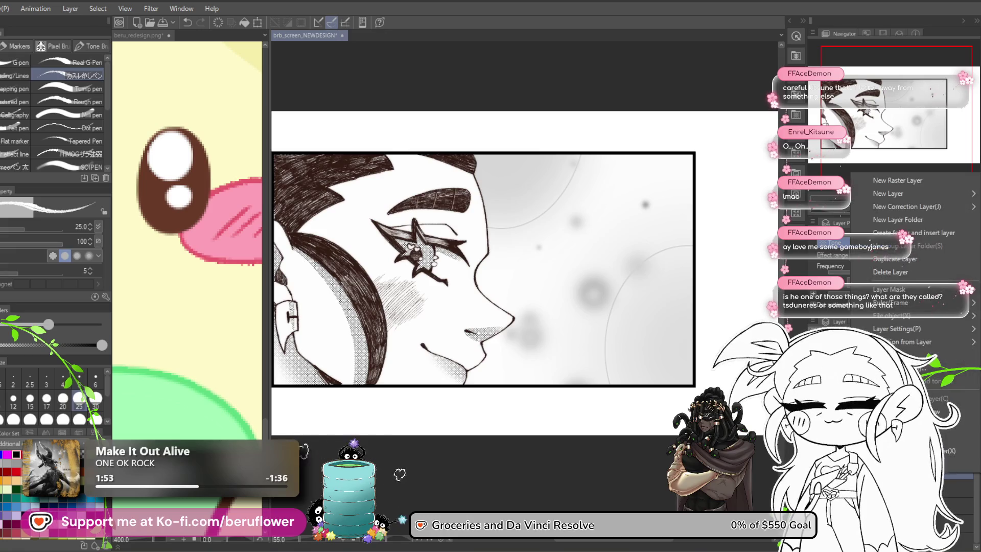
left_click(953, 469)
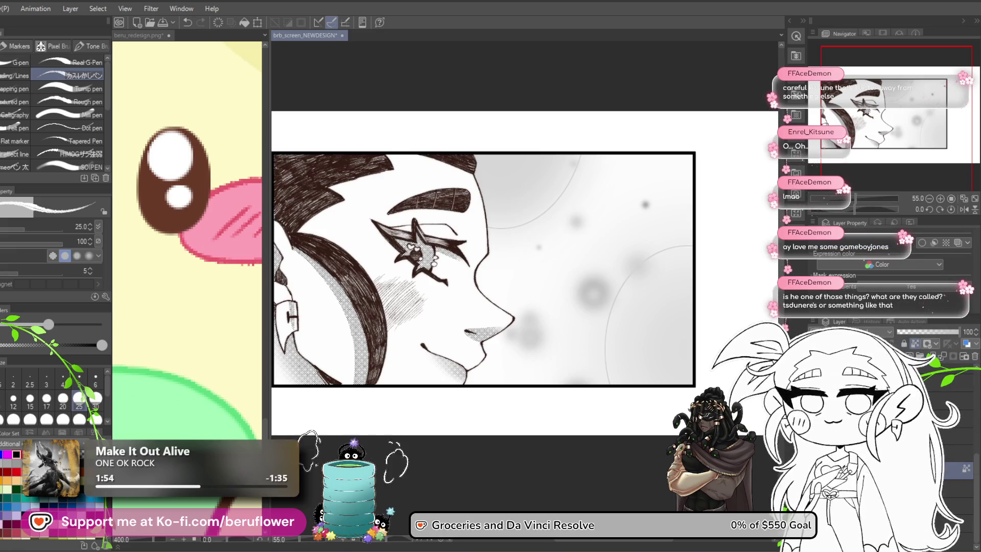
key("x")
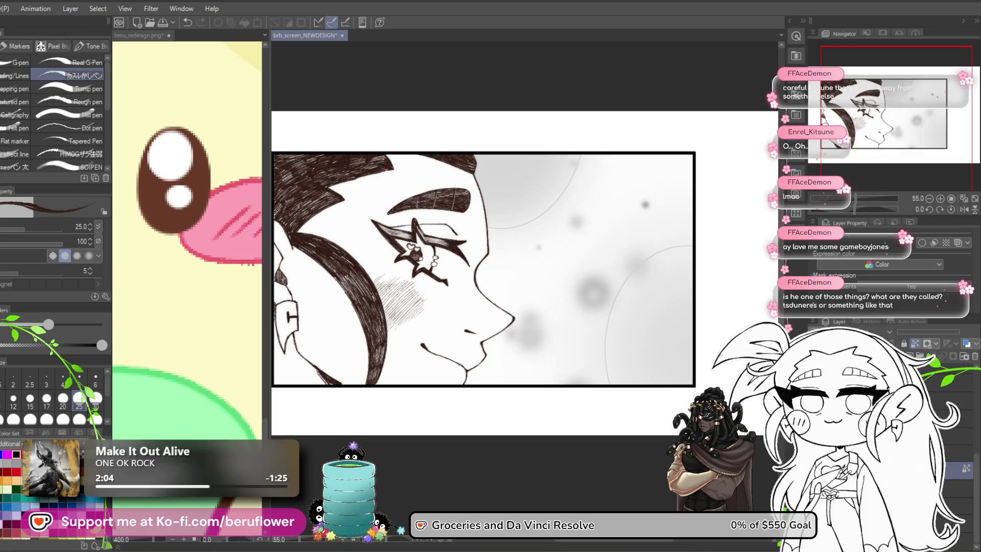
key("ctrl+s")
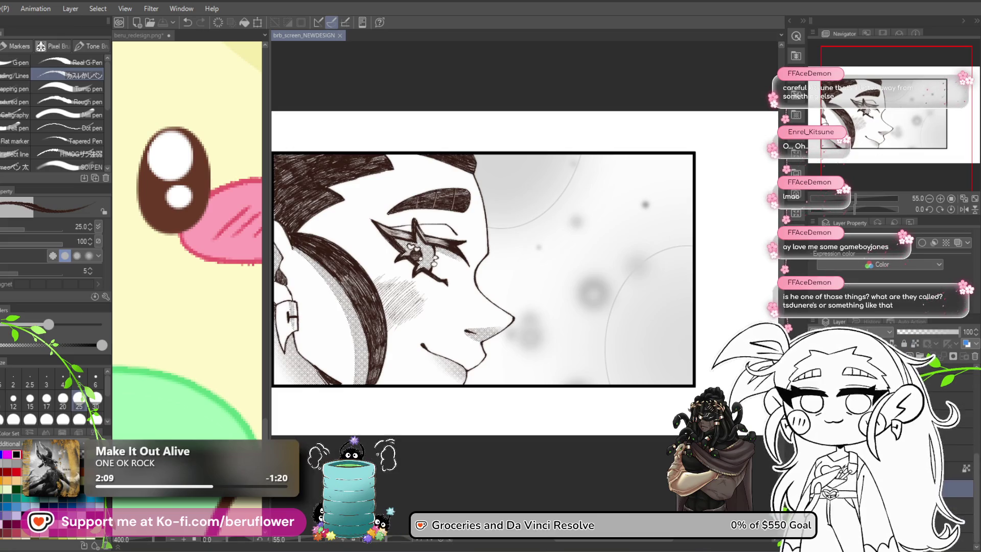
Change the grey-displayed layer's Expression color from Gray to Color and save
left_click(950, 469)
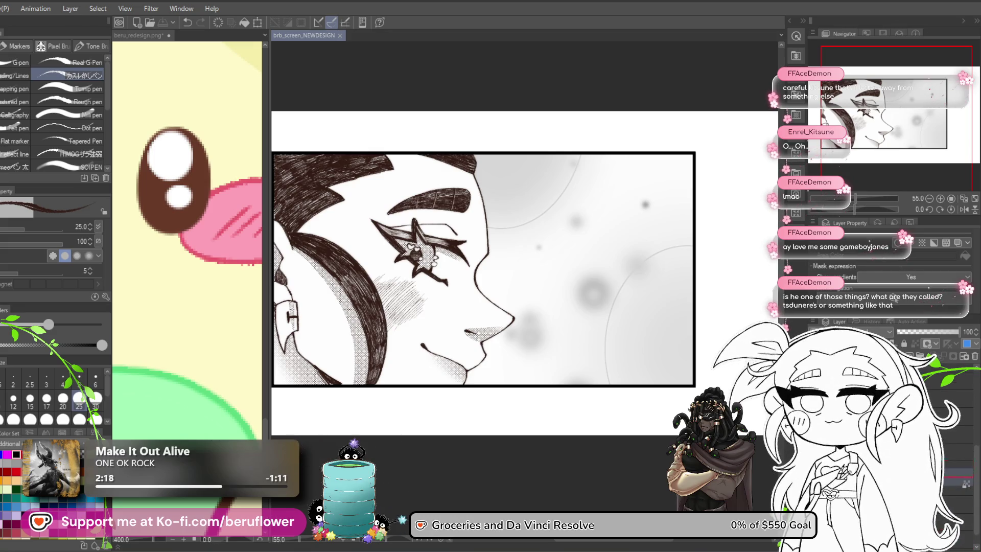
right_click(914, 352)
key("Escape")
left_click(914, 358)
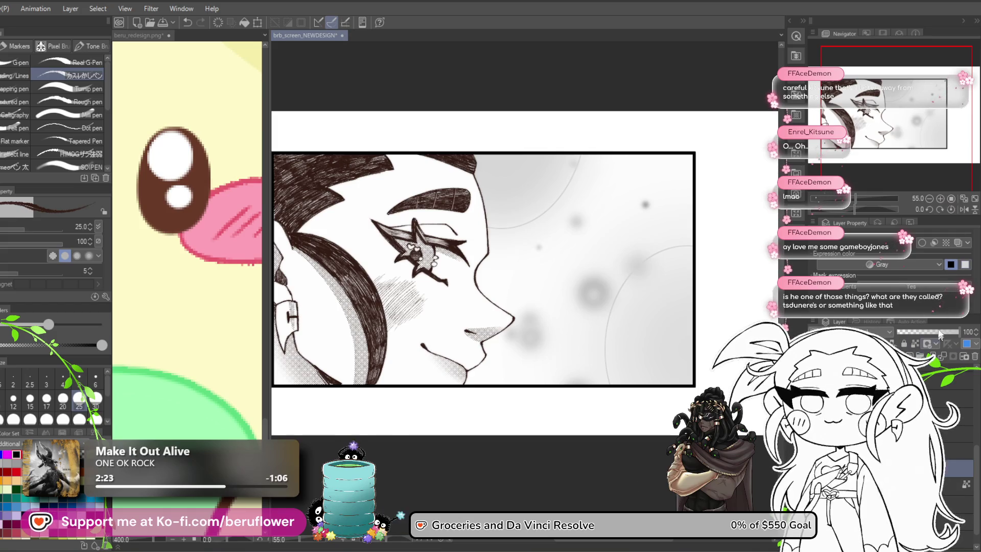
left_click(934, 264)
left_click(878, 278)
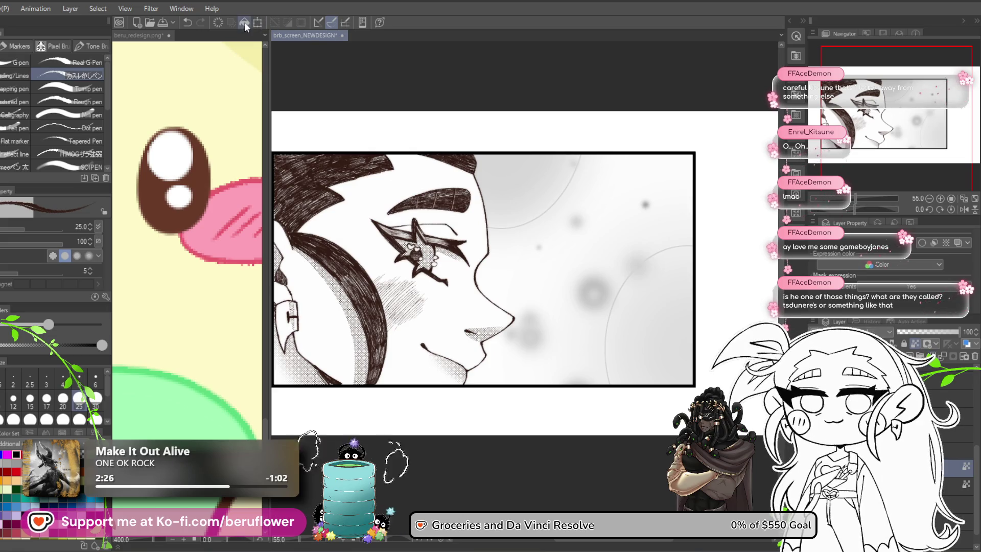
scroll(482, 255, "down", 2)
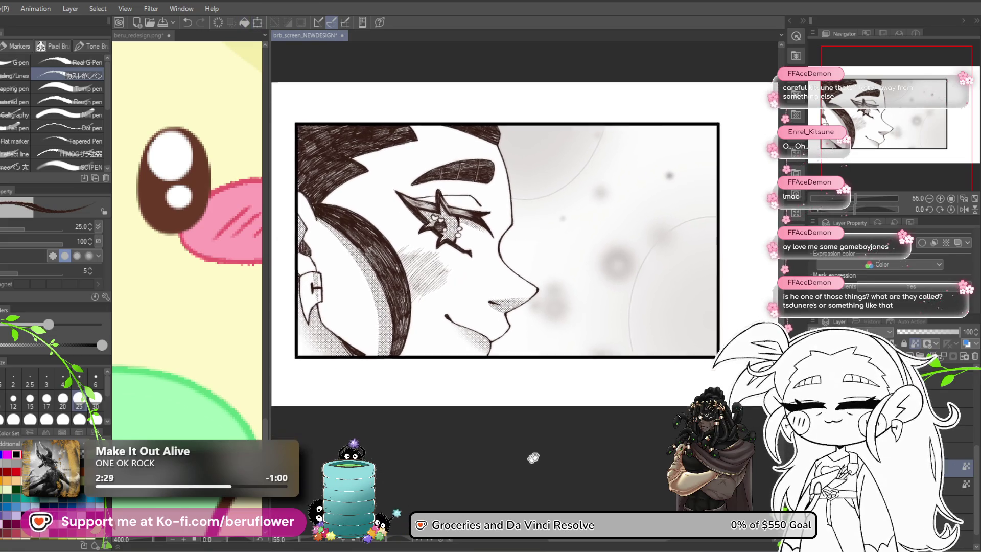
key("ctrl+s")
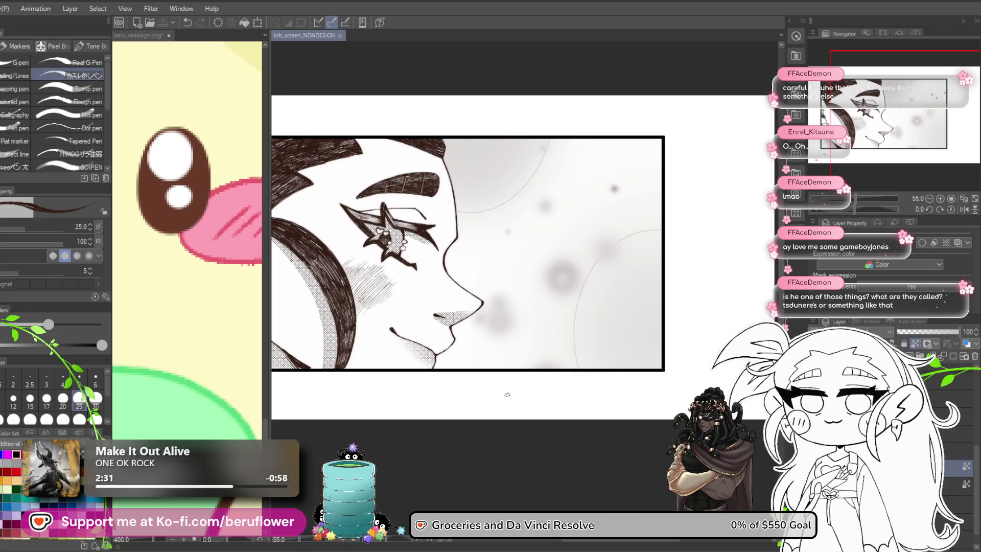
Select the next layer down and make the girl's line-art layer visible
scroll(495, 414, "left", 3)
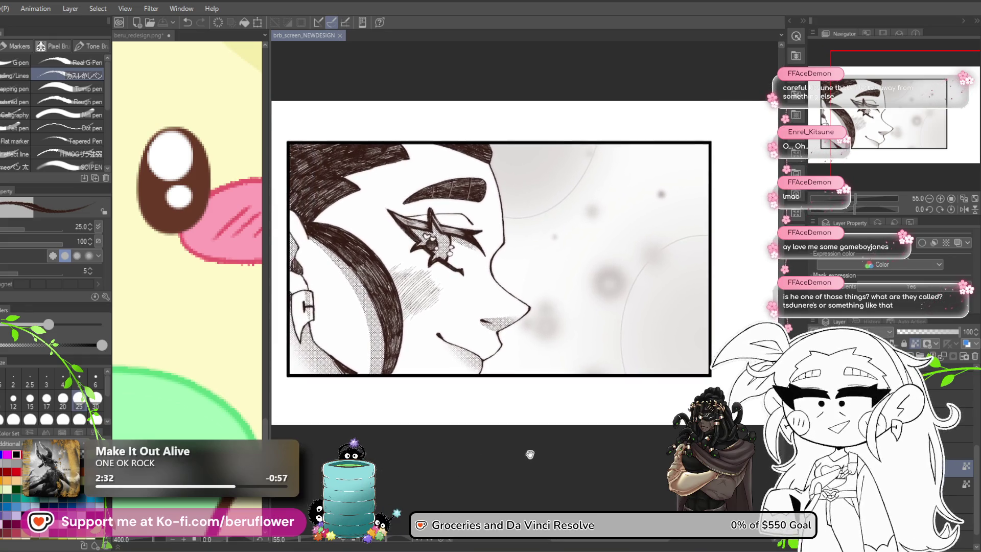
mouse_move(532, 450)
left_mouse_down()
mouse_move(565, 478)
mouse_move(532, 482)
left_mouse_up()
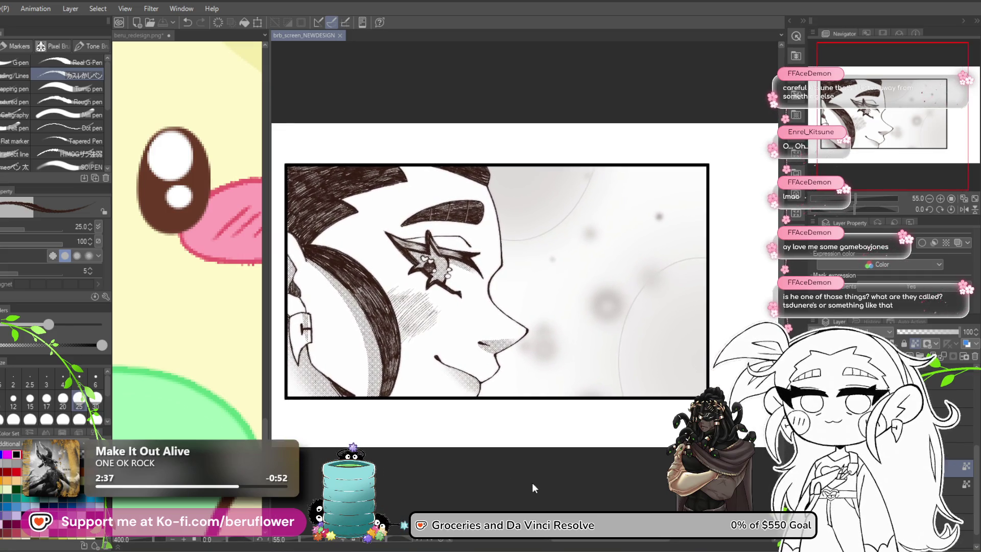
left_click(958, 490)
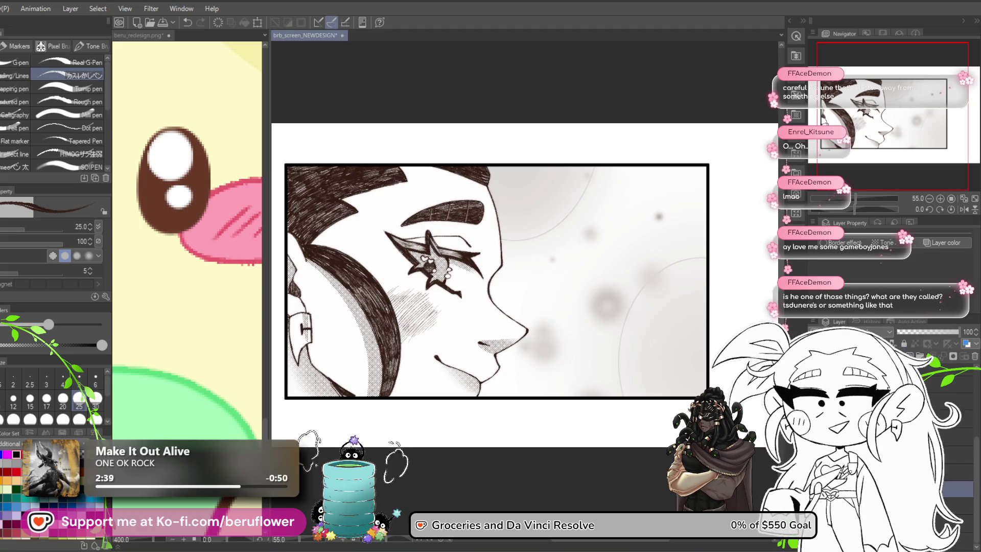
left_click_drag(448, 472, 399, 474)
key("ctrl+s")
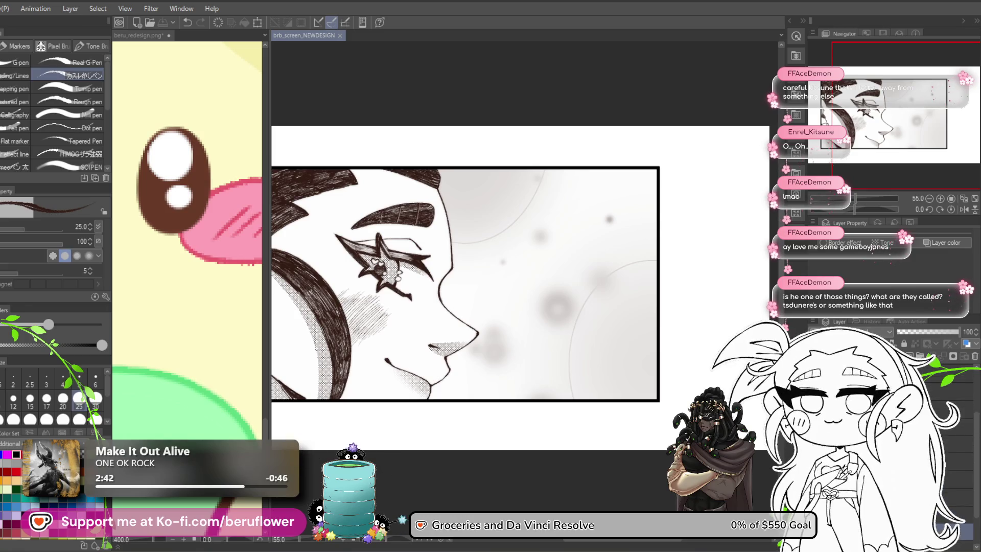
key("ctrl+v")
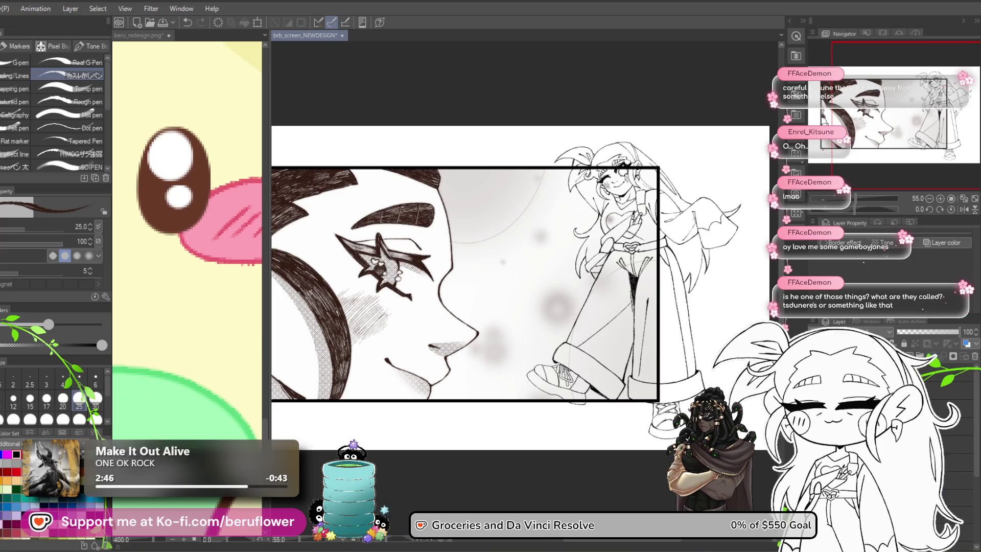
Show the lily-of-the-valley flowers and the girl's grey base fill layers, then save
key("ctrl+v")
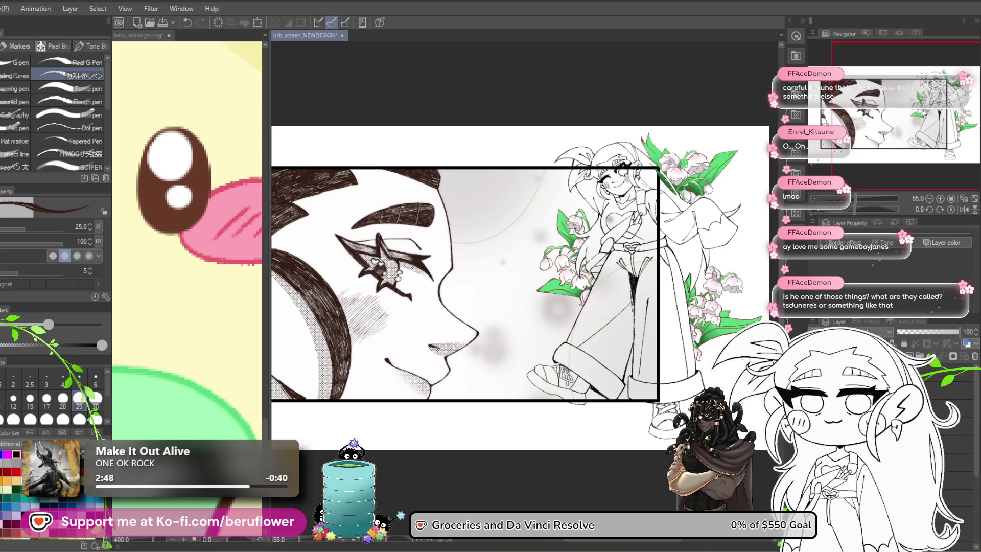
key("ctrl+v")
mouse_move(647, 500)
left_mouse_down()
mouse_move(622, 481)
mouse_move(625, 459)
mouse_move(628, 483)
mouse_move(664, 453)
left_mouse_up()
key("ctrl+s")
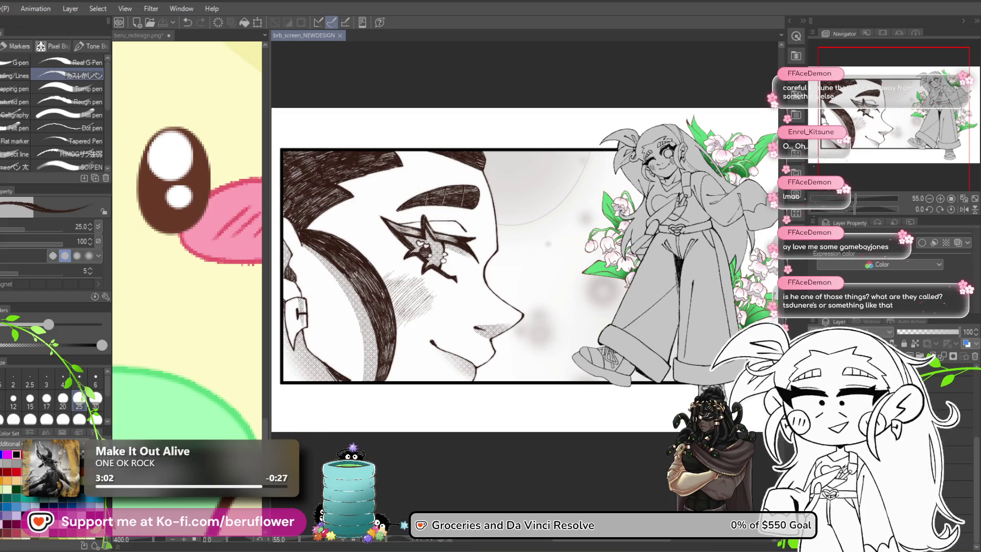
Toggle the white paper layer off and back on, save, and add a new raster layer
key("alt+BackSpace")
key("ctrl+z")
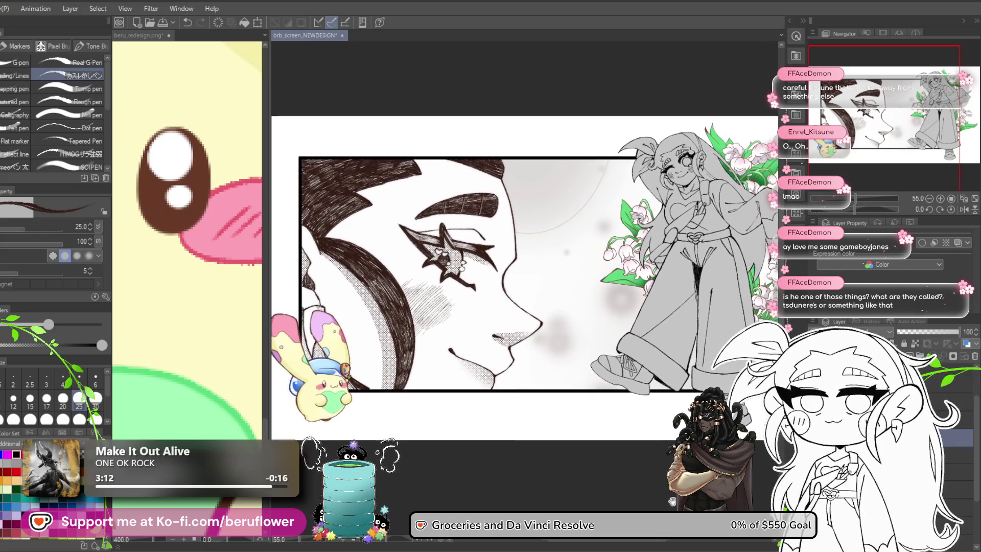
key("ctrl+s")
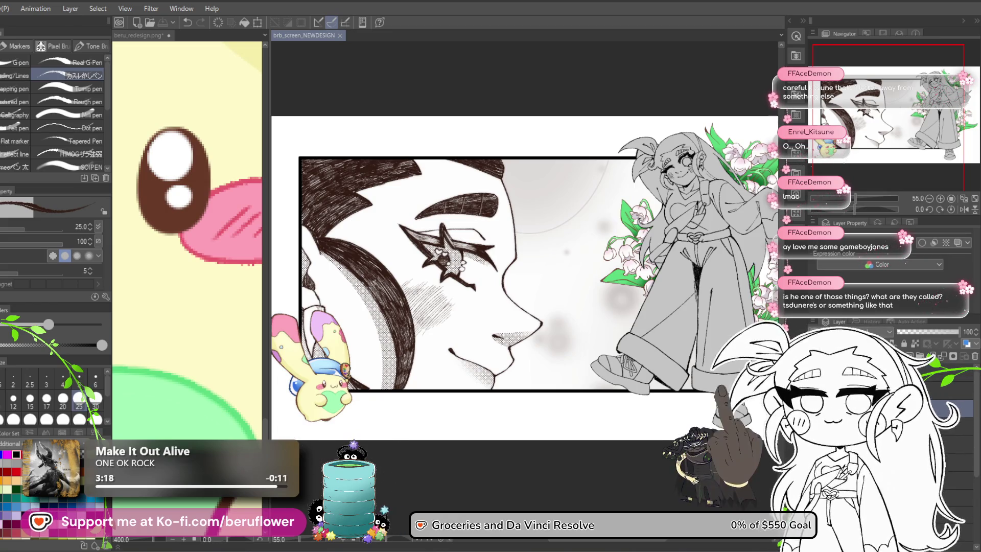
key("ctrl+shift+n")
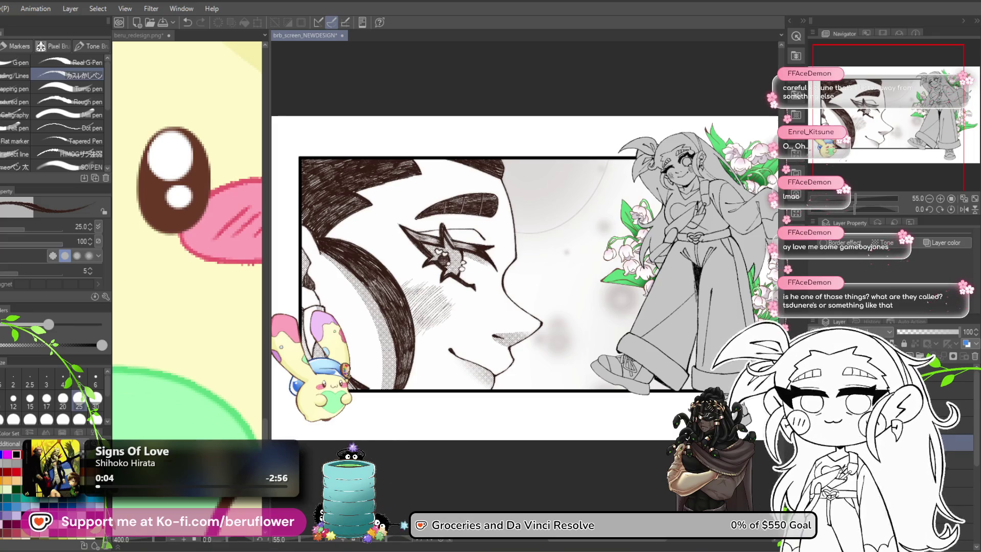
scroll(751, 143, "up", 3)
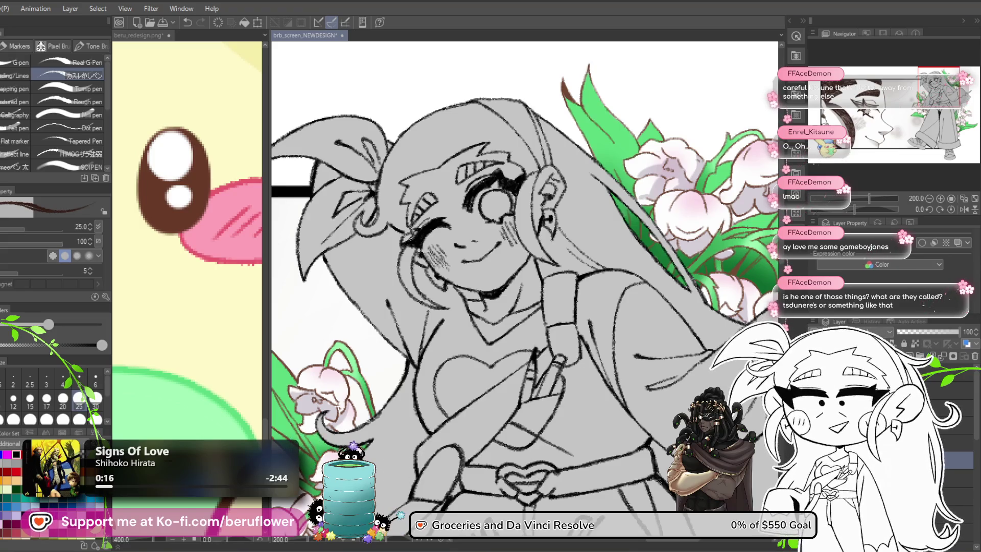
Set the brush size to 30 and zoom out to 72.9% to see the whole girl
mouse_move(511, 307)
left_mouse_down()
mouse_move(383, 235)
mouse_move(427, 225)
left_mouse_up()
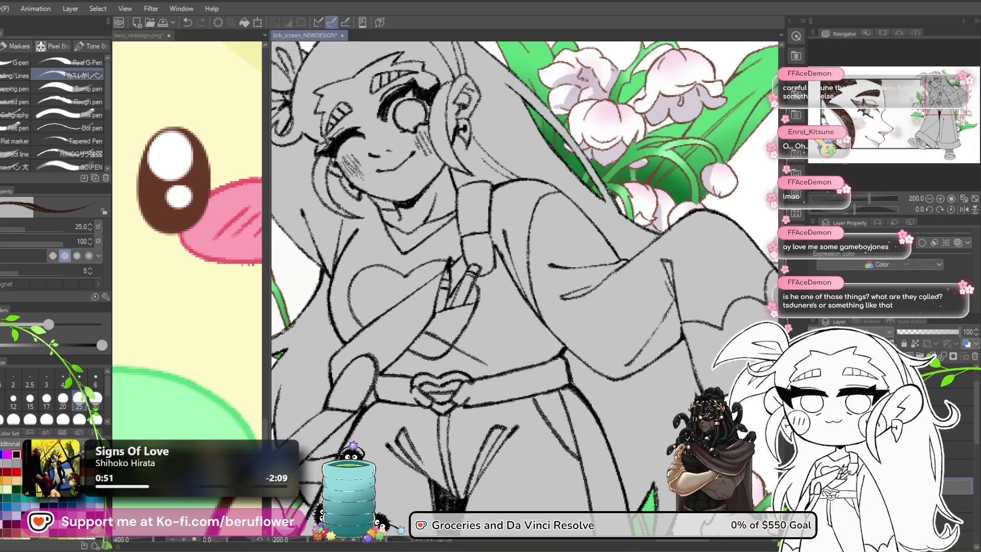
key("bracketright")
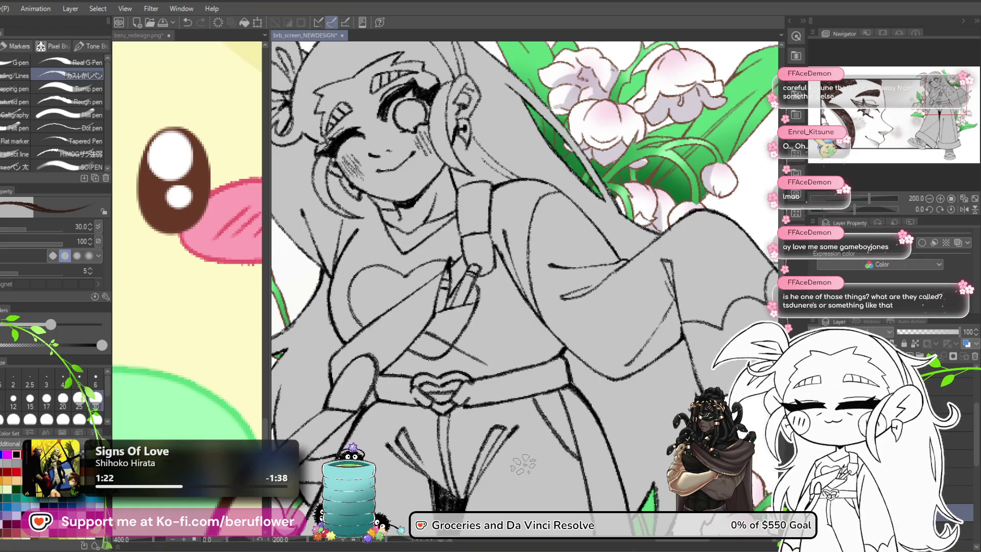
scroll(523, 465, "down", 5)
scroll(522, 464, "down", 1)
mouse_move(523, 465)
left_mouse_down()
mouse_move(528, 355)
mouse_move(514, 294)
left_mouse_up()
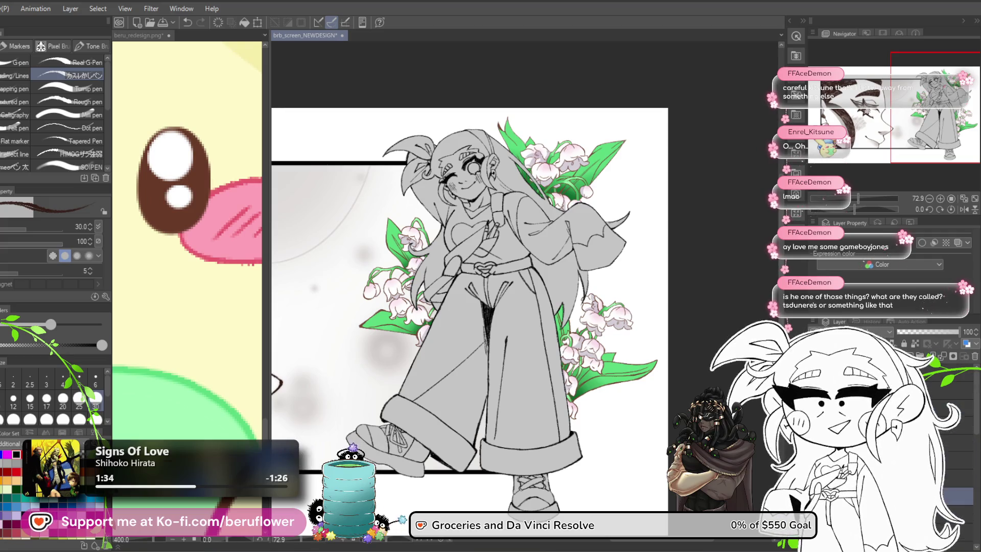
Bucket-fill the girl's neck with the tan skin colour
scroll(190, 306, "down", 8)
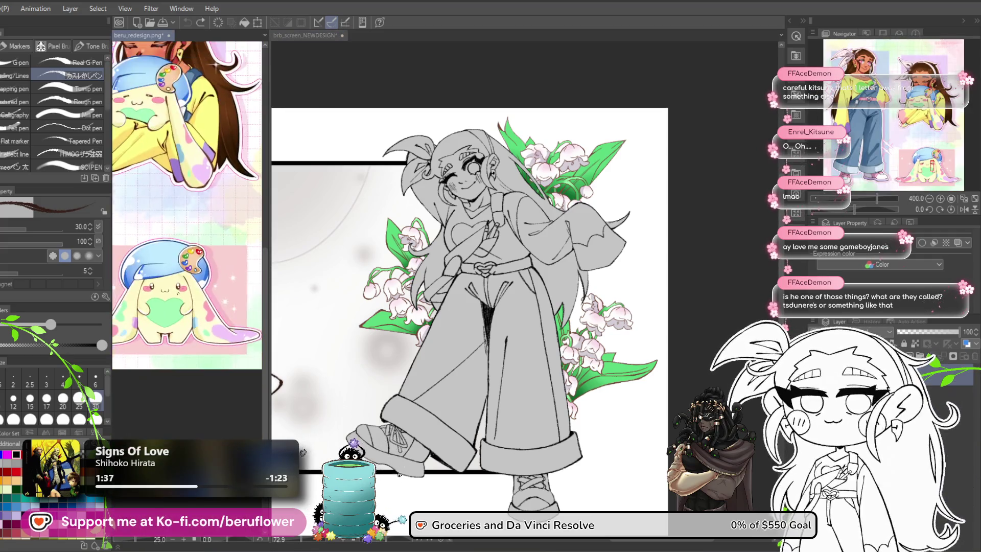
scroll(146, 394, "up", 4)
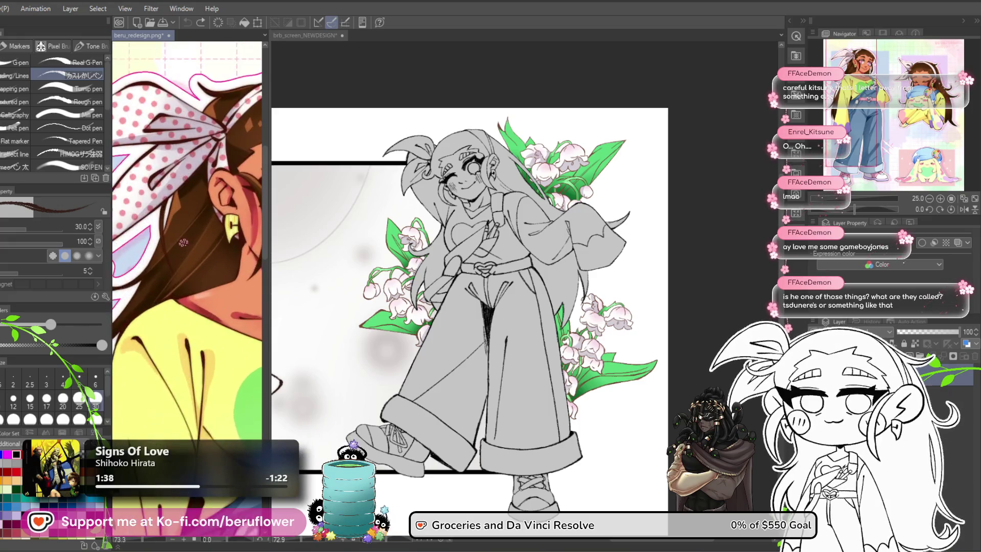
left_click_drag(145, 393, 91, 378)
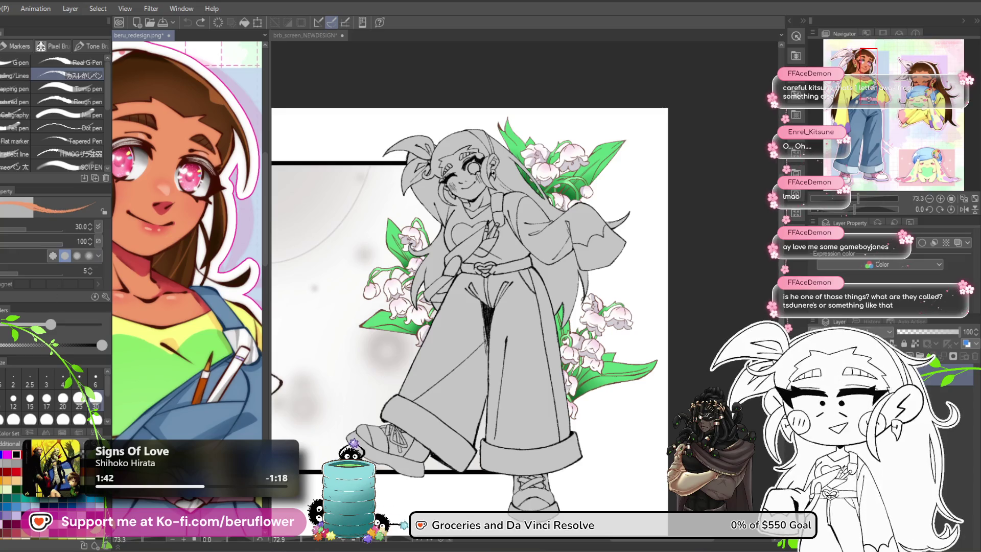
key("g")
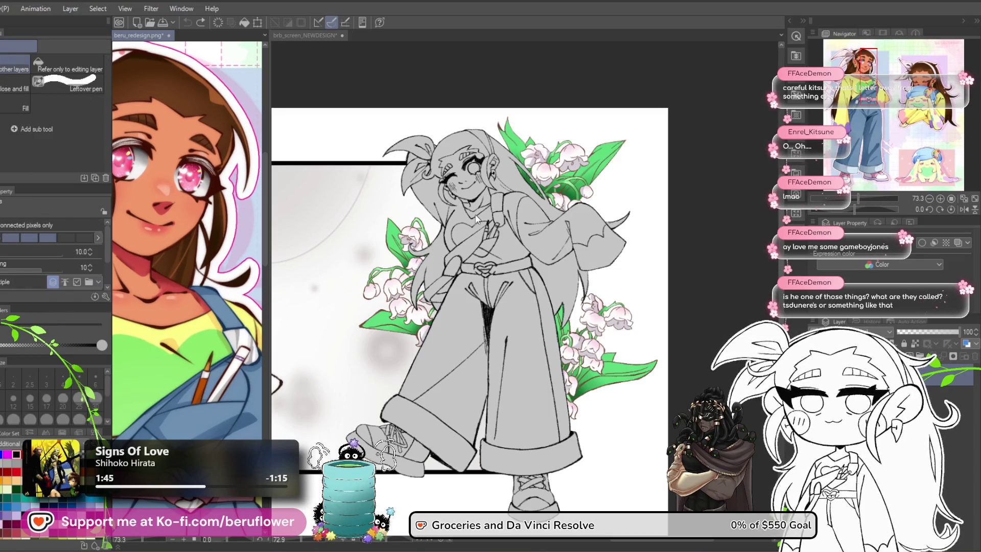
left_click(476, 220)
scroll(476, 220, "up", 5)
left_click(460, 237)
mouse_move(460, 239)
left_mouse_down()
mouse_move(447, 225)
mouse_move(526, 212)
mouse_move(532, 159)
left_mouse_up()
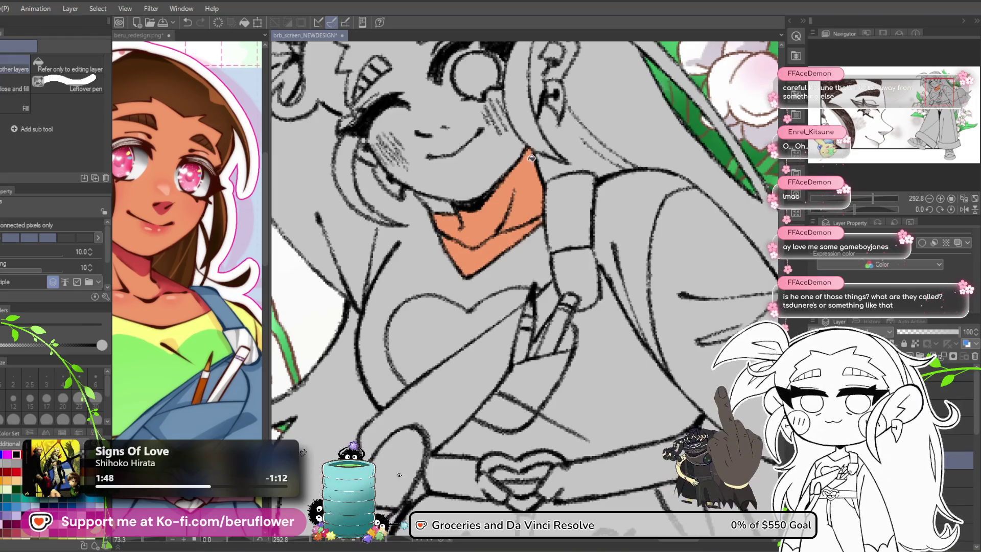
Fill the face with tan skin, including the area around the eye and brow
scroll(511, 204, "up", 3)
left_click(470, 240)
scroll(470, 256, "up", 1)
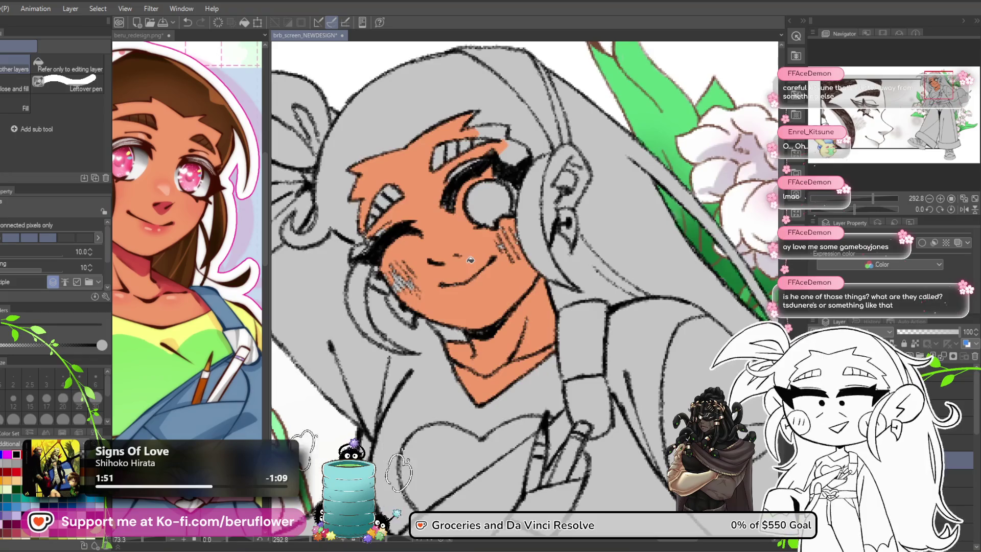
scroll(471, 260, "up", 2)
mouse_move(511, 214)
left_mouse_down()
mouse_move(481, 153)
mouse_move(449, 164)
mouse_move(419, 229)
mouse_move(445, 245)
mouse_move(488, 236)
left_mouse_up()
scroll(517, 182, "down", 3)
scroll(517, 182, "up", 1)
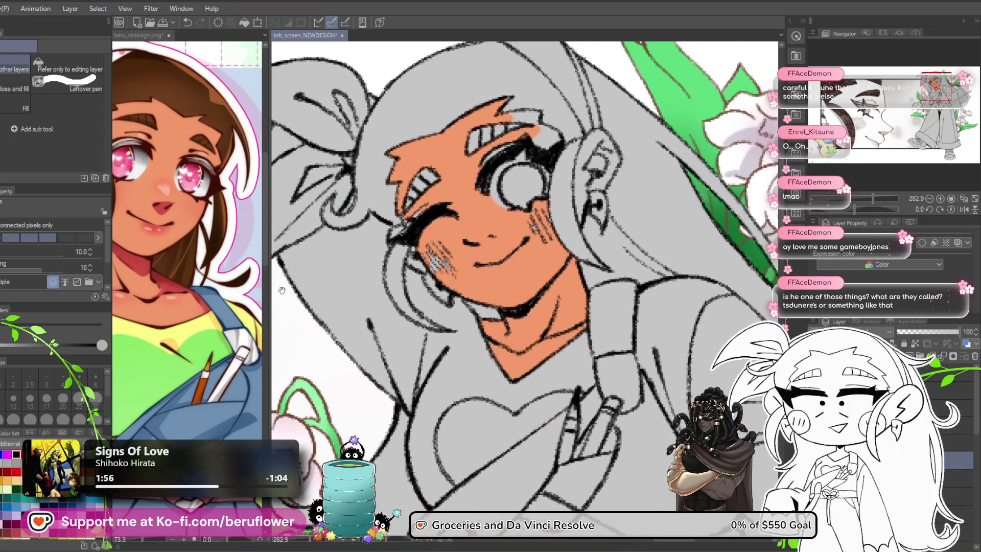
Hatch denser blush strokes on both cheeks and near the eyebrow with the G-pen
key("p")
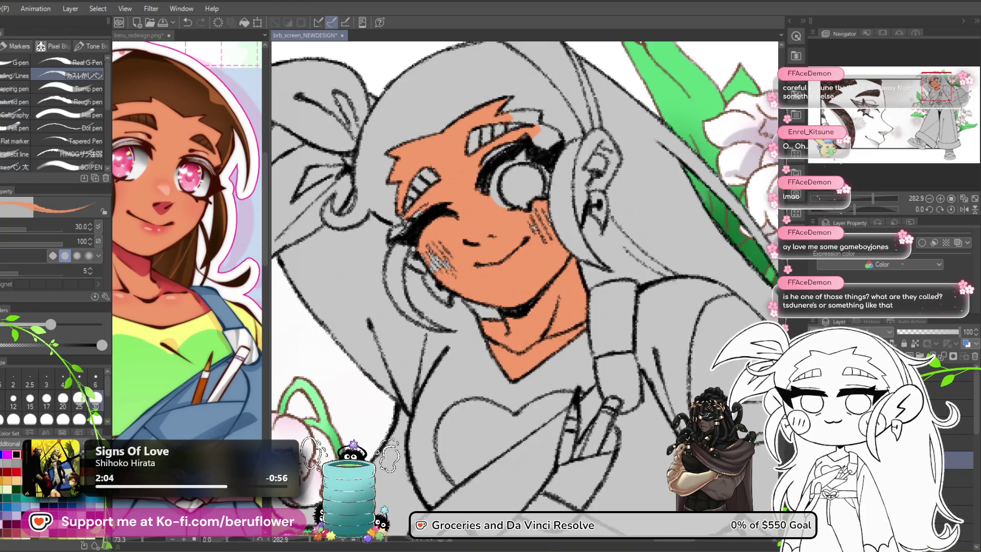
left_click(64, 65)
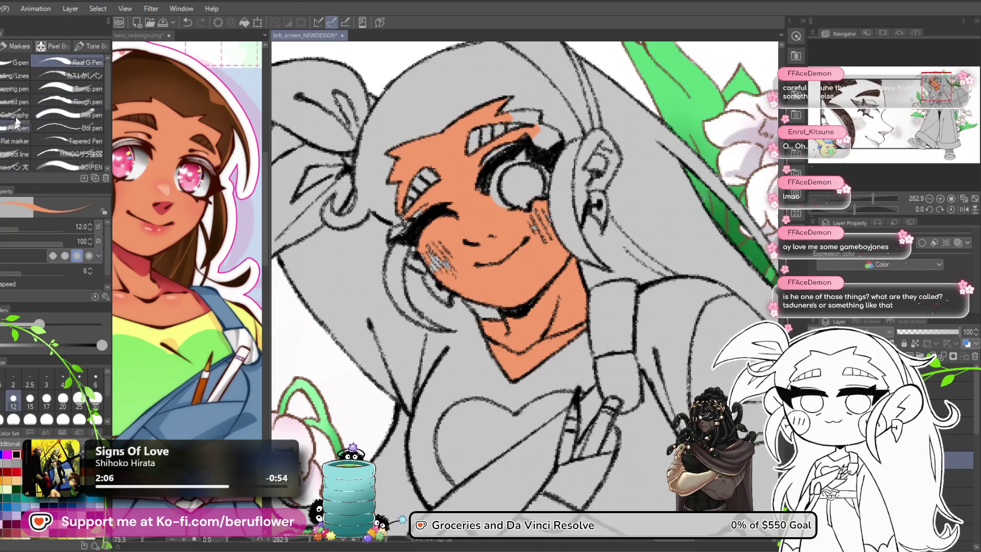
mouse_move(445, 240)
left_mouse_down()
mouse_move(424, 271)
mouse_move(434, 258)
mouse_move(416, 226)
left_mouse_up()
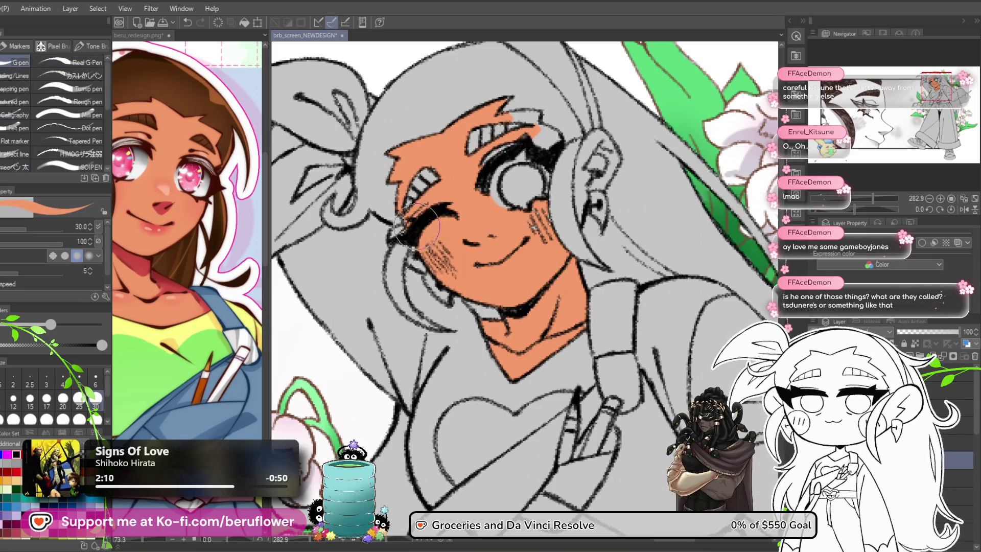
mouse_move(543, 220)
left_mouse_down()
mouse_move(533, 231)
mouse_move(544, 235)
left_mouse_up()
mouse_move(531, 138)
left_mouse_down()
mouse_move(514, 143)
mouse_move(526, 133)
mouse_move(501, 179)
mouse_move(508, 174)
mouse_move(519, 199)
mouse_move(536, 194)
mouse_move(549, 223)
mouse_move(488, 207)
mouse_move(516, 190)
mouse_move(496, 225)
mouse_move(488, 214)
left_mouse_up()
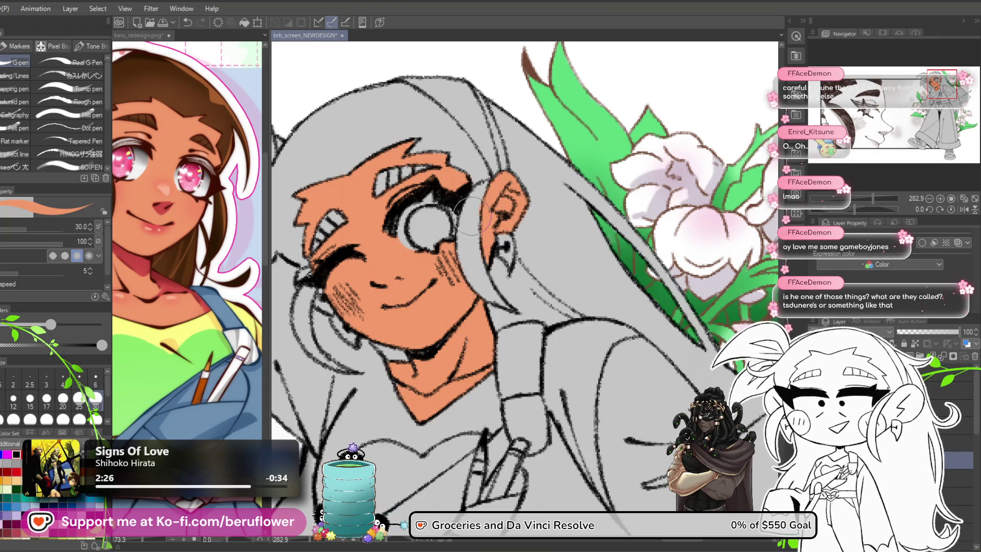
left_click_drag(486, 209, 429, 235)
key("bracketleft")
key("bracketleft")
key("bracketleft")
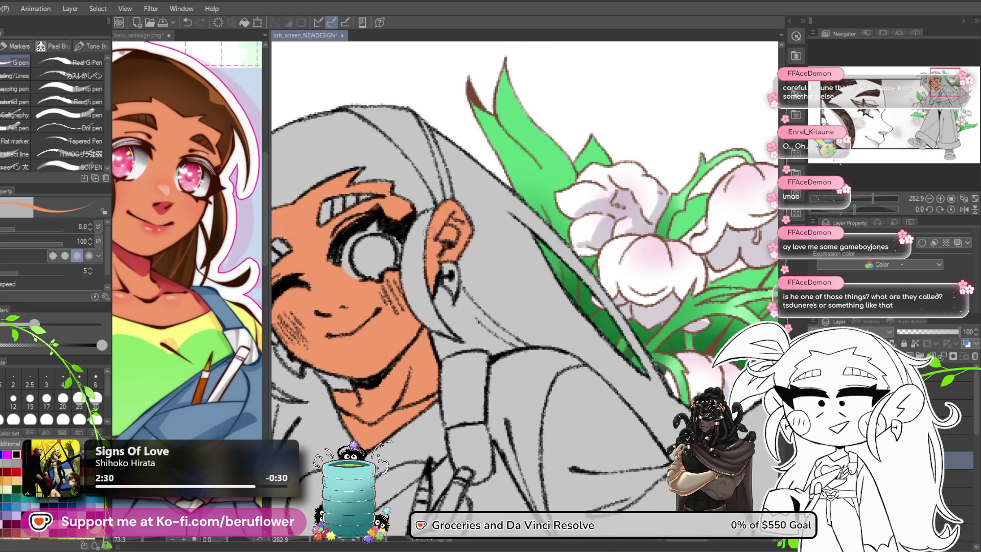
left_click_drag(441, 262, 484, 314)
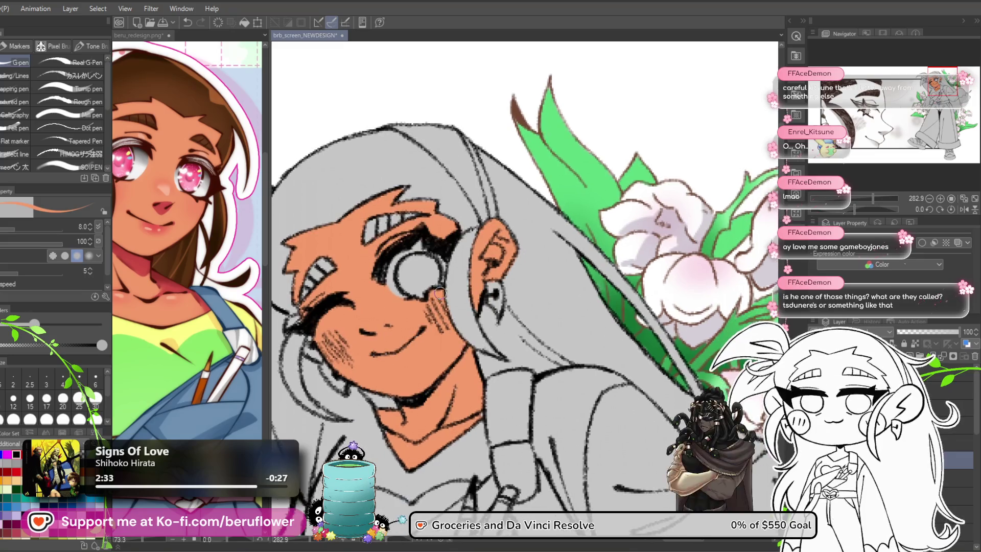
mouse_move(439, 292)
left_mouse_down()
mouse_move(516, 187)
mouse_move(501, 205)
left_mouse_up()
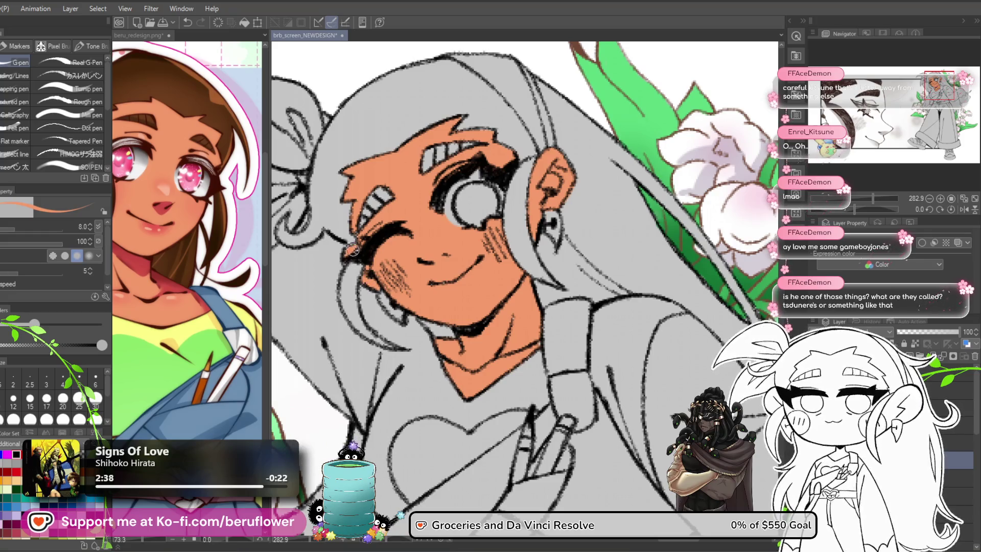
scroll(559, 243, "down", 5)
mouse_move(559, 243)
left_mouse_down()
mouse_move(559, 211)
mouse_move(573, 236)
mouse_move(566, 255)
left_mouse_up()
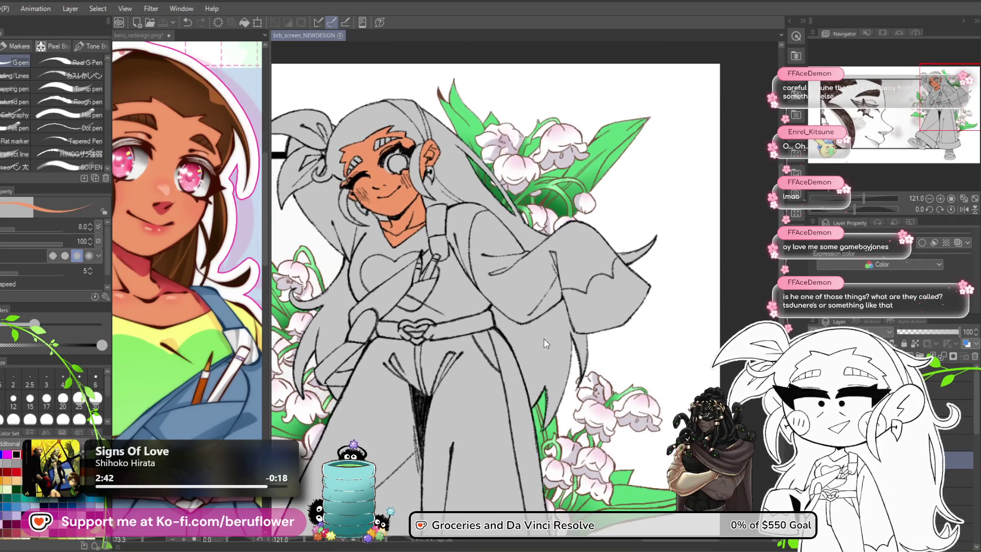
left_click_drag(429, 422, 528, 269)
scroll(528, 269, "down", 5)
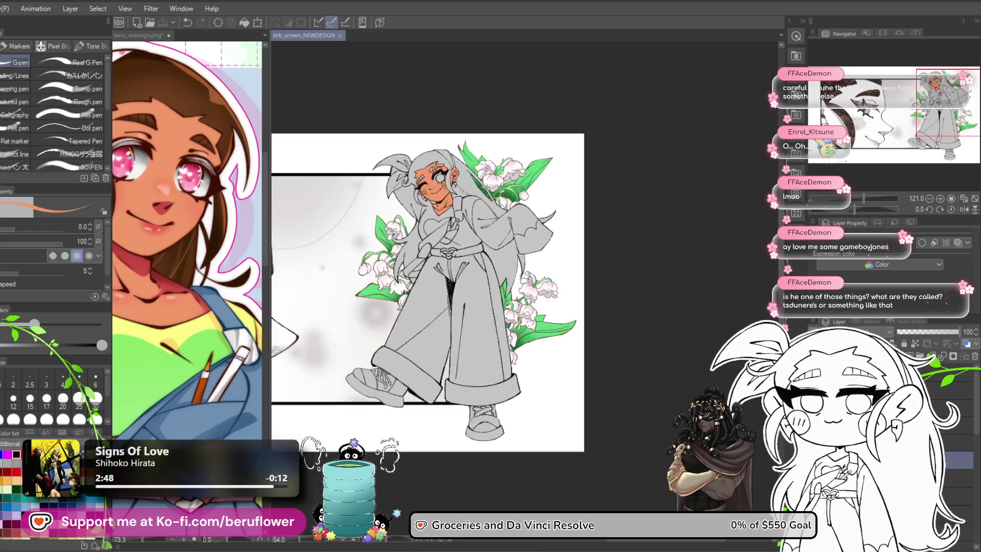
scroll(528, 269, "up", 3)
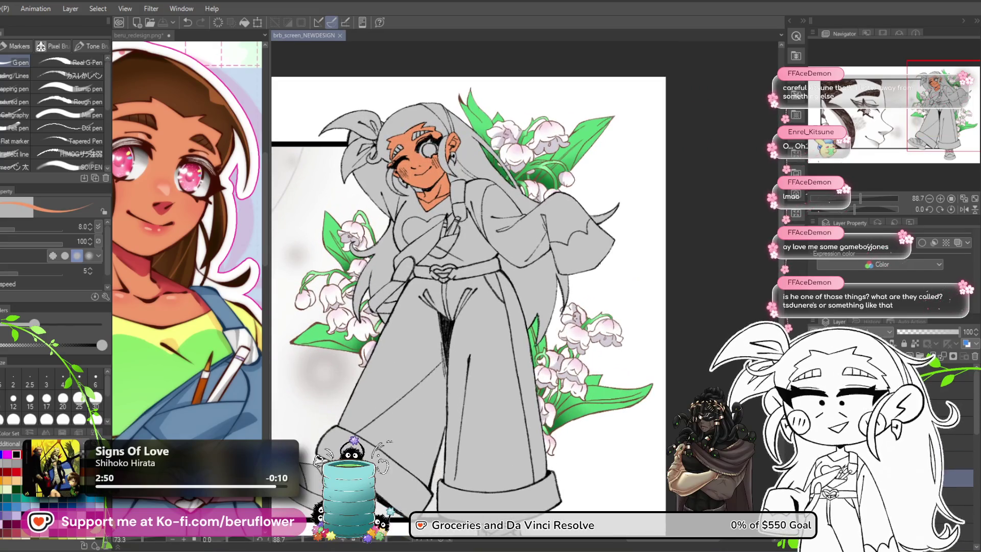
scroll(181, 194, "up", 5)
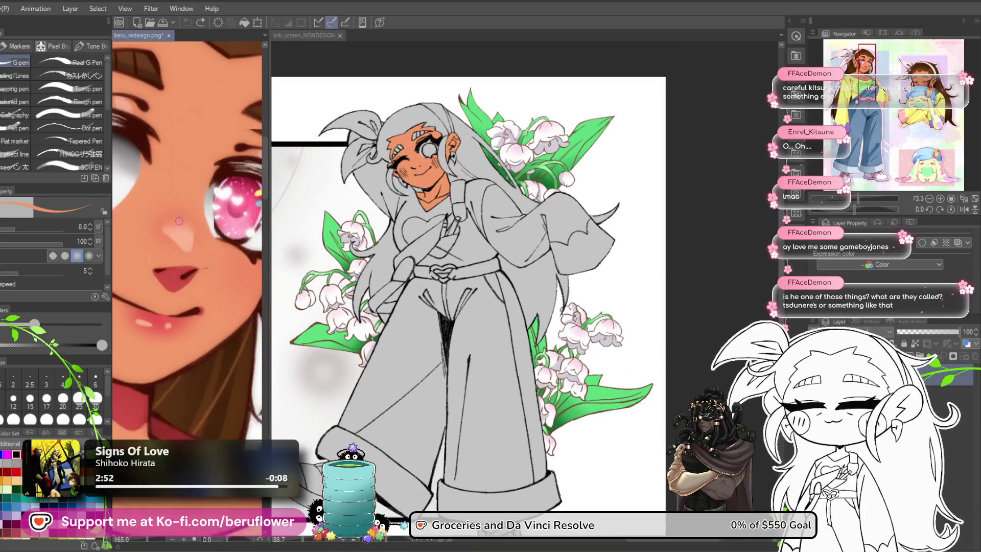
Fill the girl's open eye with pink
left_click_drag(180, 307, 139, 330)
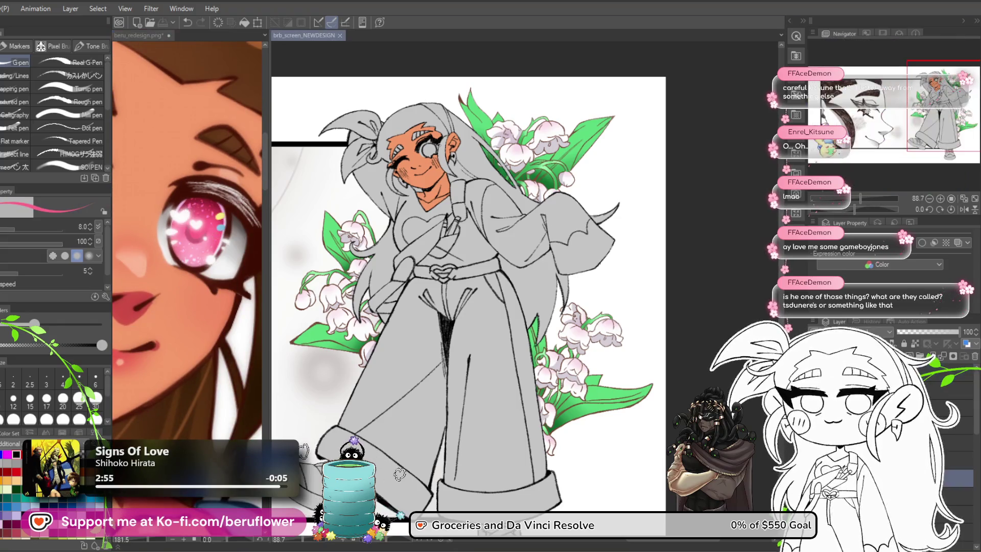
scroll(438, 145, "up", 8)
scroll(438, 145, "down", 1)
key("g")
left_click(418, 173)
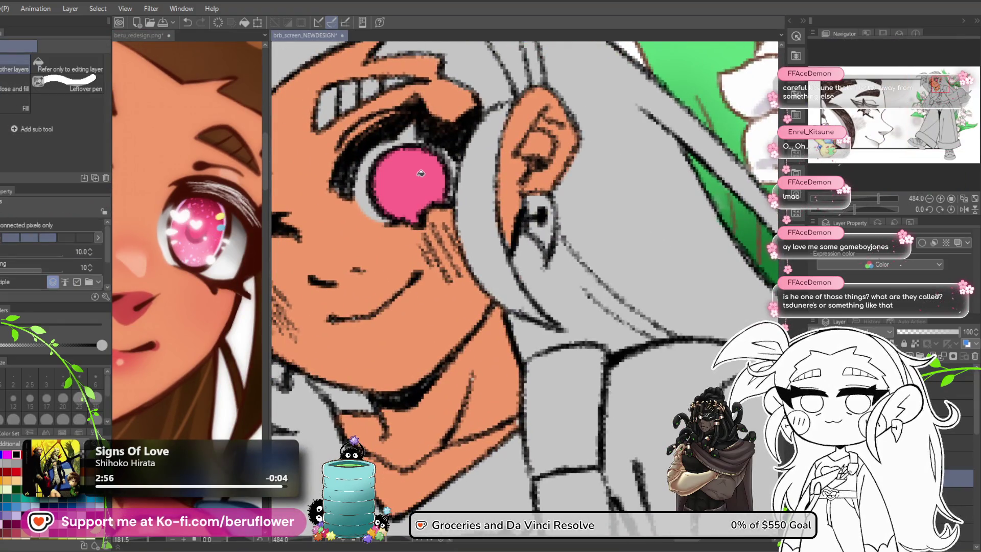
key("p")
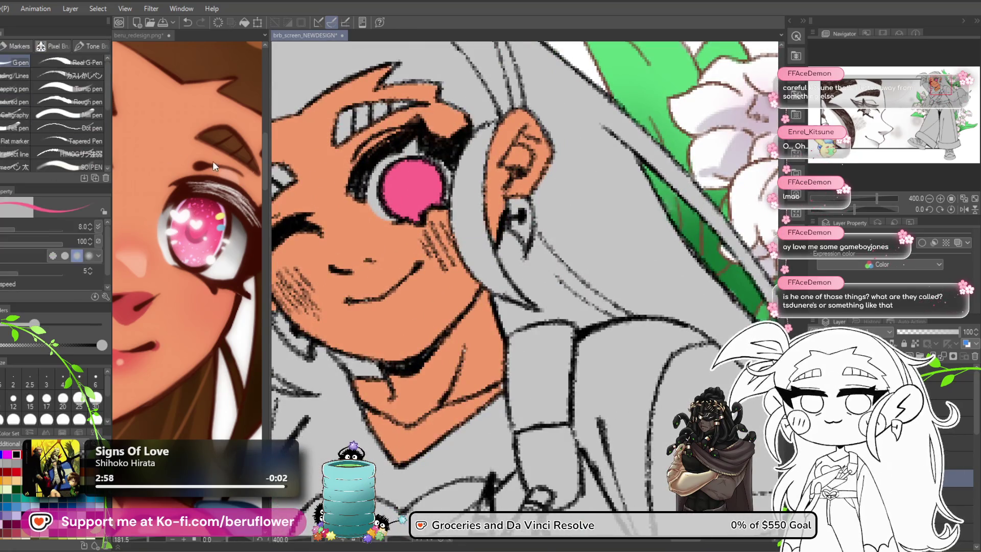
Check the beru_redesign reference, then eyedrop the skin colour from the face
scroll(412, 187, "down", 4)
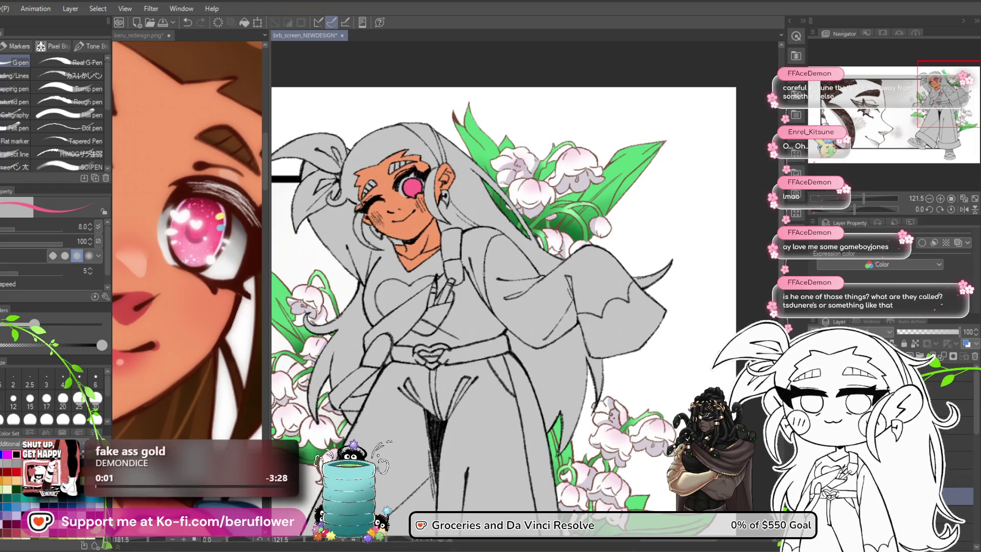
left_click(223, 272)
left_click(412, 184)
scroll(412, 184, "up", 4)
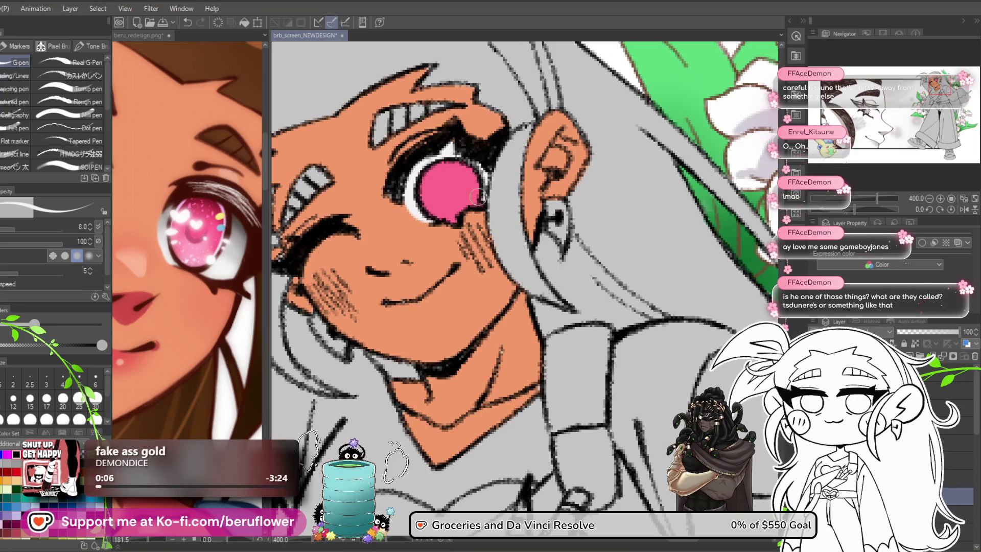
left_click(373, 226, "alt")
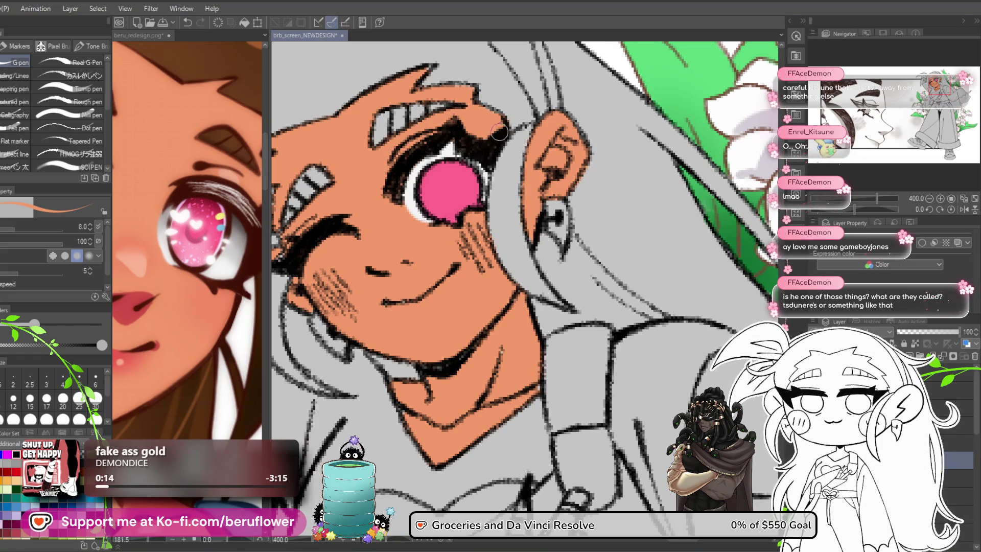
Pan and zoom over the face and the reference's head and headband
left_click_drag(419, 155, 452, 157)
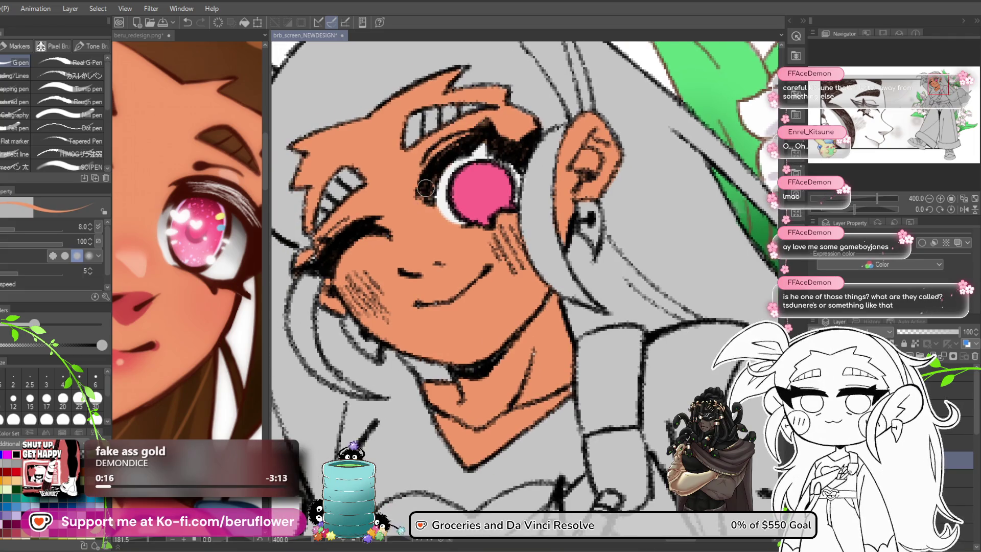
left_click_drag(329, 262, 359, 243)
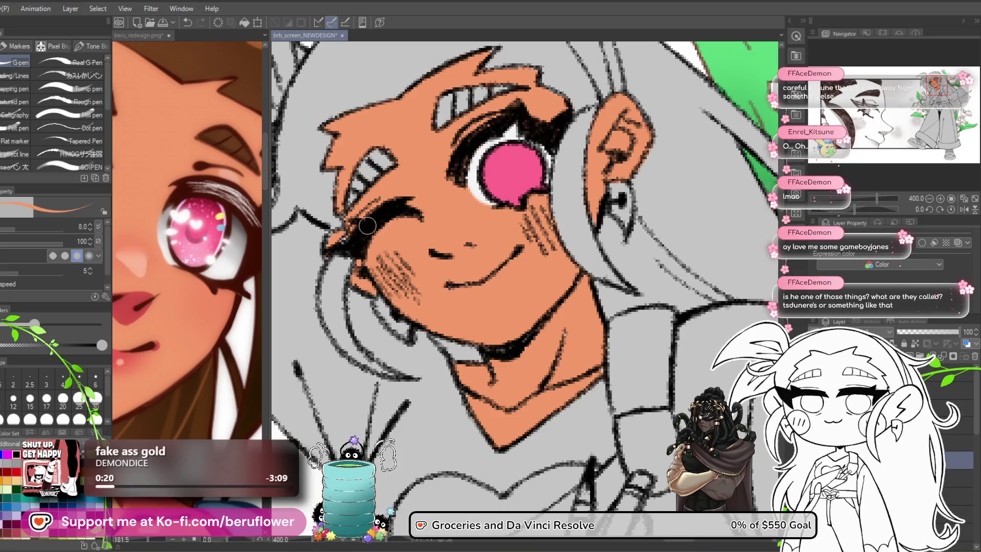
scroll(401, 209, "down", 5)
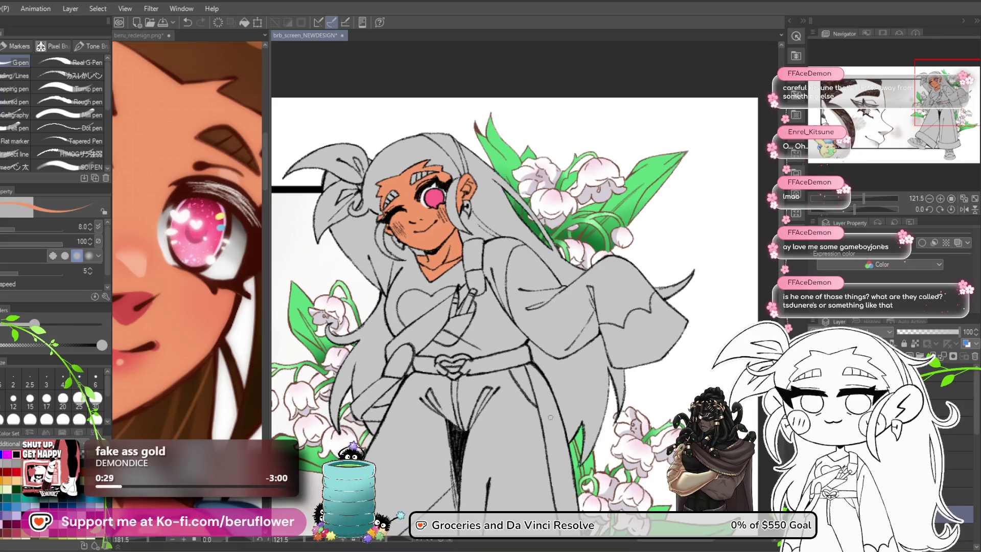
scroll(185, 215, "up", 2)
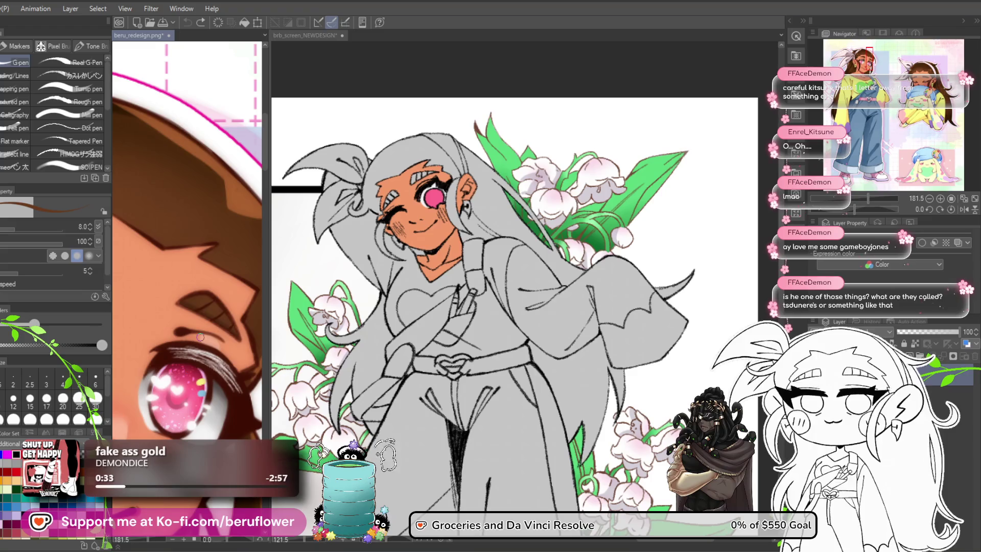
scroll(200, 336, "down", 5)
scroll(200, 337, "up", 5)
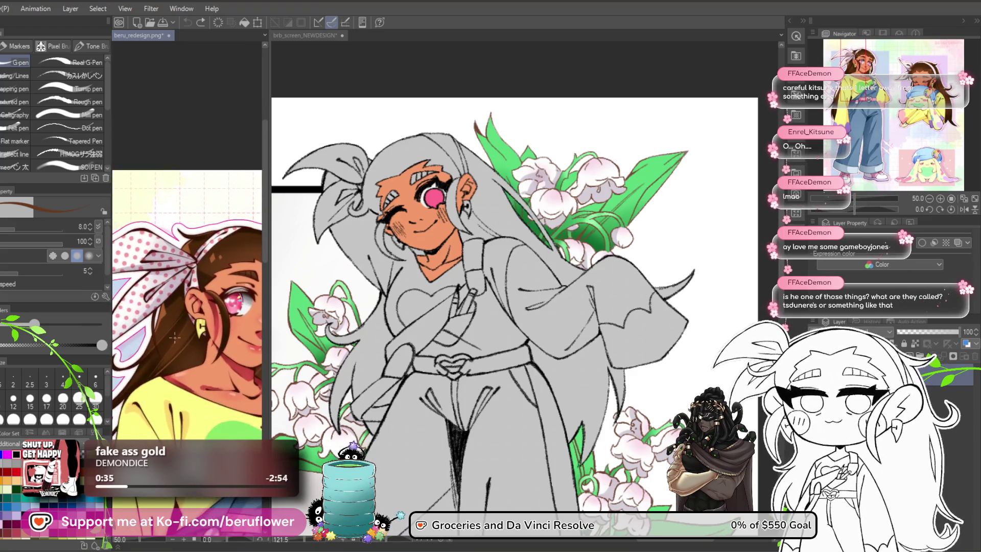
left_click_drag(234, 282, 399, 474)
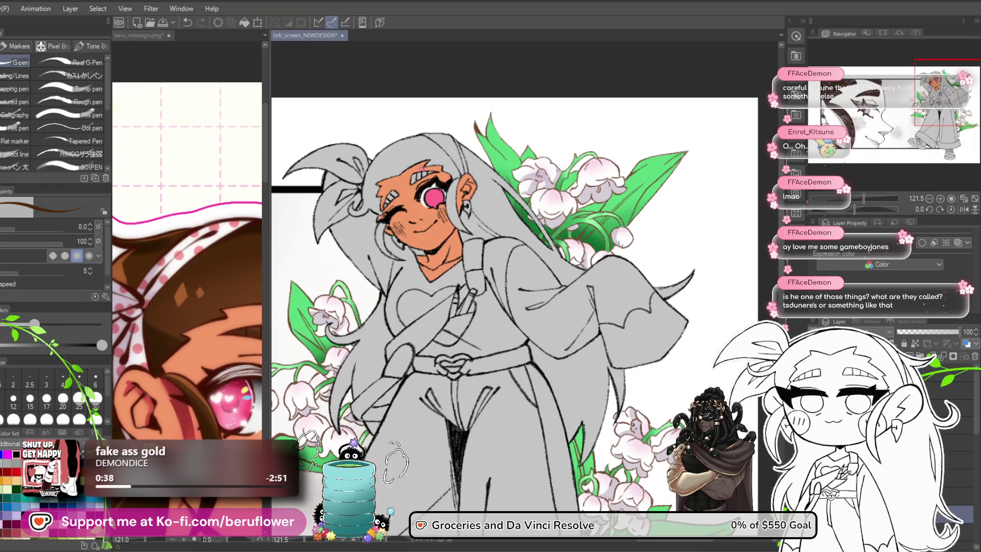
scroll(422, 167, "up", 4)
left_click_drag(422, 168, 473, 171)
Lasso-fill the eyebrow brown
key("g")
left_click_drag(488, 222, 477, 230)
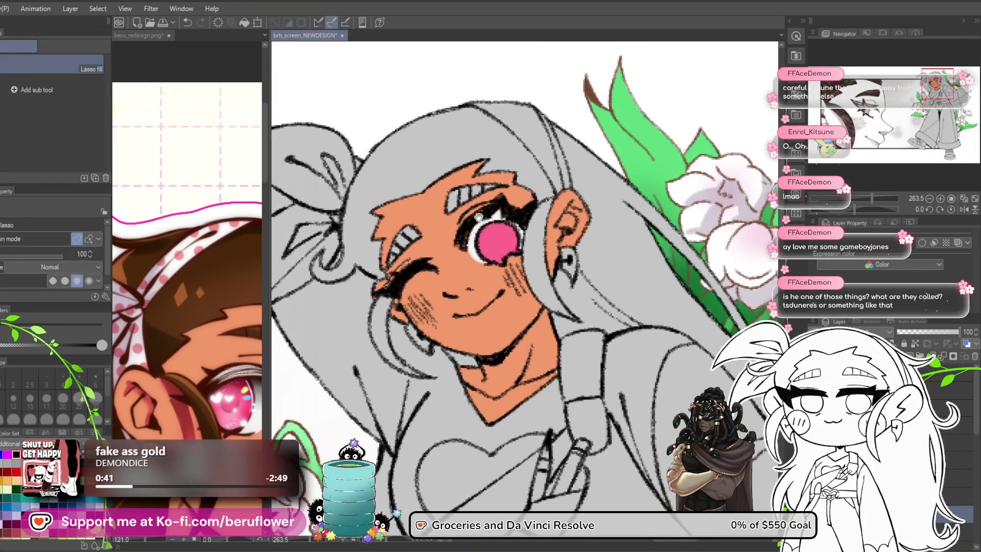
left_click_drag(425, 191, 434, 186)
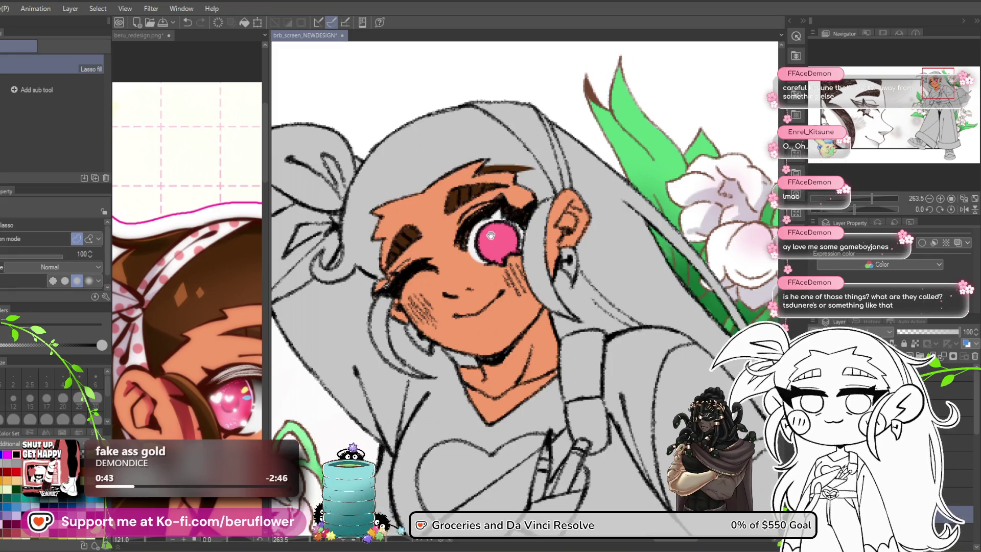
scroll(382, 292, "up", 2)
scroll(370, 301, "up", 2)
Lasso-fill the hair lock beside the closed eye down the cheek in brown
left_click_drag(369, 301, 380, 239)
left_click_drag(351, 322, 345, 240)
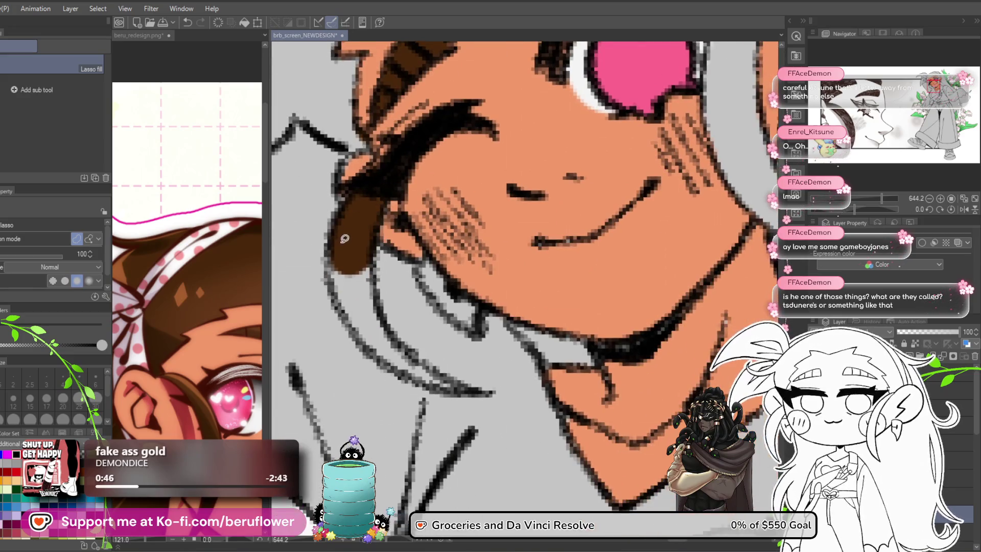
left_click_drag(383, 307, 363, 312)
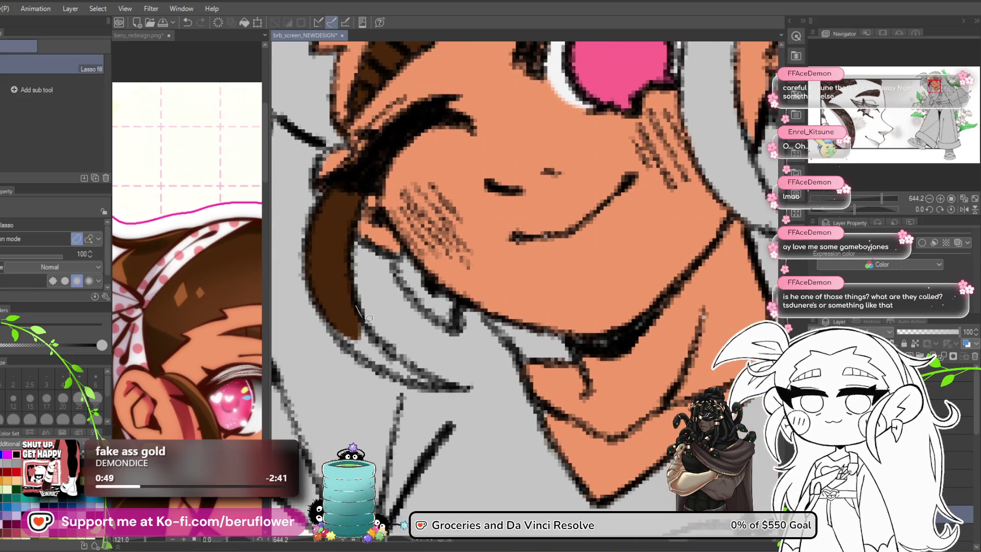
left_click_drag(424, 366, 435, 382)
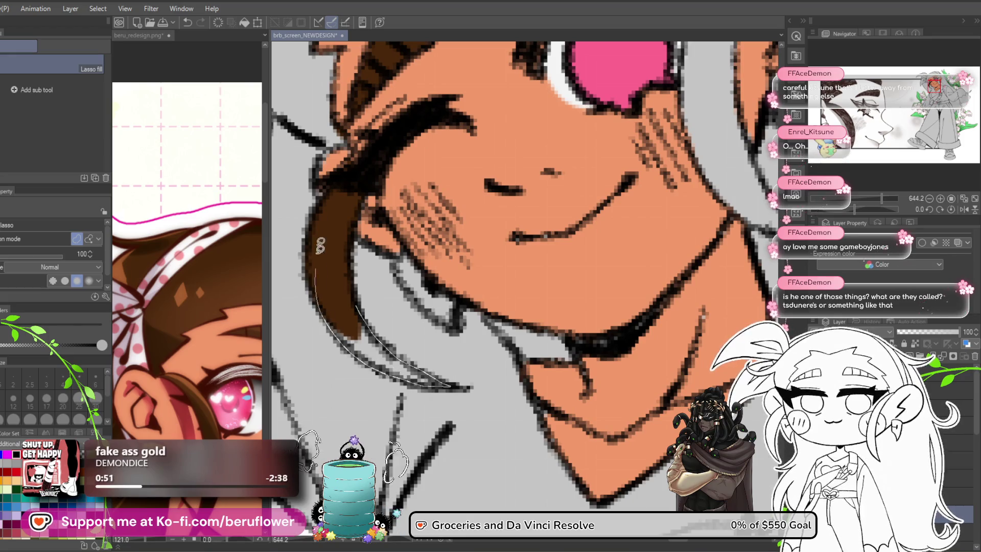
left_click_drag(320, 262, 317, 264)
scroll(318, 263, "down", 5)
scroll(452, 245, "up", 4)
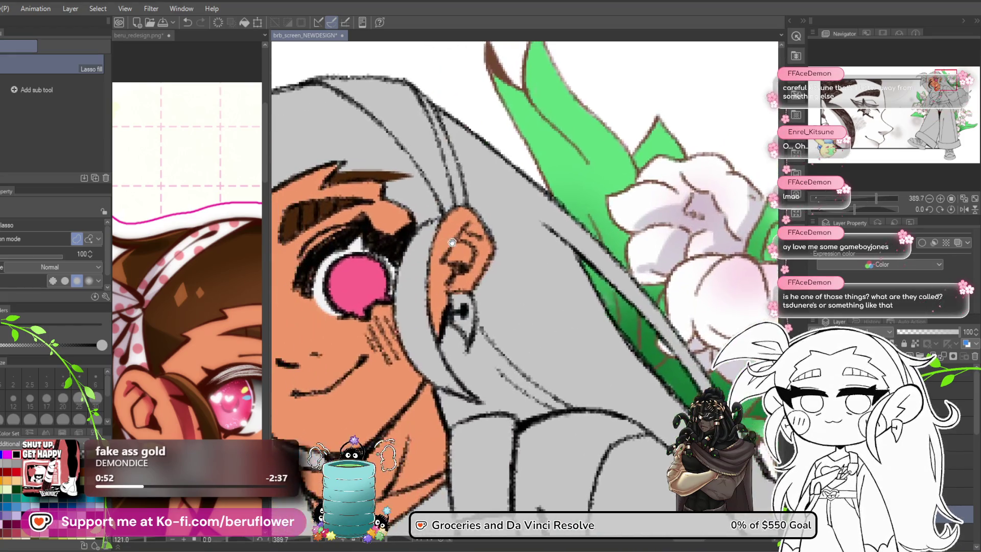
Fill the dark brown strand beside the ear down to the jaw
left_click_drag(399, 295, 431, 325)
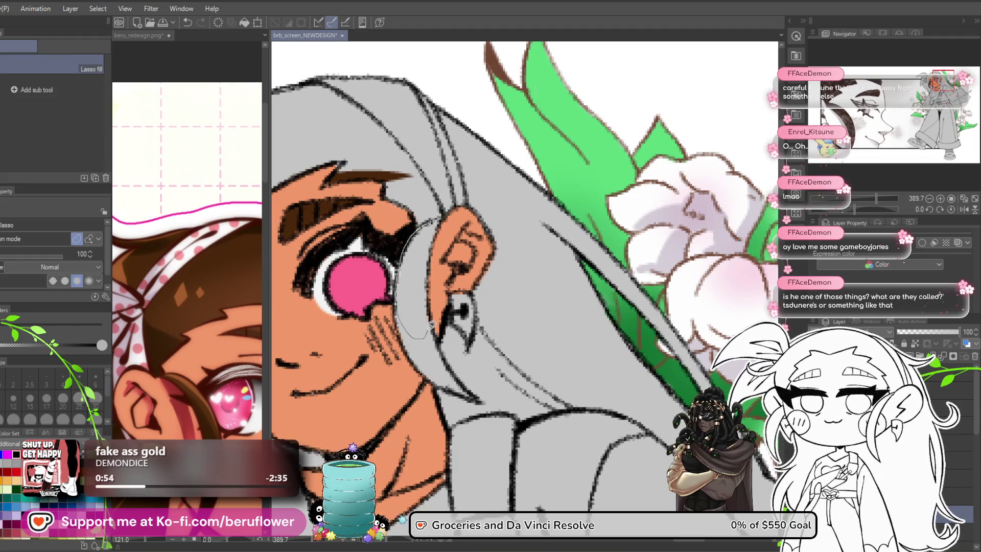
left_click_drag(435, 251, 437, 240)
left_click_drag(437, 324, 417, 300)
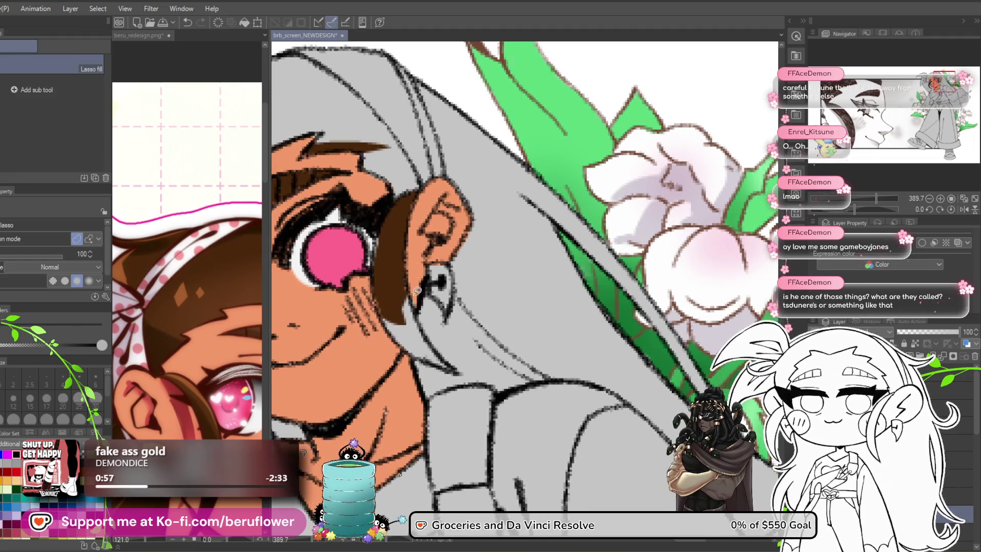
left_click_drag(372, 267, 380, 275)
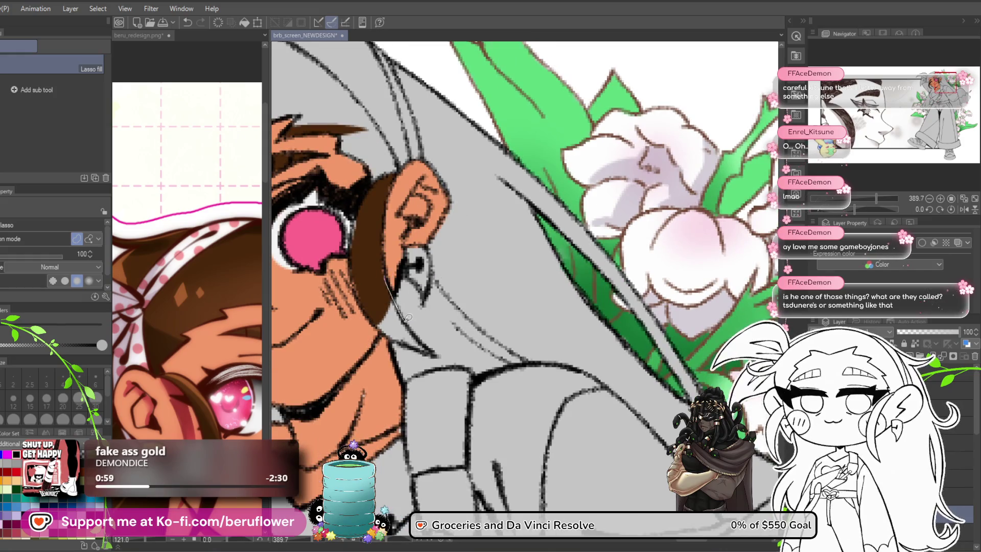
left_click_drag(431, 353, 397, 240)
scroll(395, 333, "down", 5)
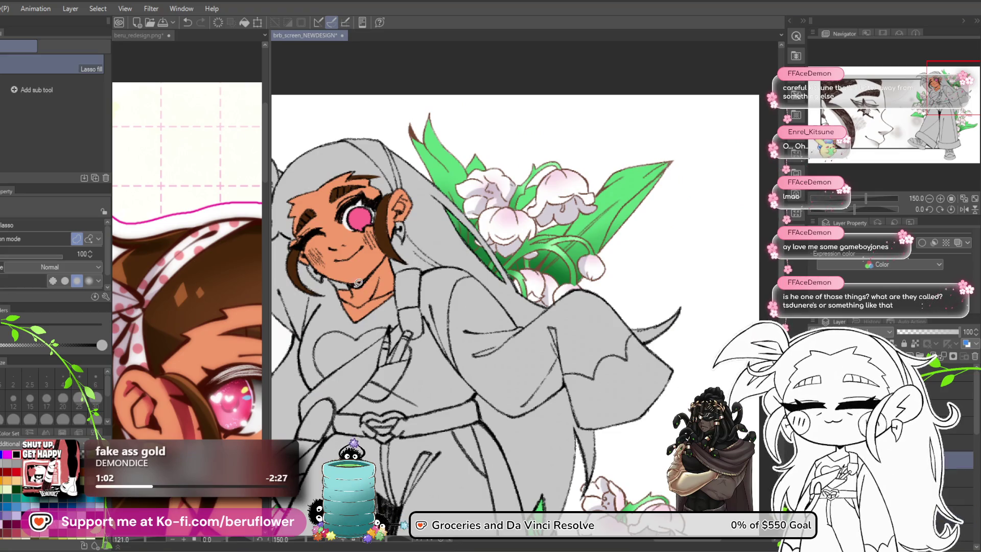
scroll(360, 282, "up", 5)
Lasso-fill a patch of colour along the jawline
left_click_drag(323, 269, 416, 296)
scroll(398, 224, "up", 1)
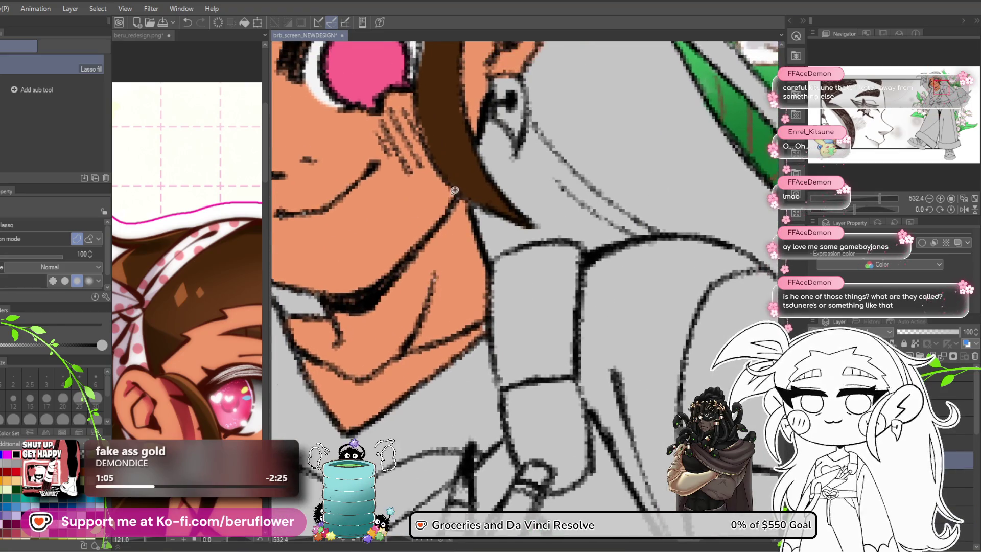
mouse_move(492, 313)
left_mouse_down()
mouse_move(365, 422)
mouse_move(308, 376)
mouse_move(303, 311)
left_mouse_up()
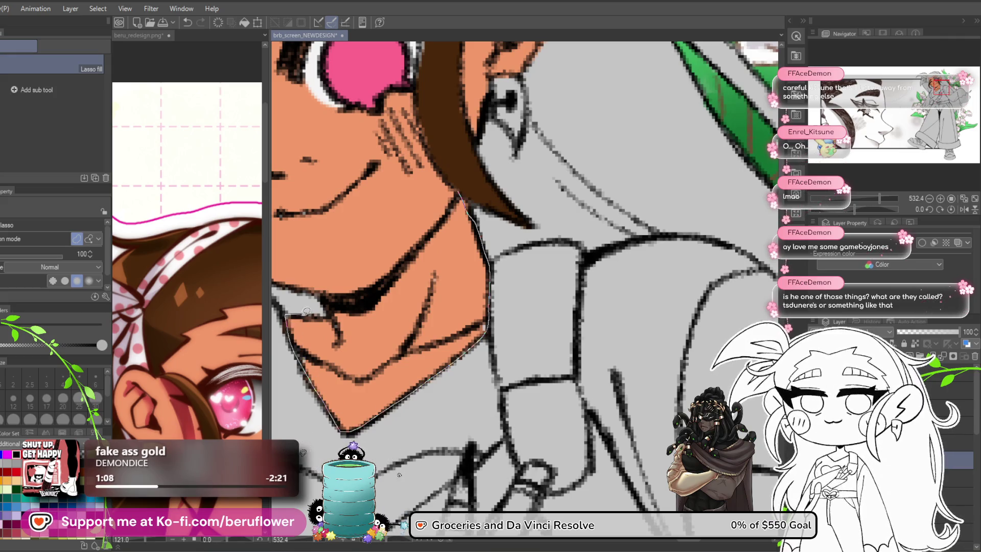
left_click_drag(403, 270, 404, 271)
scroll(409, 270, "up", 5)
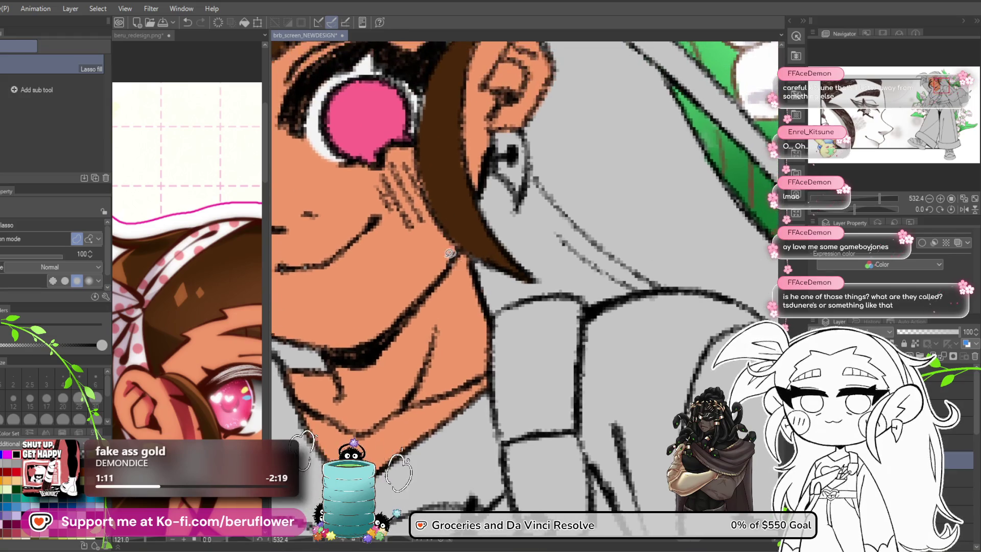
scroll(413, 267, "up", 1)
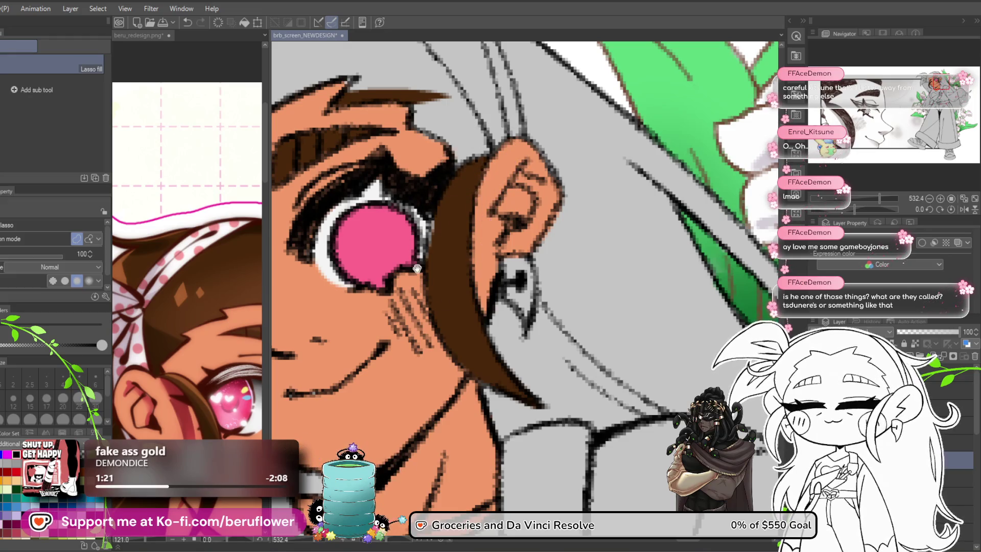
Pan around the face and the hair above it to review the fills
left_click_drag(417, 268, 430, 281)
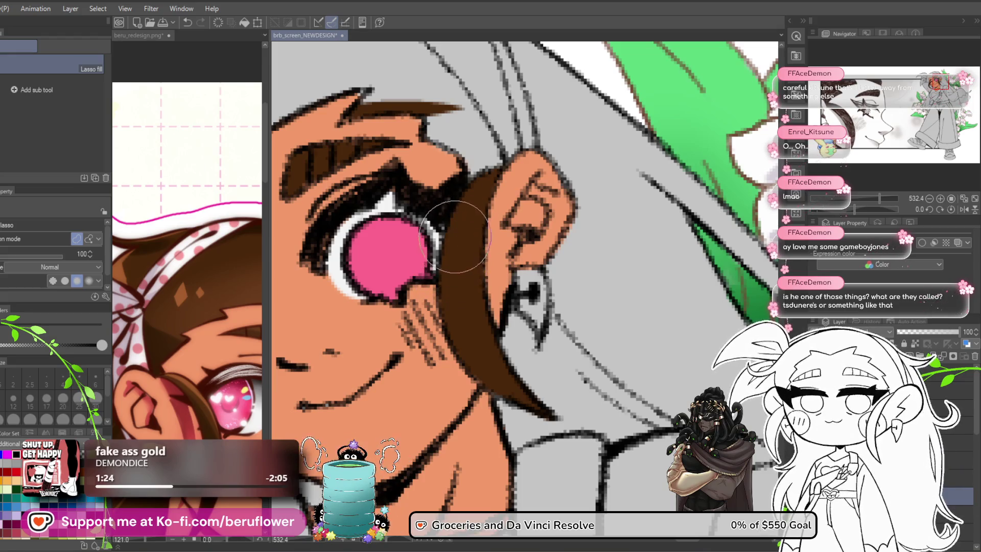
scroll(476, 194, "down", 5)
scroll(450, 420, "up", 5)
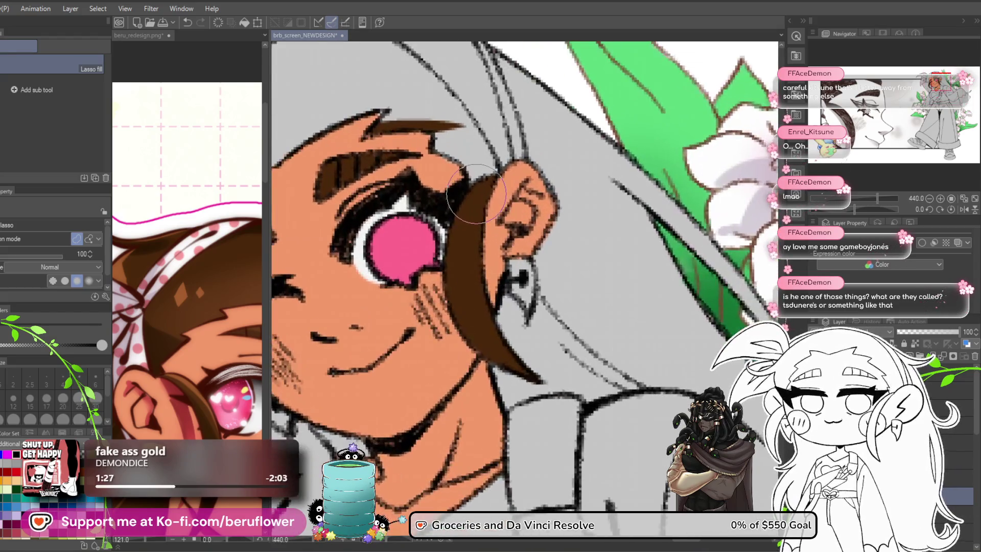
left_click_drag(451, 420, 463, 380)
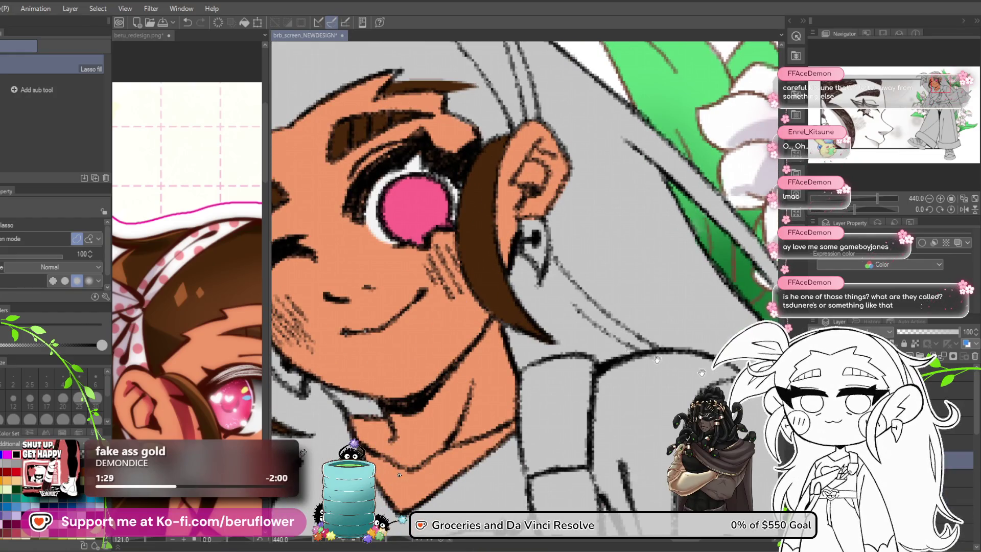
mouse_move(357, 349)
left_mouse_down()
mouse_move(476, 345)
mouse_move(454, 361)
left_mouse_up()
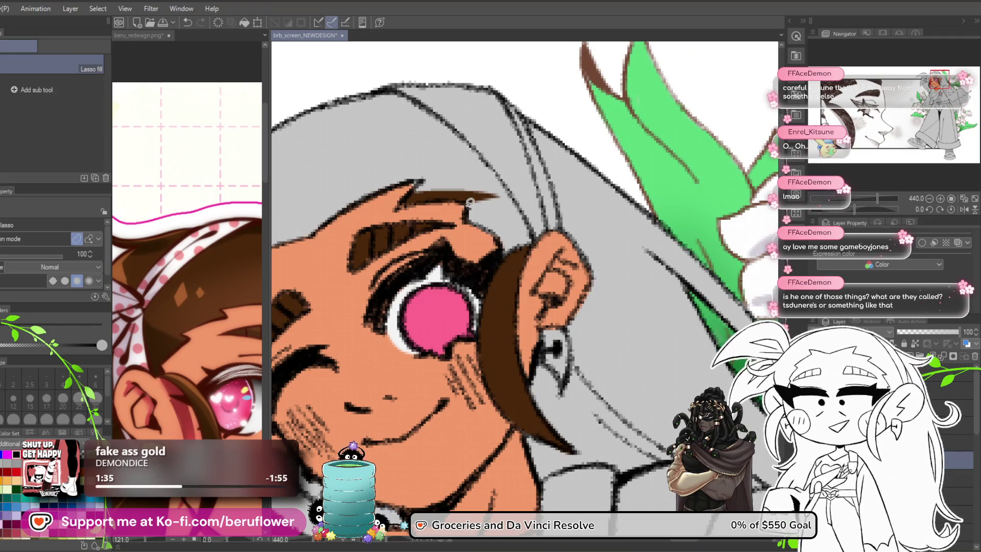
scroll(477, 227, "down", 4)
scroll(472, 355, "up", 2)
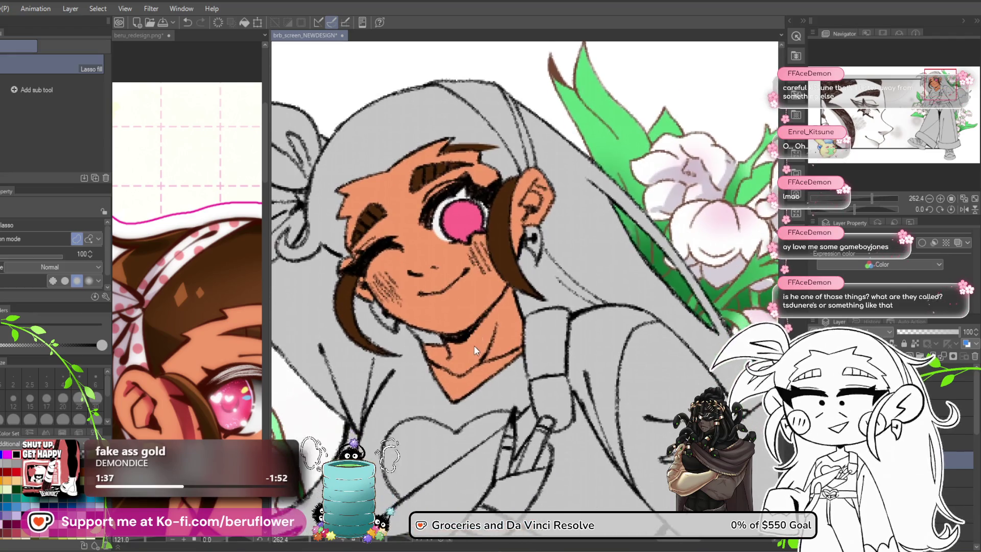
scroll(463, 380, "up", 1)
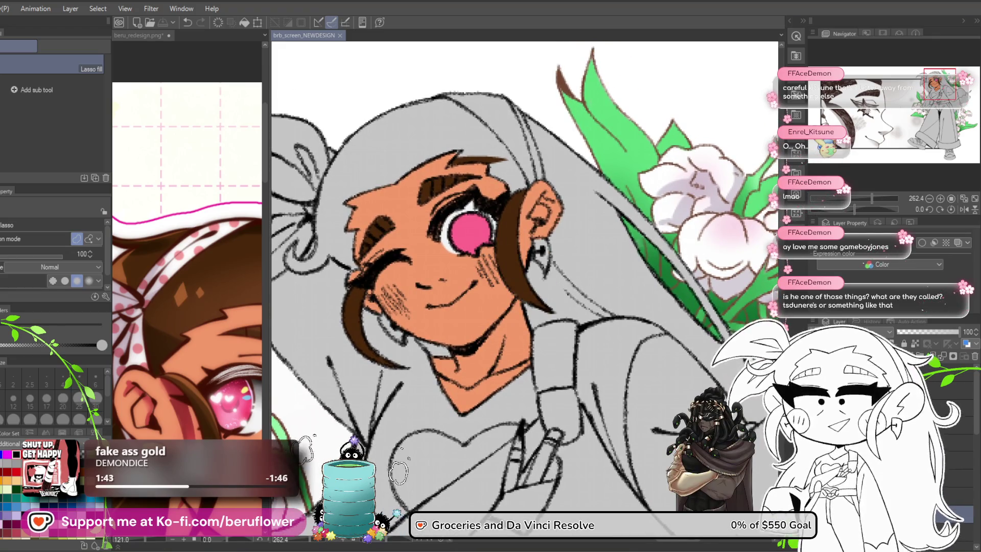
Bucket-fill the long hair strand brown
key("g")
scroll(413, 298, "down", 2)
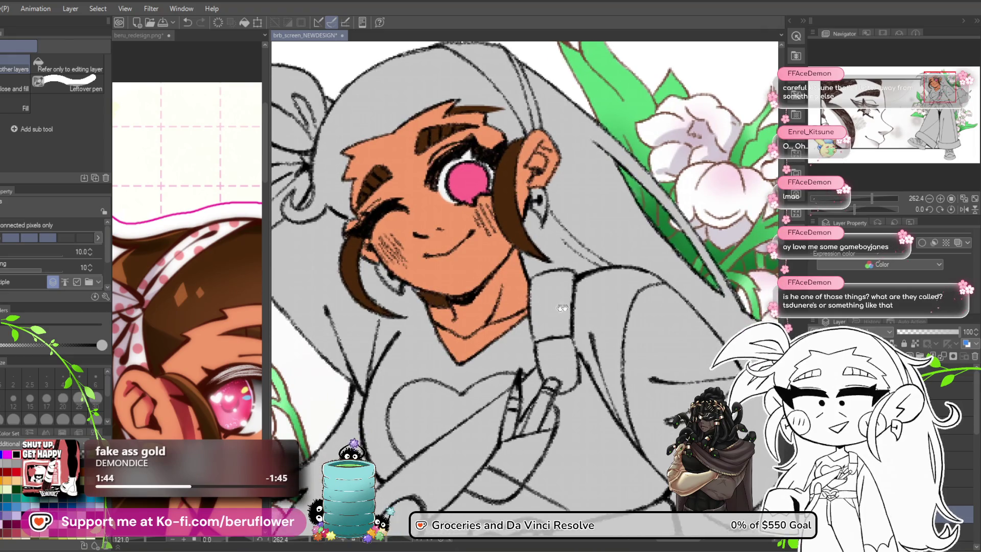
left_click_drag(551, 307, 506, 290)
left_click(545, 254)
left_click_drag(546, 254, 515, 290)
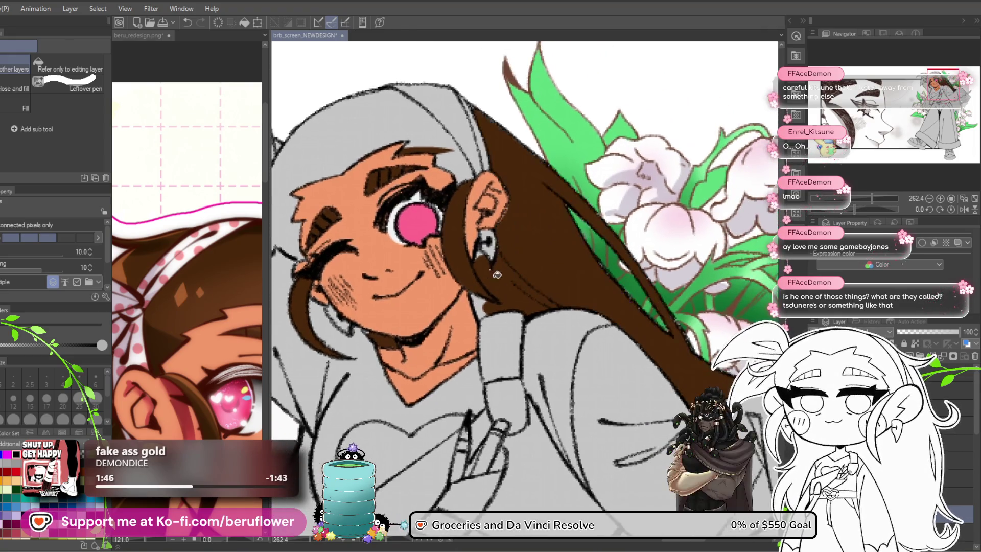
mouse_move(516, 228)
left_mouse_down()
mouse_move(498, 244)
mouse_move(491, 235)
mouse_move(456, 276)
mouse_move(506, 183)
left_mouse_up()
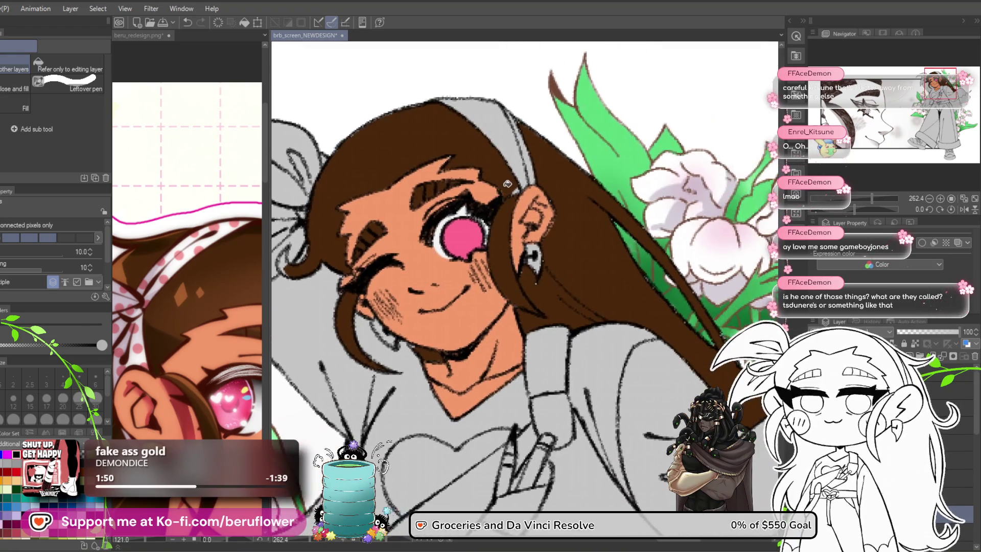
With Lasso fill, patch gaps along the hair edge next to the lily flowers
key("u")
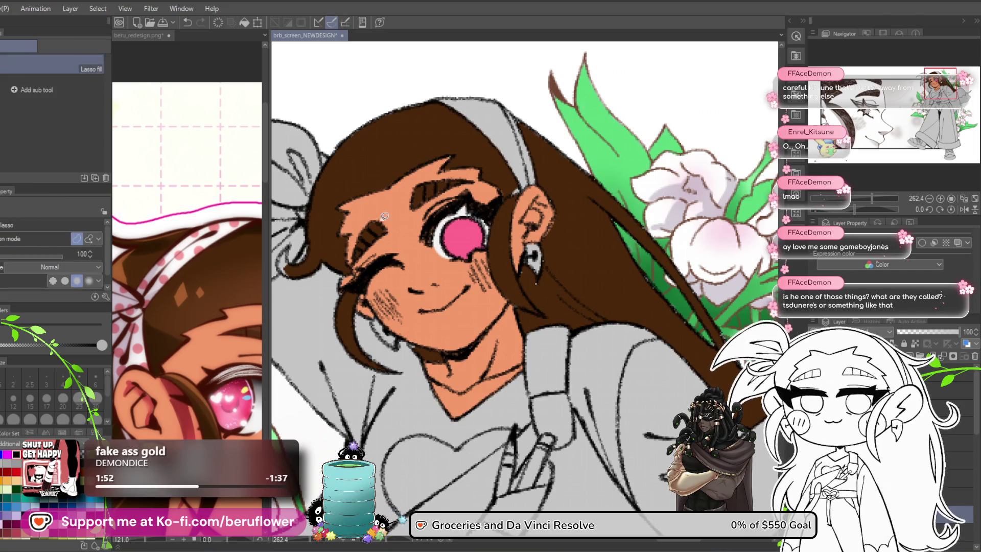
scroll(559, 210, "up", 2)
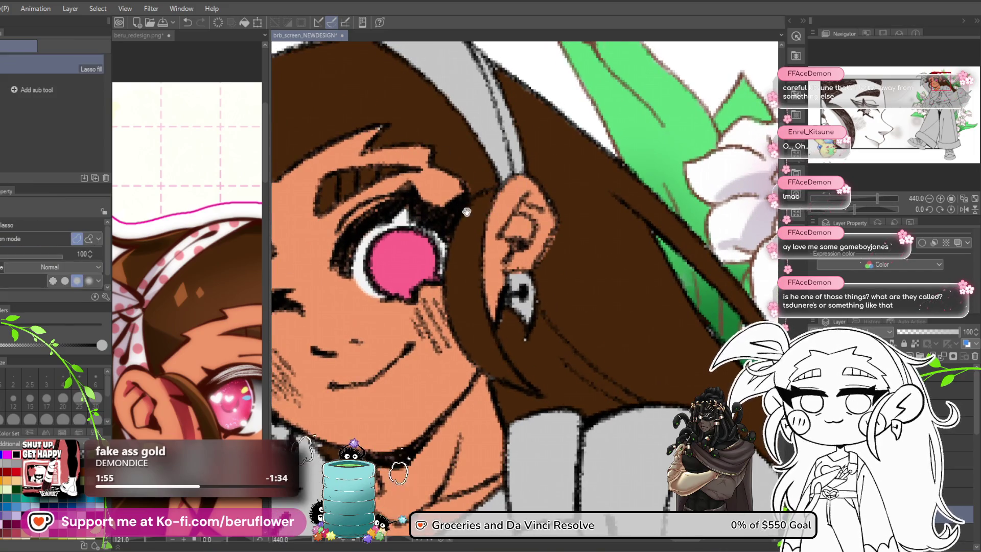
scroll(496, 205, "up", 2)
mouse_move(467, 193)
left_mouse_down()
mouse_move(385, 179)
mouse_move(376, 158)
left_mouse_up()
left_click_drag(477, 314, 375, 212)
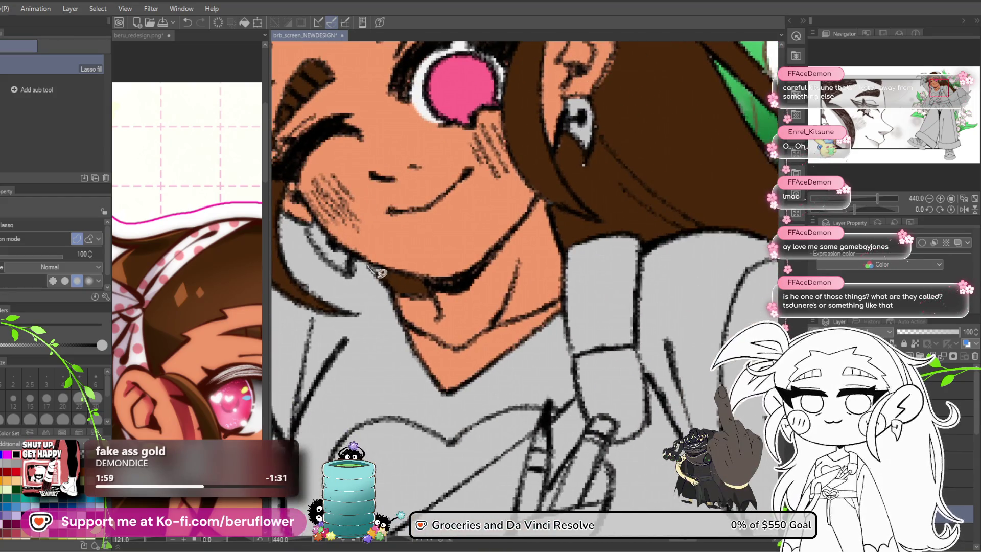
mouse_move(565, 249)
left_mouse_down()
mouse_move(510, 250)
mouse_move(506, 290)
left_mouse_up()
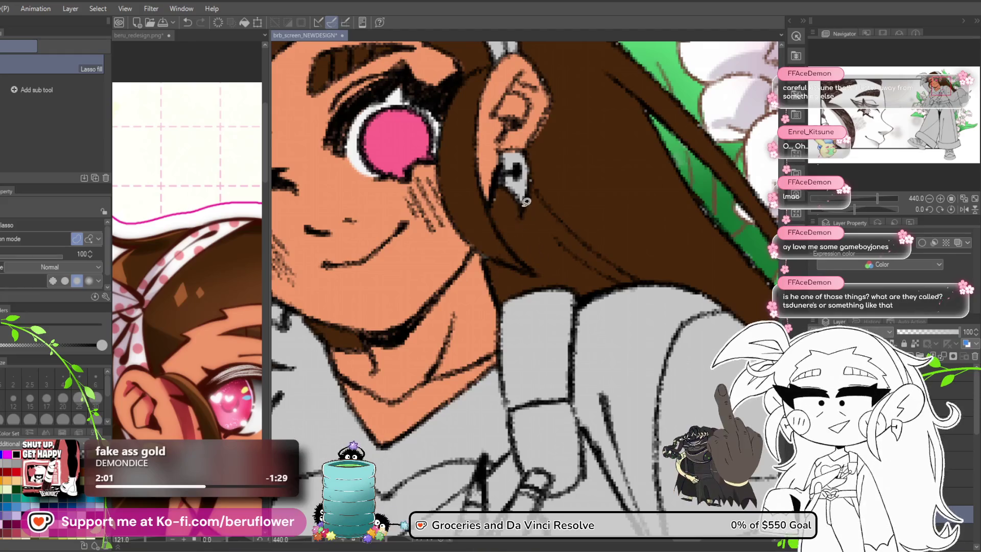
left_click_drag(500, 176, 370, 235)
left_click_drag(510, 160, 423, 109)
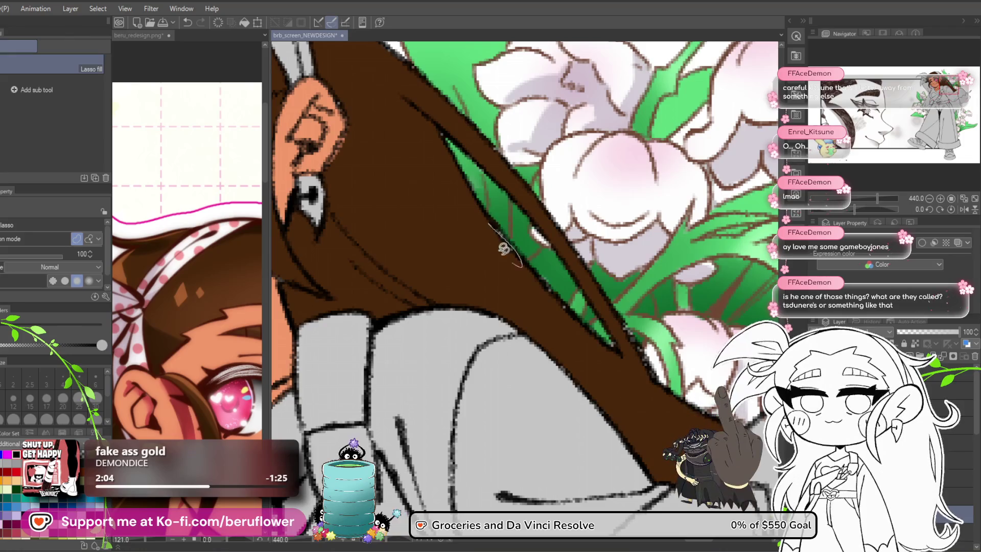
left_click_drag(510, 256, 456, 219)
mouse_move(452, 233)
left_mouse_down()
mouse_move(450, 221)
mouse_move(471, 257)
mouse_move(448, 231)
left_mouse_up()
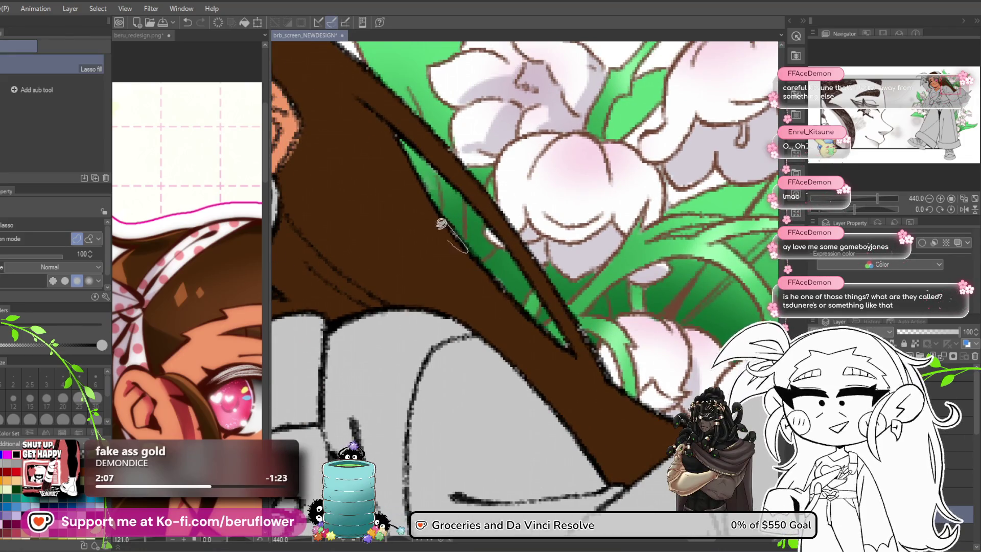
Fill one more small gap at the hair edge and review the brown hair and ear
left_click_drag(486, 262, 532, 347)
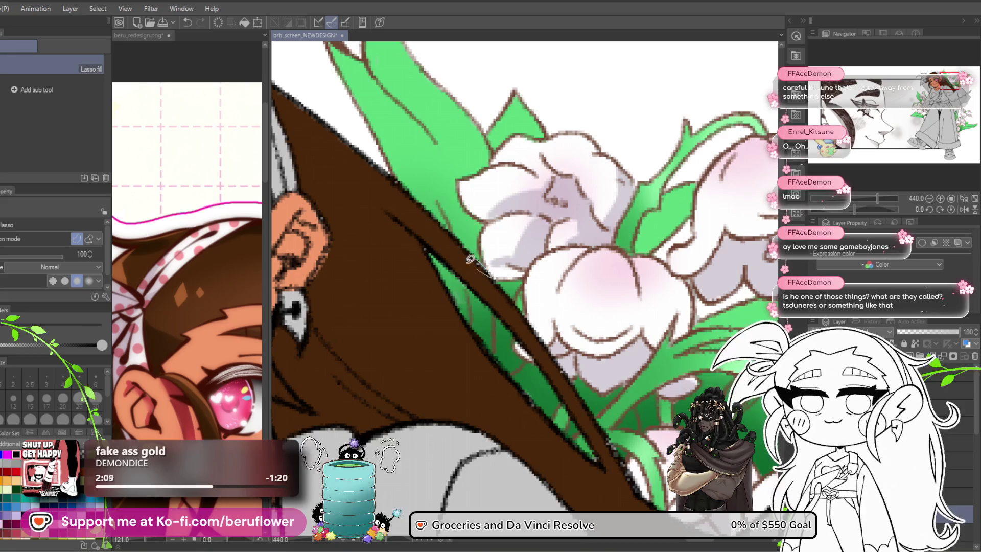
left_click_drag(479, 265, 475, 256)
scroll(468, 258, "down", 2)
scroll(456, 255, "down", 2)
scroll(457, 255, "down", 4)
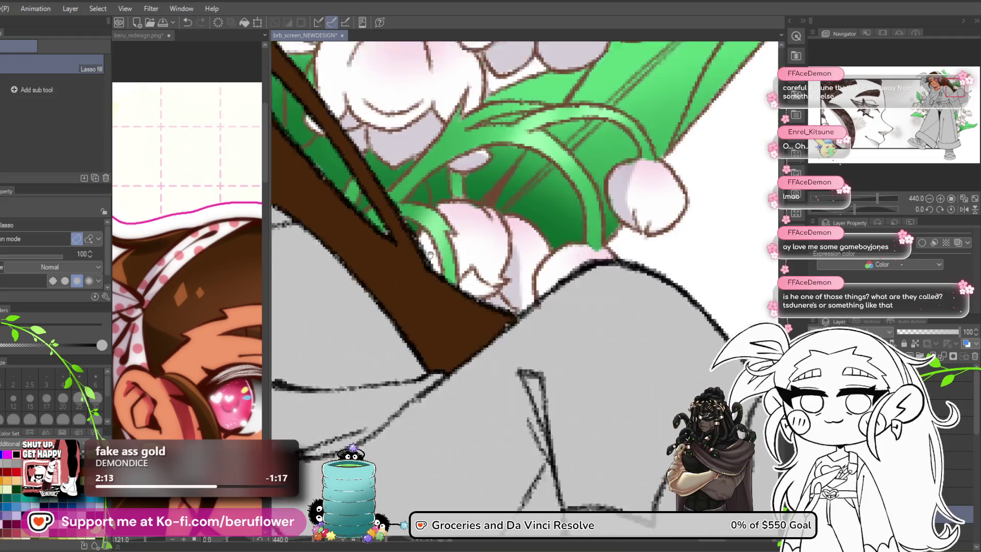
left_click_drag(452, 231, 445, 245)
mouse_move(350, 208)
left_mouse_down()
mouse_move(418, 231)
mouse_move(455, 275)
left_mouse_up()
mouse_move(398, 220)
left_mouse_down()
mouse_move(445, 265)
mouse_move(459, 312)
mouse_move(444, 266)
left_mouse_up()
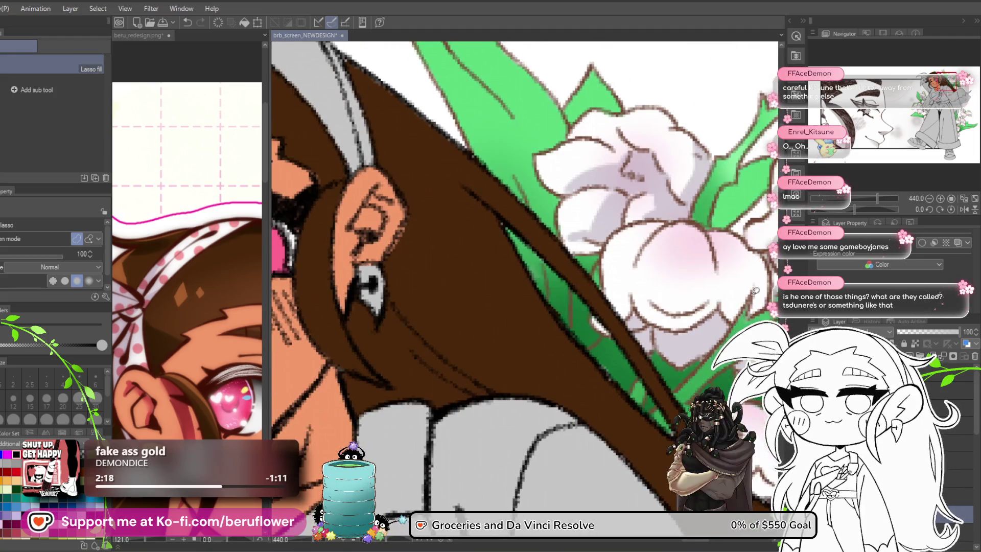